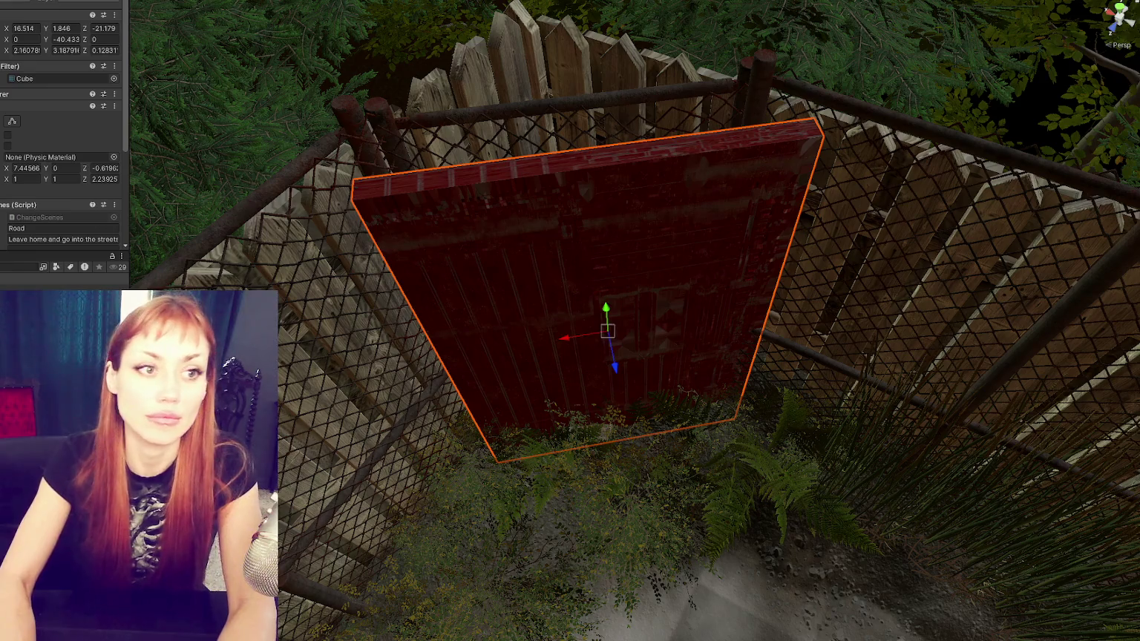
Step: Label the red door's scene change 'Test' with prompt 'Go to test area', keeping Road 01 as destination
{"action": "left_click_drag", "start_coordinate": [475, 223], "coordinate": [494, 205]}
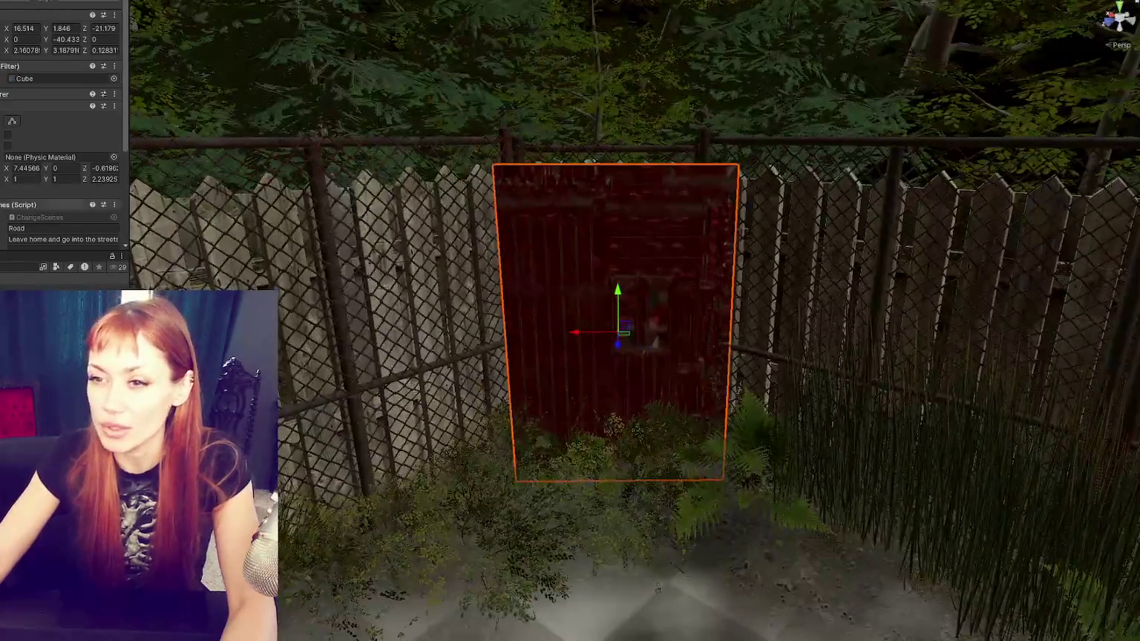
{"action": "scroll", "coordinate": [32, 82], "scroll_direction": "down", "scroll_amount": 4}
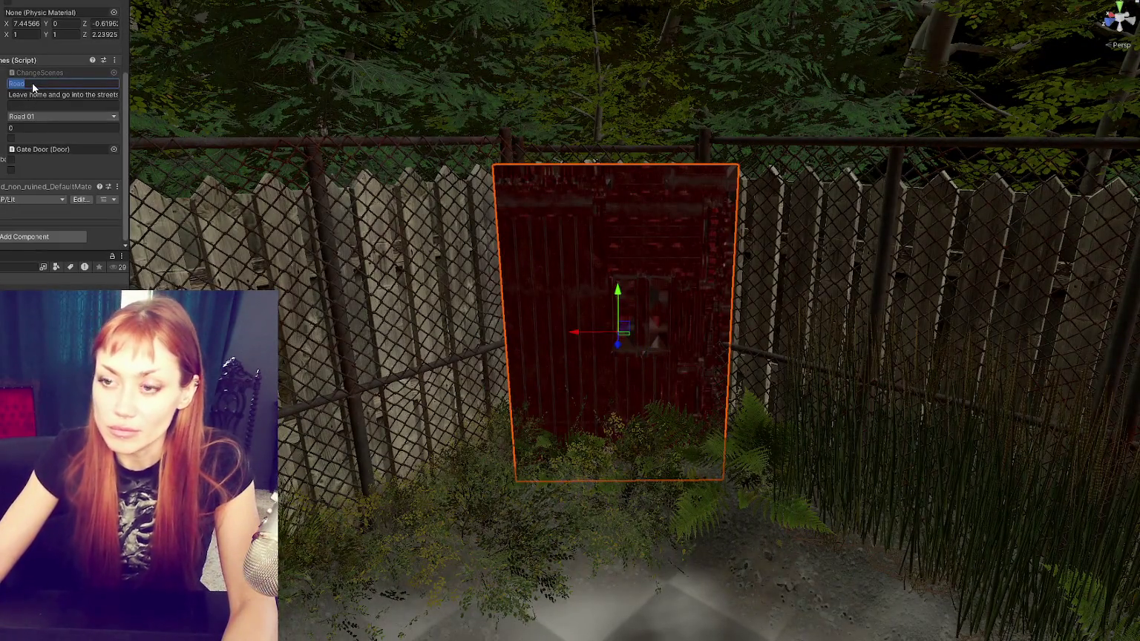
{"action": "type", "text": "Test"}
{"action": "left_click", "coordinate": [64, 97]}
{"action": "type", "text": "Go to t"}
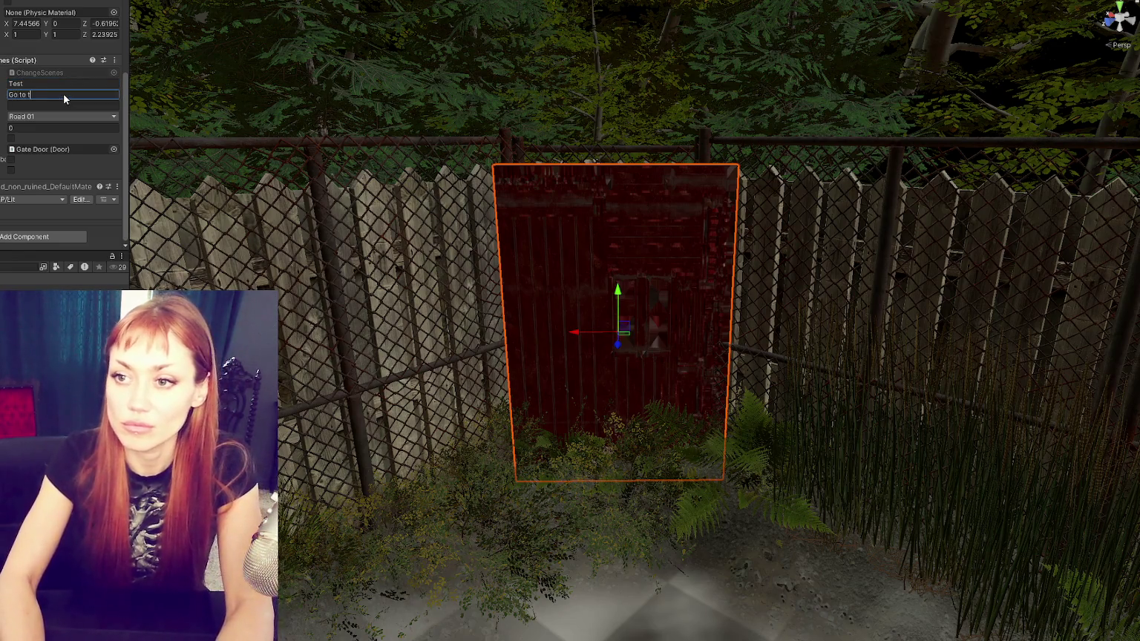
{"action": "type", "text": "est area"}
{"action": "left_click", "coordinate": [85, 117]}
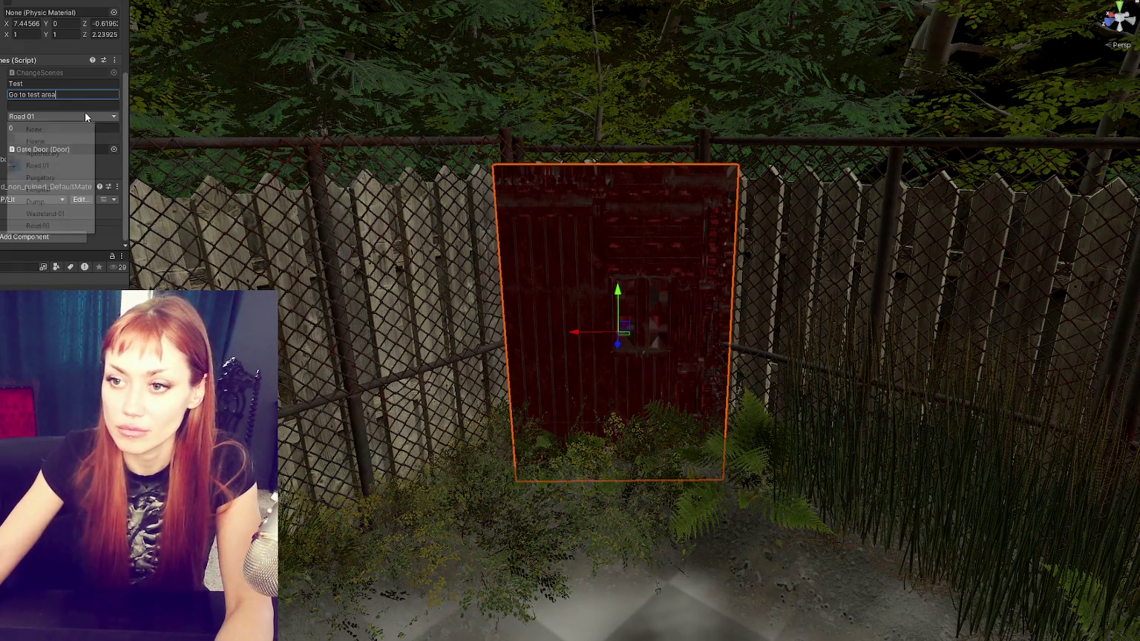
{"action": "left_click", "coordinate": [131, 120]}
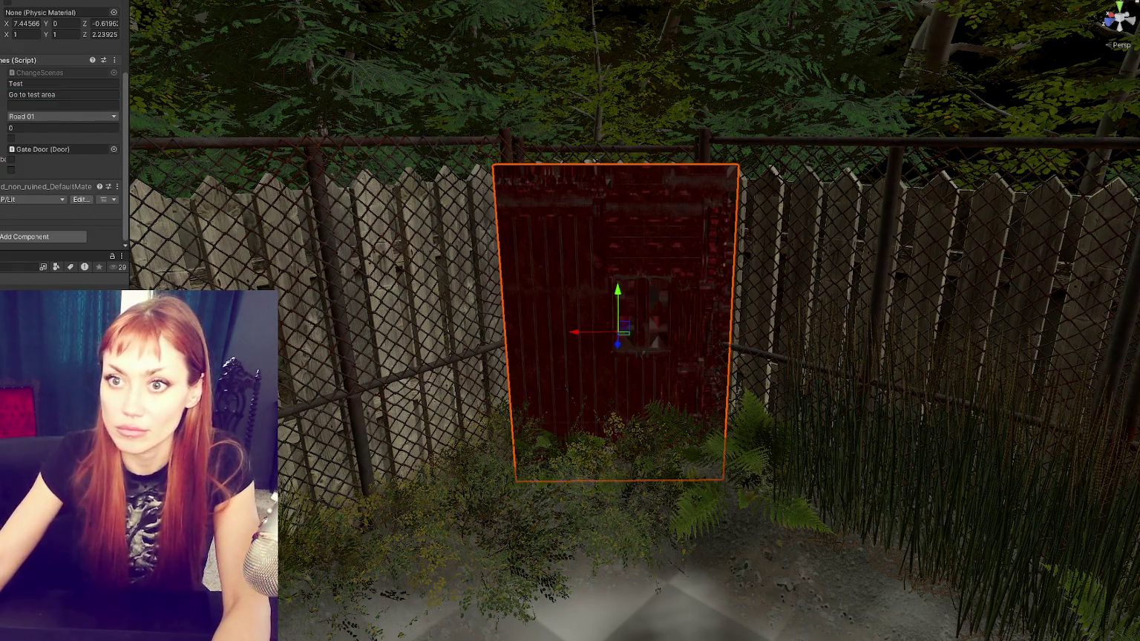
{"action": "key", "text": "shift+d"}
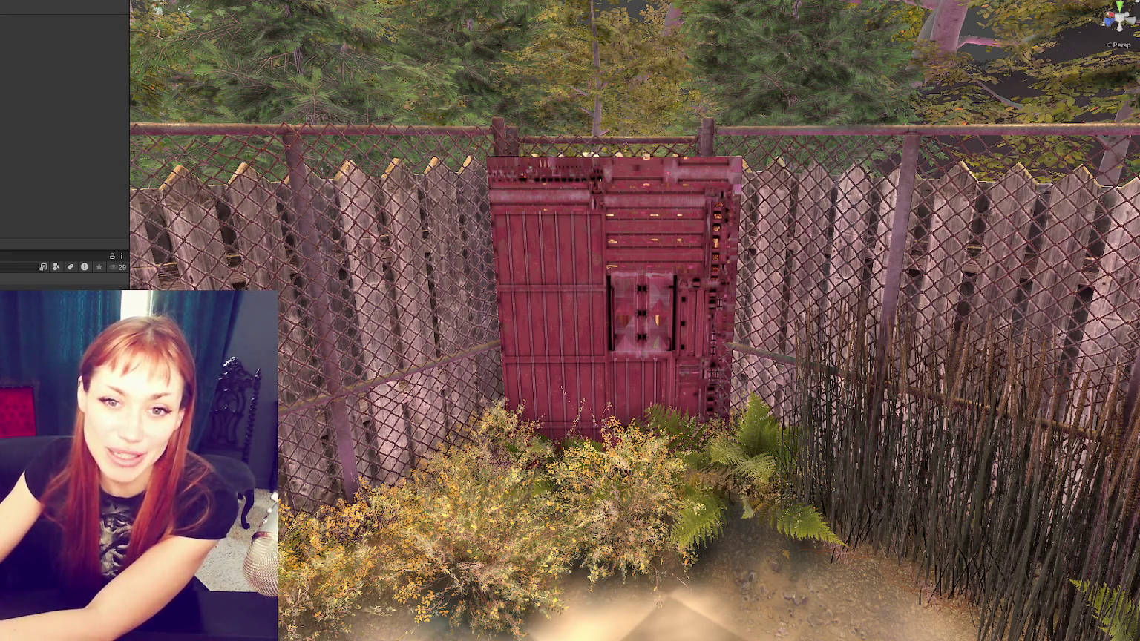
Step: Select the red gate door in the scene
{"action": "left_click", "coordinate": [553, 273]}
Step: Bring the Inspector back to the scene manager's script components
{"action": "left_click_drag", "start_coordinate": [553, 273], "coordinate": [446, 208]}
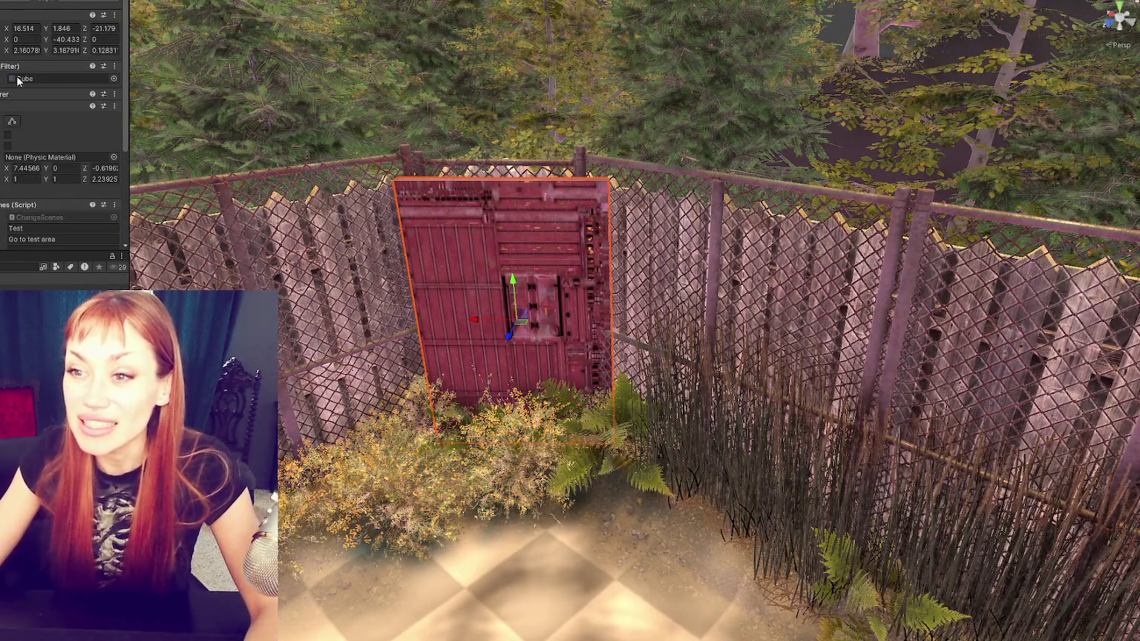
{"action": "scroll", "coordinate": [9, 144], "scroll_direction": "down", "scroll_amount": 2}
{"action": "scroll", "coordinate": [10, 163], "scroll_direction": "down", "scroll_amount": 5}
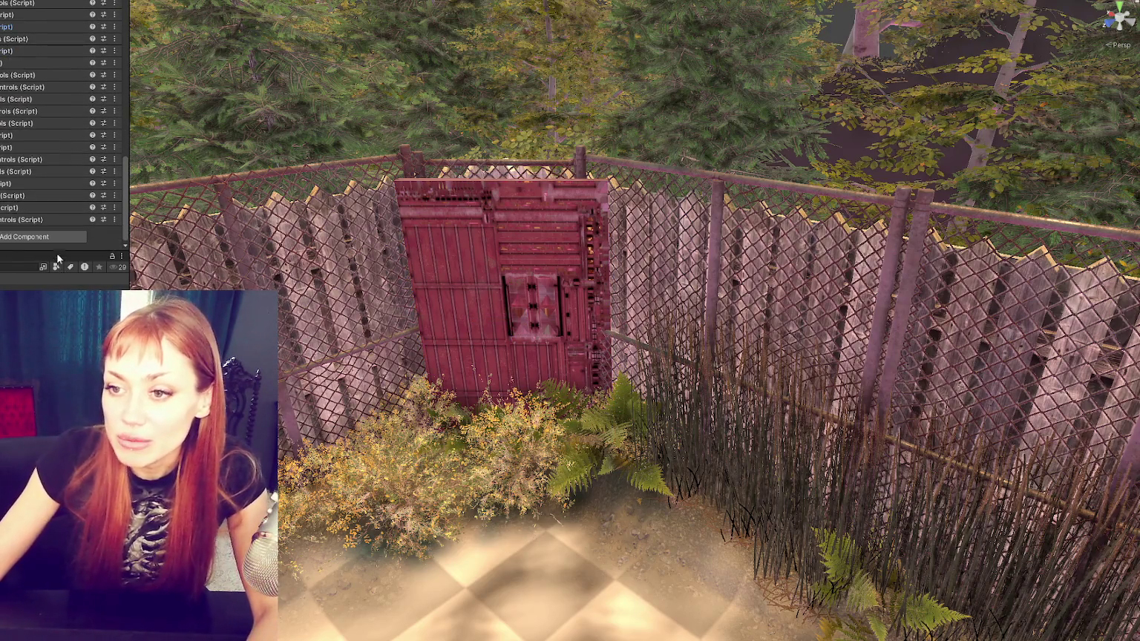
{"action": "scroll", "coordinate": [22, 148], "scroll_direction": "up", "scroll_amount": 3}
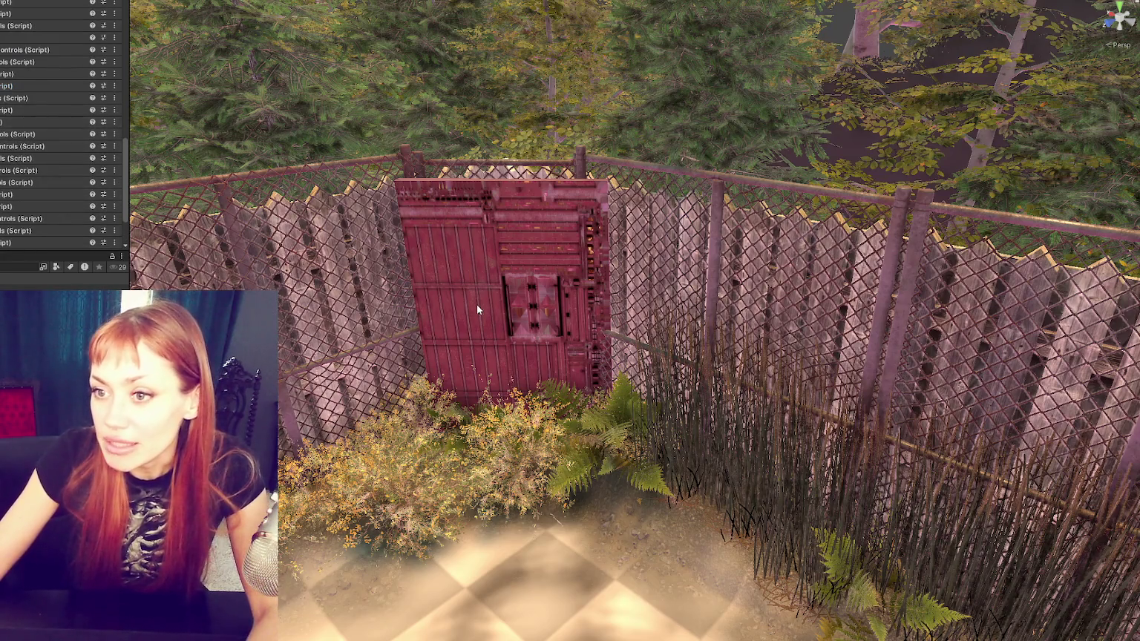
{"action": "key", "text": "ctrl+z"}
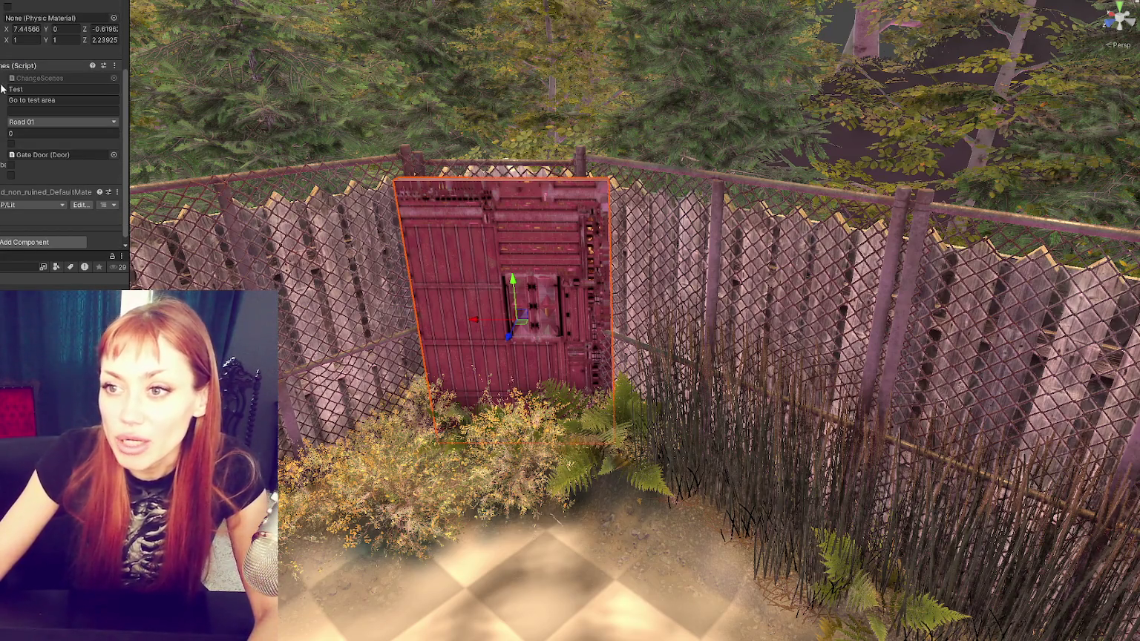
{"action": "key", "text": "ctrl+z"}
{"action": "scroll", "coordinate": [29, 96], "scroll_direction": "down", "scroll_amount": 3}
{"action": "scroll", "coordinate": [38, 98], "scroll_direction": "up", "scroll_amount": 2}
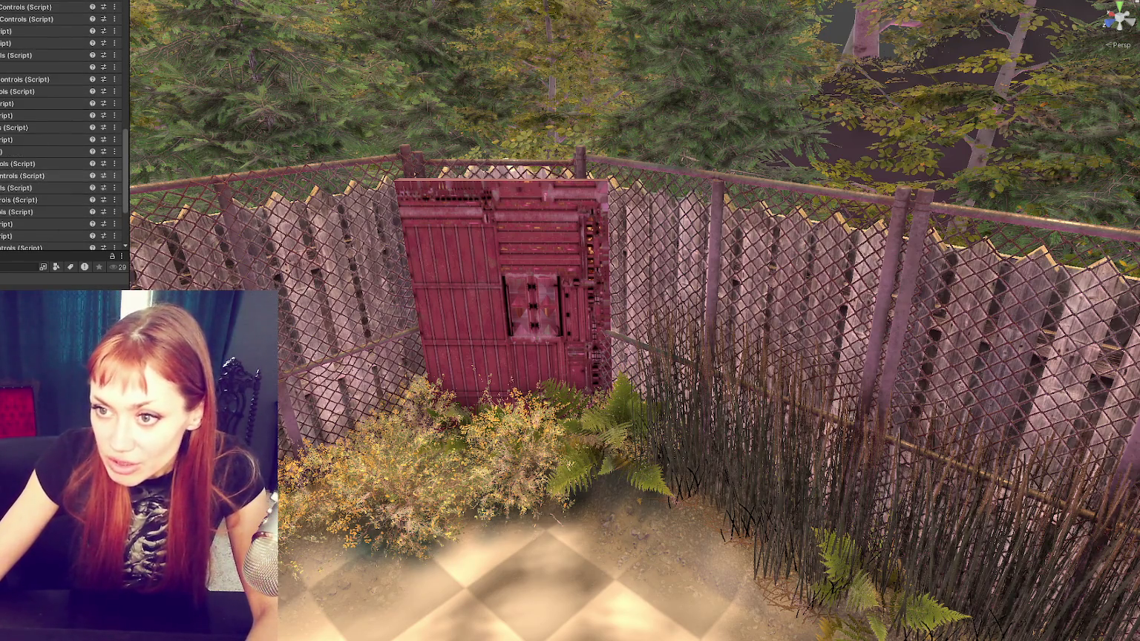
Step: Expand the SceneControls component and open its script in VS Code
{"action": "left_click", "coordinate": [22, 163]}
{"action": "scroll", "coordinate": [29, 141], "scroll_direction": "down", "scroll_amount": 5}
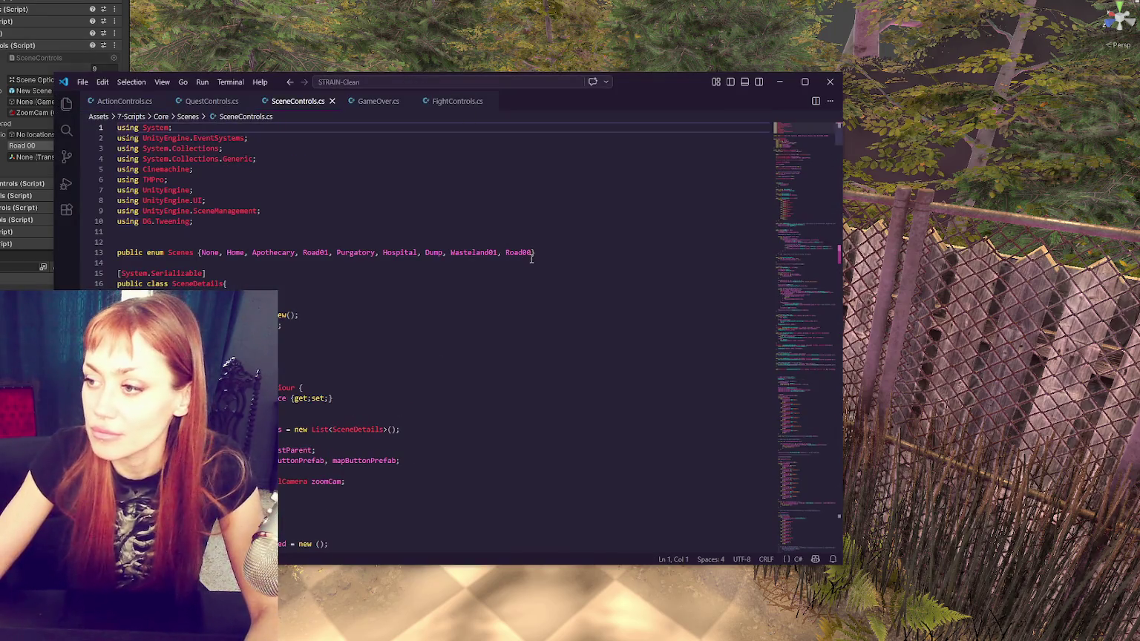
{"action": "left_click", "coordinate": [534, 257]}
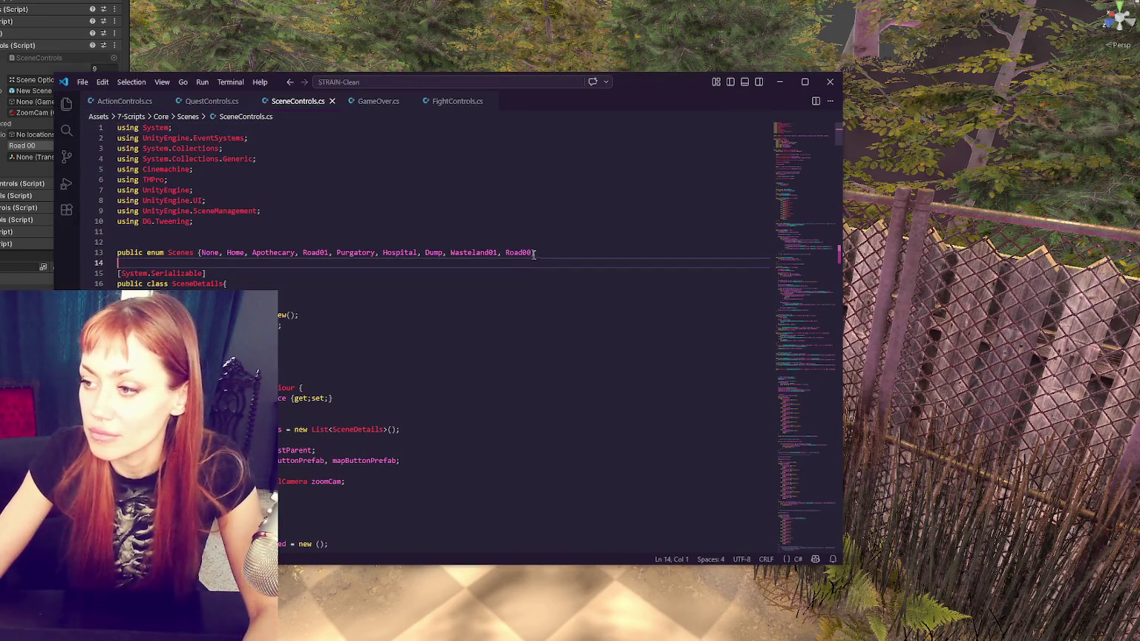
Step: Append ', Test' after Road00 in the Scenes enum and return to Unity
{"action": "left_click", "coordinate": [533, 254]}
{"action": "type", "text": ", Test"}
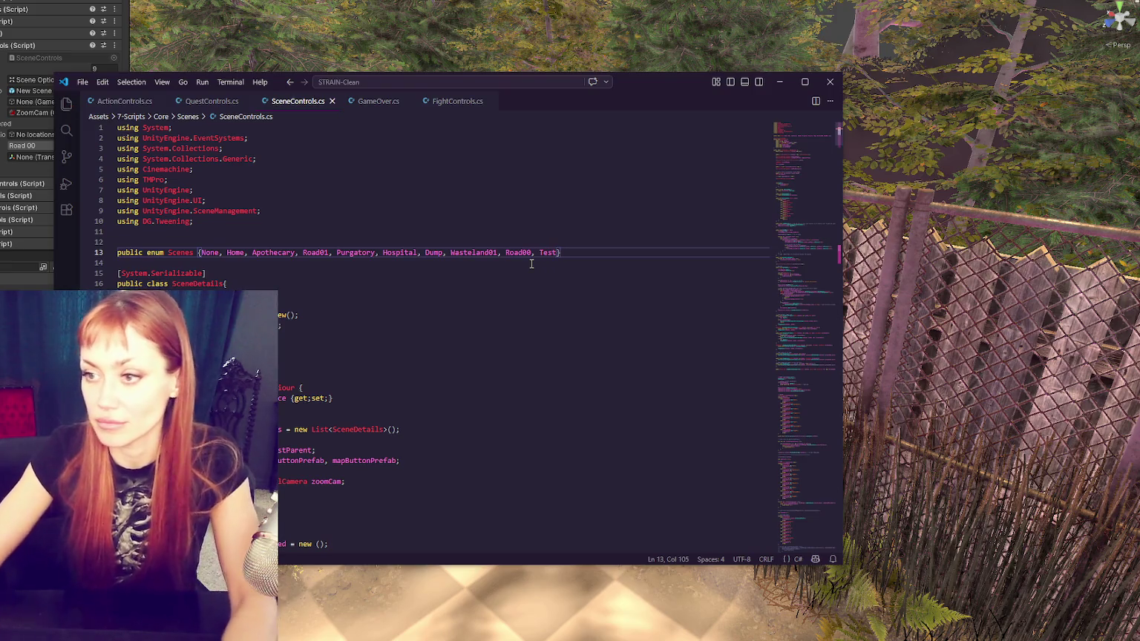
{"action": "key", "text": "alt+Tab"}
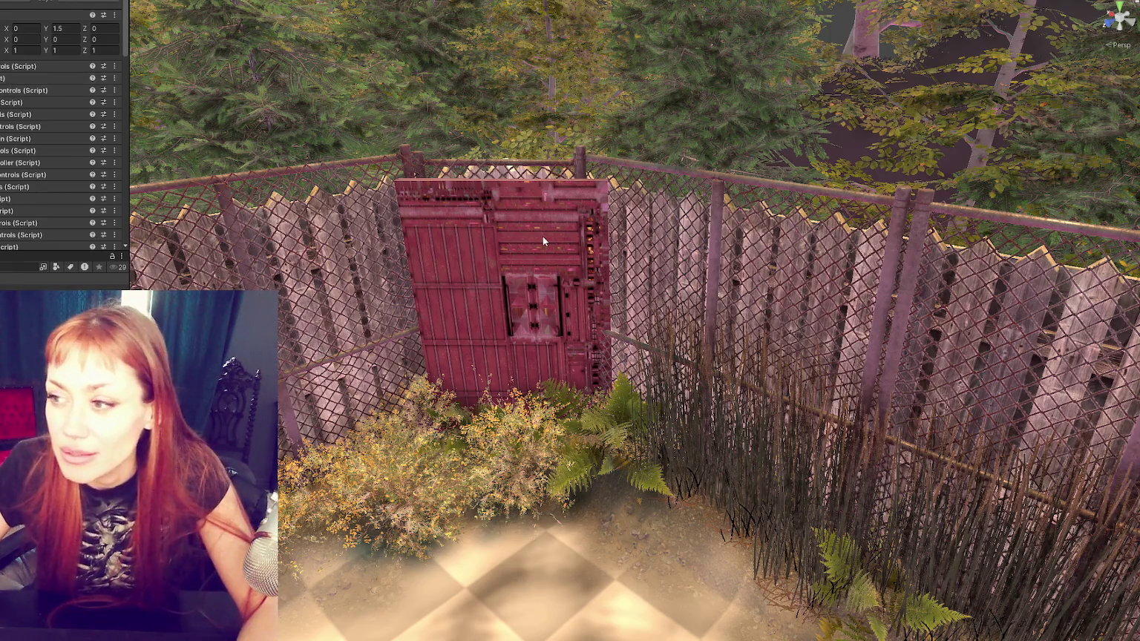
Step: Change the gate door's destination scene from Road 01 to Test
{"action": "left_click", "coordinate": [88, 115]}
{"action": "left_click", "coordinate": [41, 238]}
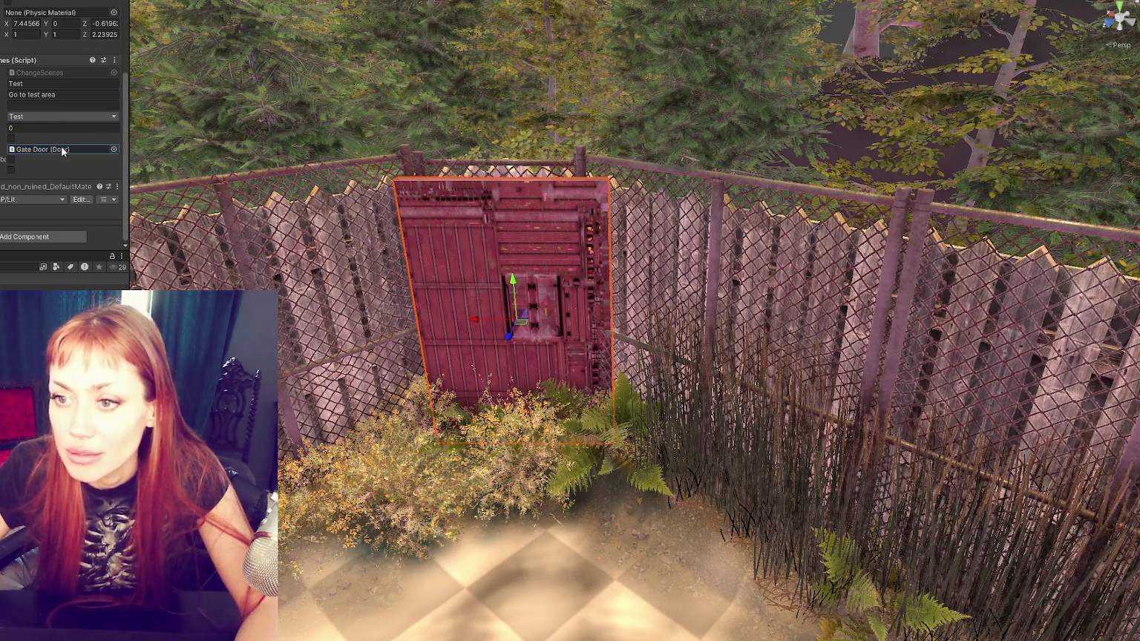
{"action": "scroll", "coordinate": [61, 146], "scroll_direction": "up", "scroll_amount": 5}
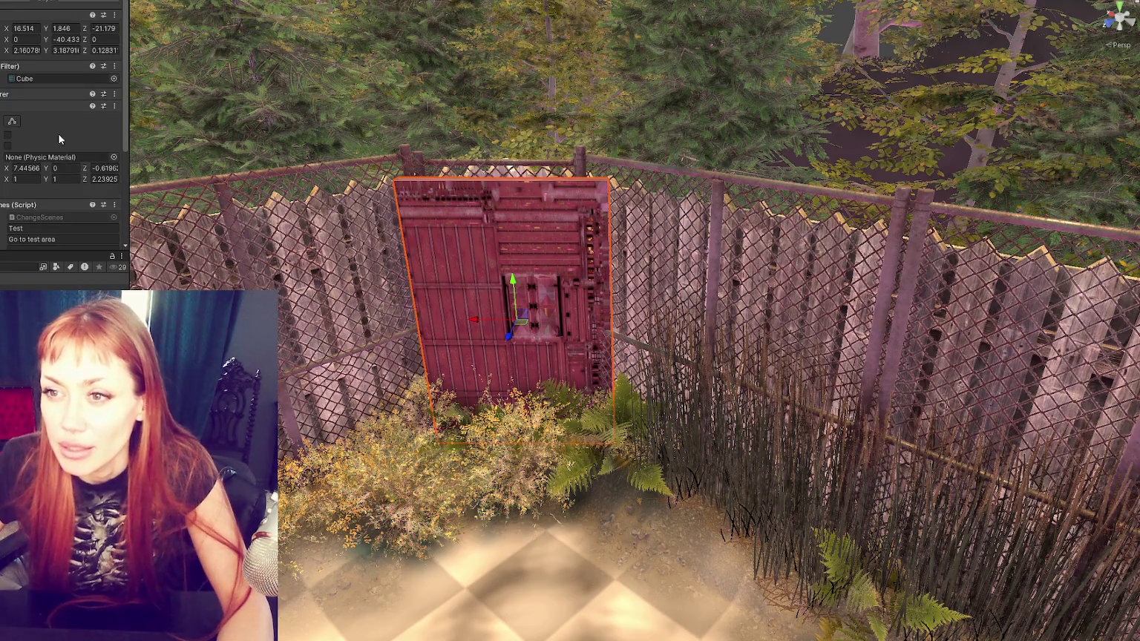
{"action": "left_click", "coordinate": [4, 93]}
{"action": "left_click", "coordinate": [4, 93]}
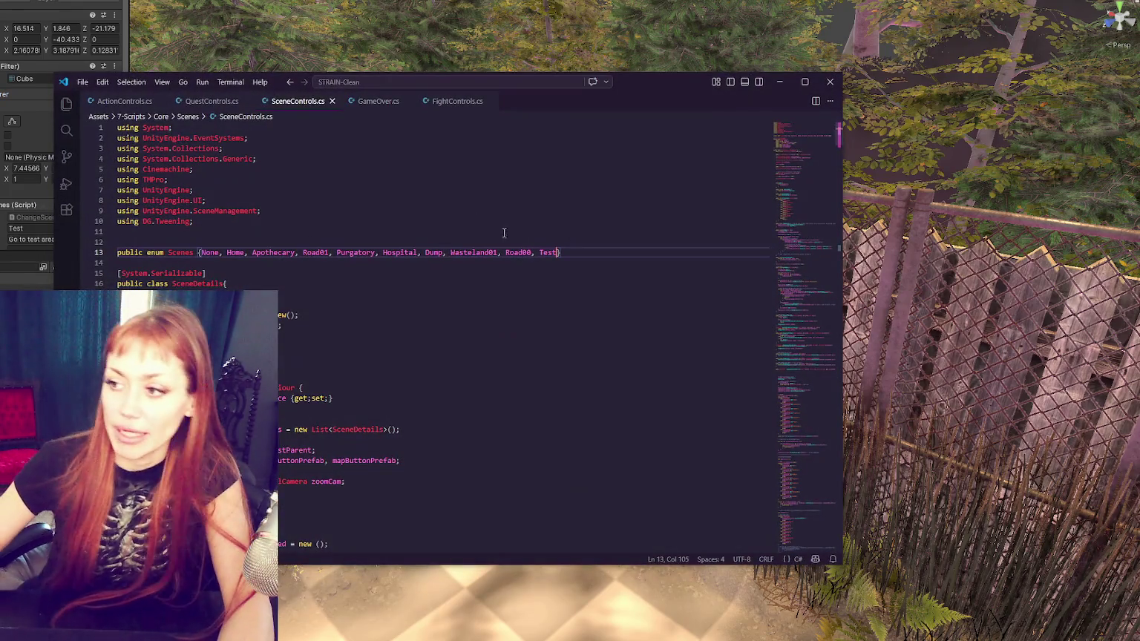
{"action": "scroll", "coordinate": [504, 233], "scroll_direction": "down", "scroll_amount": 20}
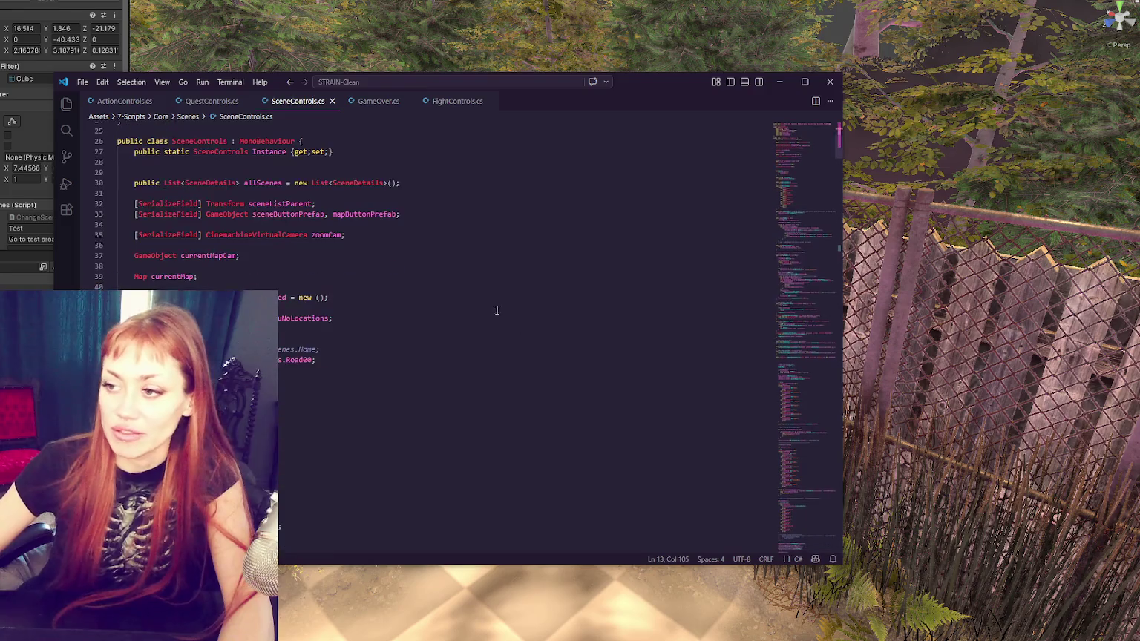
Step: Paste a copy of the last case into the scene-index switch and save
{"action": "left_click_drag", "start_coordinate": [134, 327], "coordinate": [249, 328]}
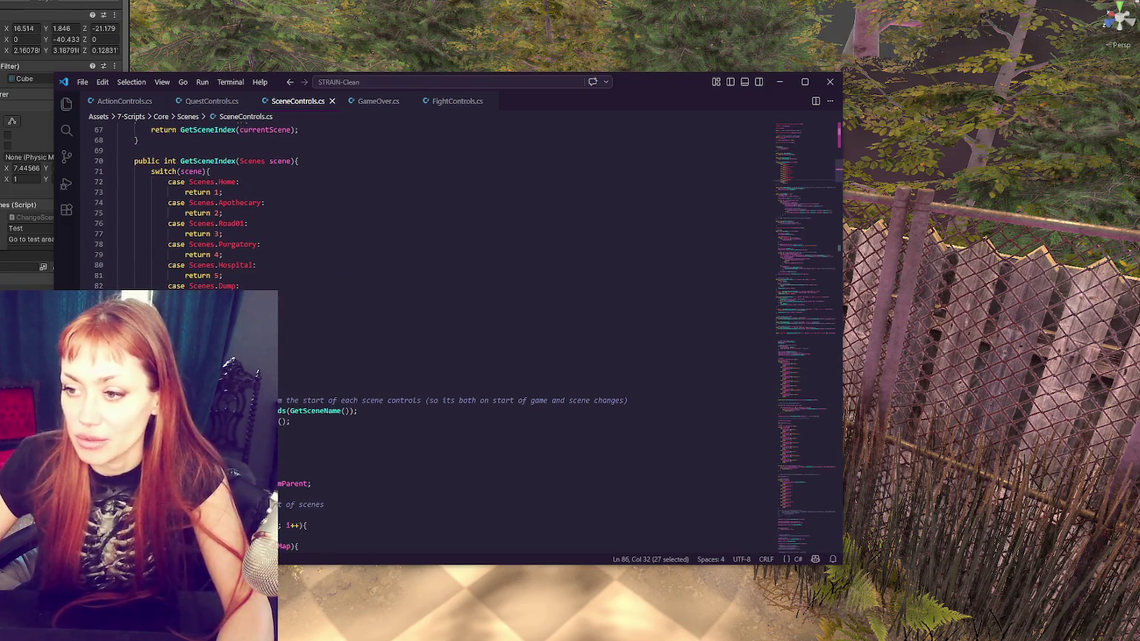
{"action": "key", "text": "ctrl+v"}
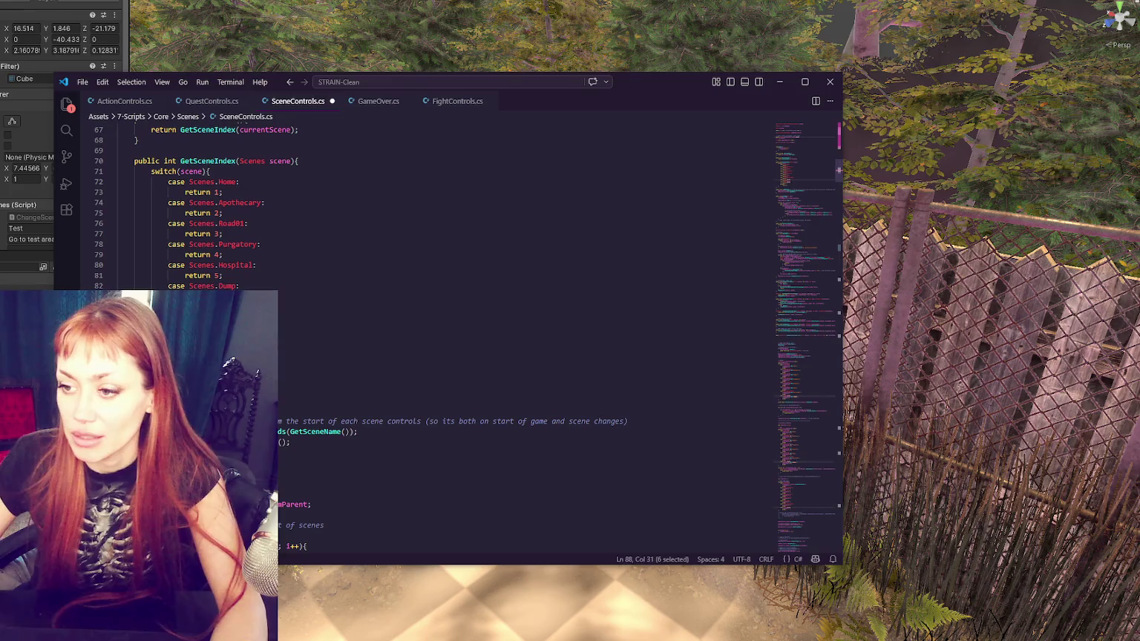
{"action": "left_click", "coordinate": [327, 364]}
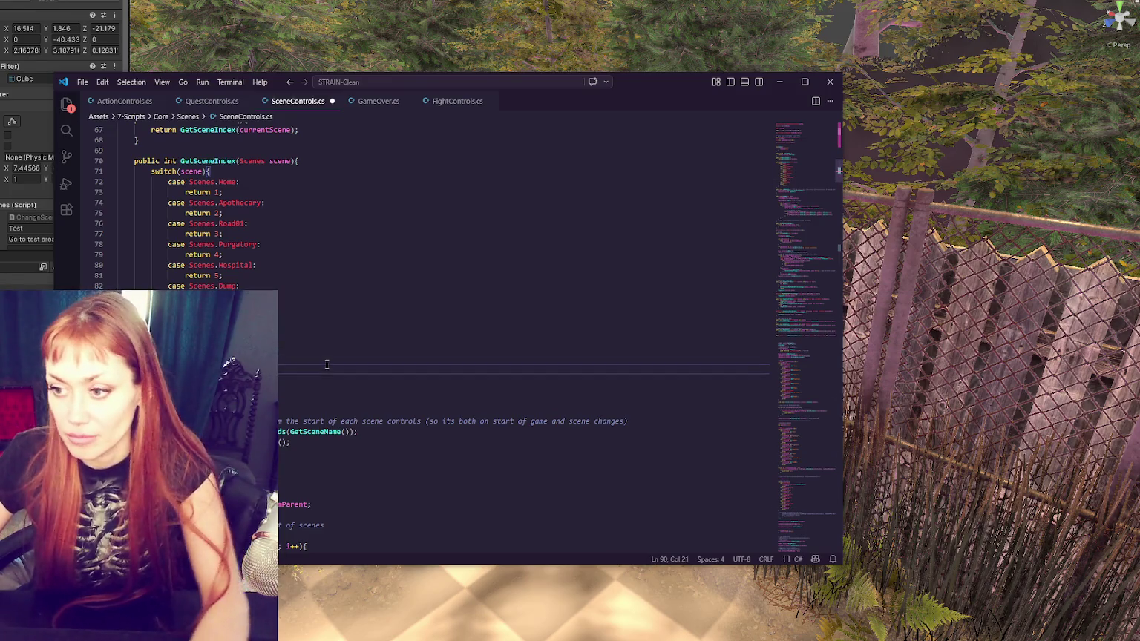
{"action": "key", "text": "ctrl+s"}
Step: Duplicate the Road00 unload case below itself and rename it to Test
{"action": "scroll", "coordinate": [353, 298], "scroll_direction": "down", "scroll_amount": 20}
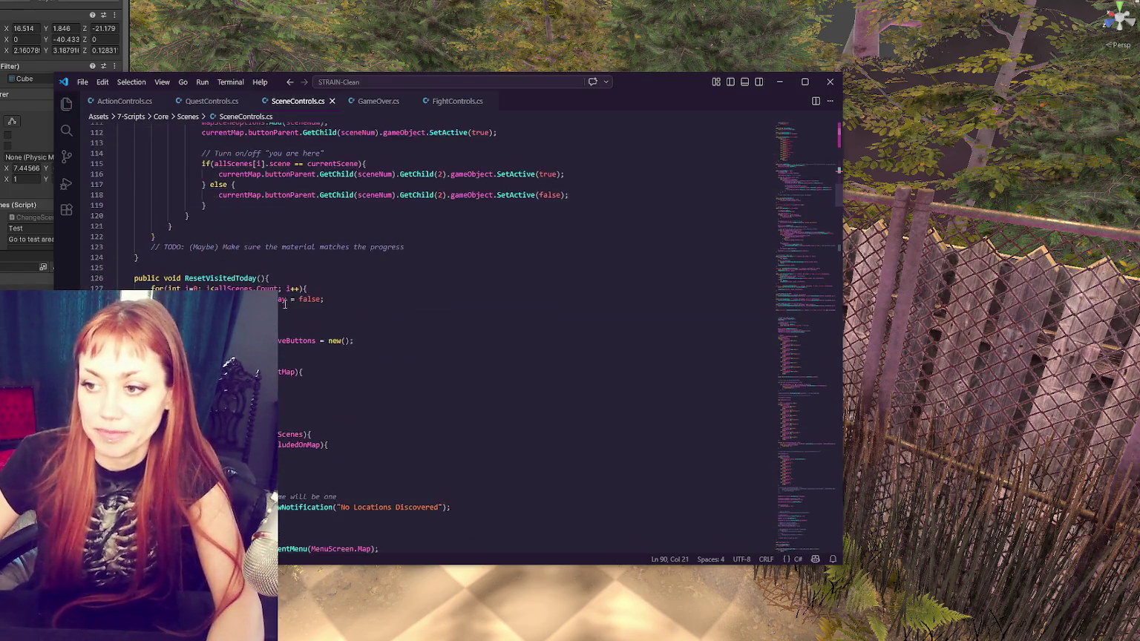
{"action": "scroll", "coordinate": [286, 319], "scroll_direction": "down", "scroll_amount": 20}
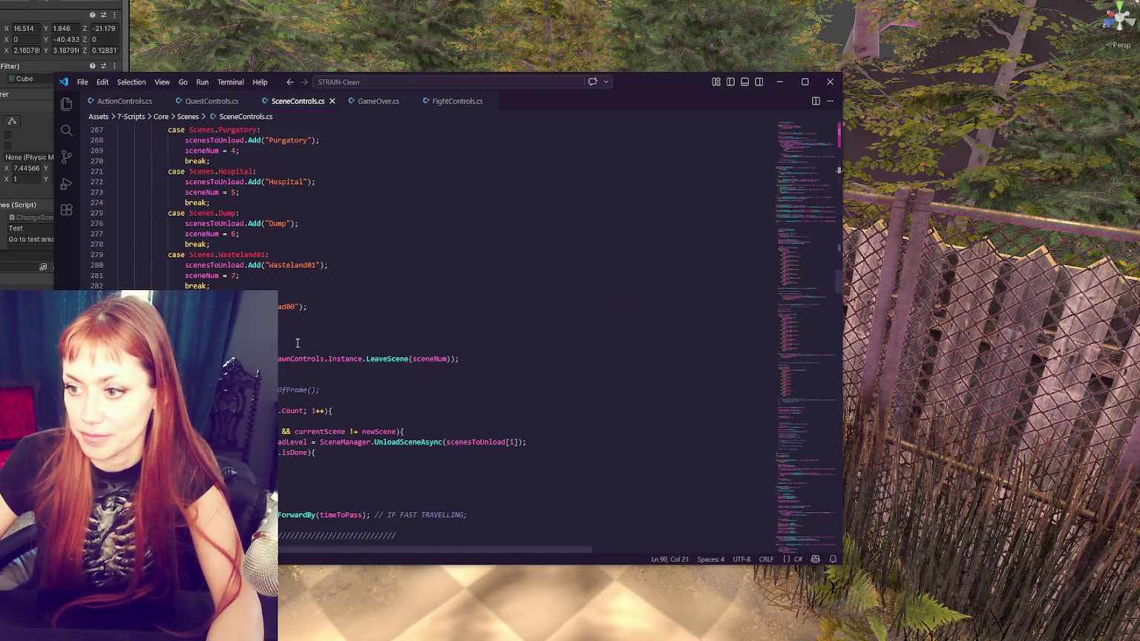
{"action": "left_click", "coordinate": [296, 317]}
{"action": "key", "text": "ctrl+v"}
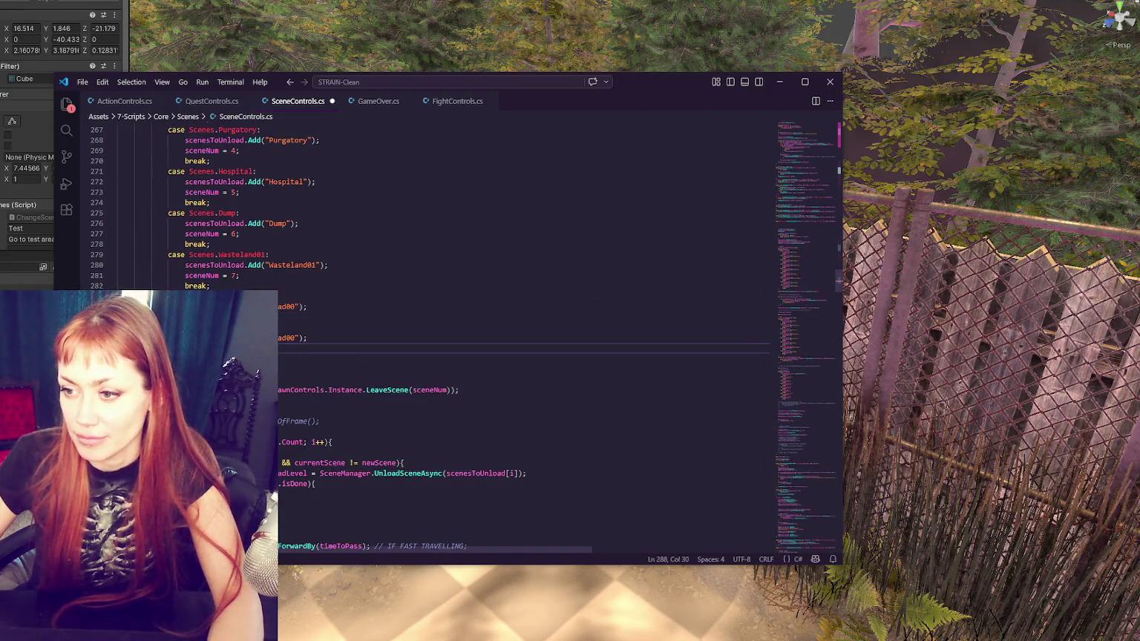
{"action": "key", "text": "Return"}
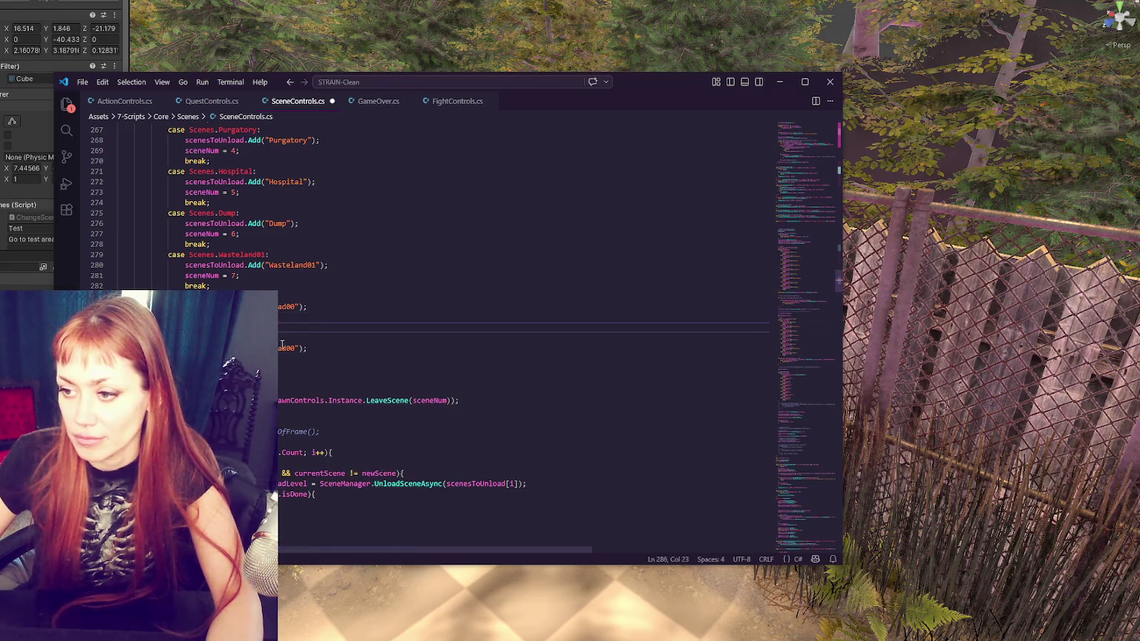
{"action": "type", "text": "st\");"}
{"action": "key", "text": "Down"}
{"action": "key", "text": "shift+Left"}
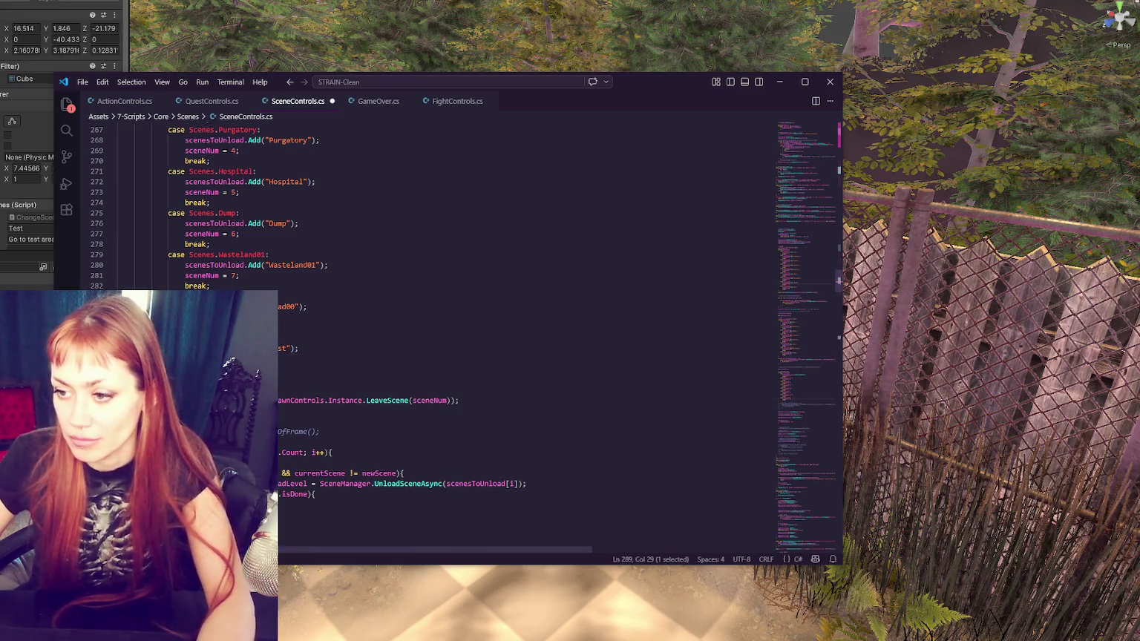
{"action": "key", "text": "Up"}
{"action": "key", "text": "Up"}
Step: Copy the last load case block, paste it below with '00' removed from the scene name, and save
{"action": "scroll", "coordinate": [333, 250], "scroll_direction": "up", "scroll_amount": 15}
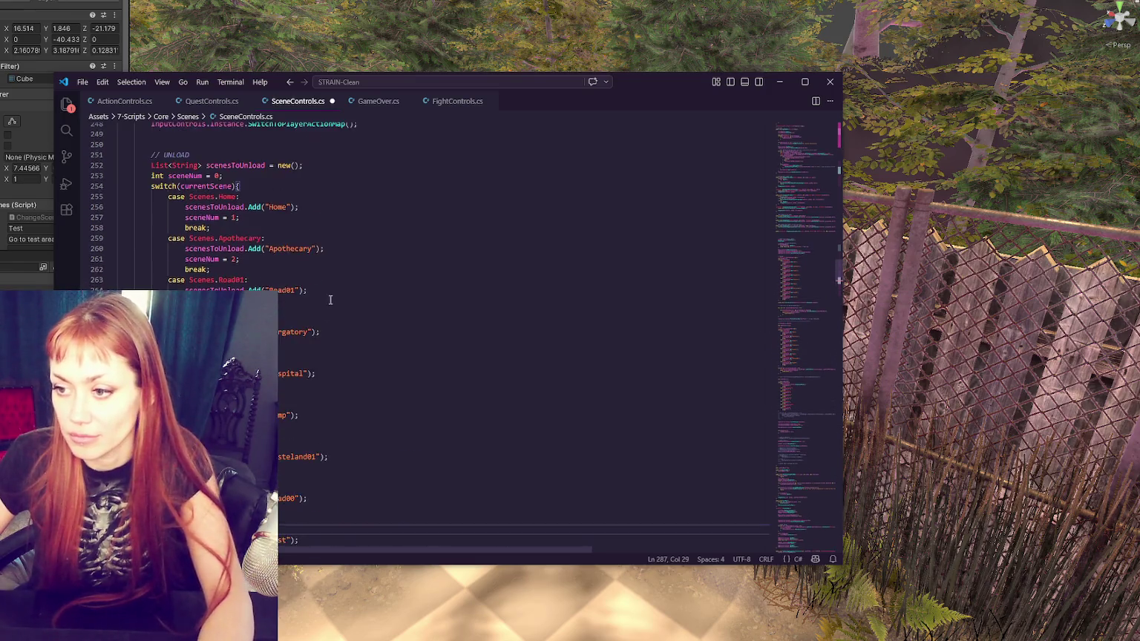
{"action": "scroll", "coordinate": [333, 250], "scroll_direction": "up", "scroll_amount": 20}
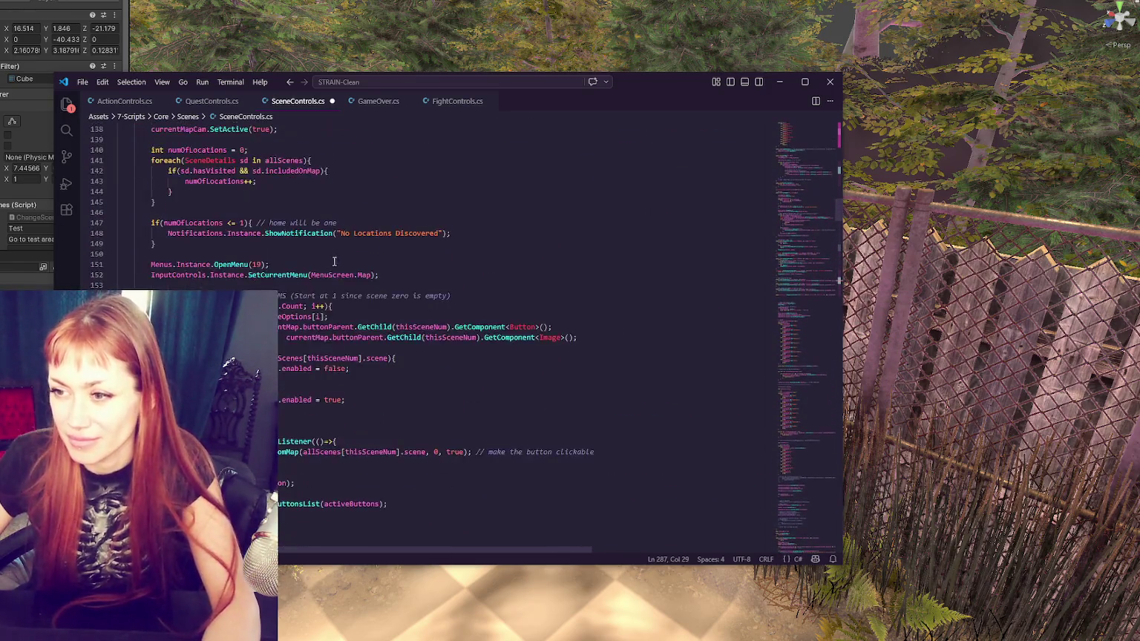
{"action": "scroll", "coordinate": [325, 253], "scroll_direction": "up", "scroll_amount": 11}
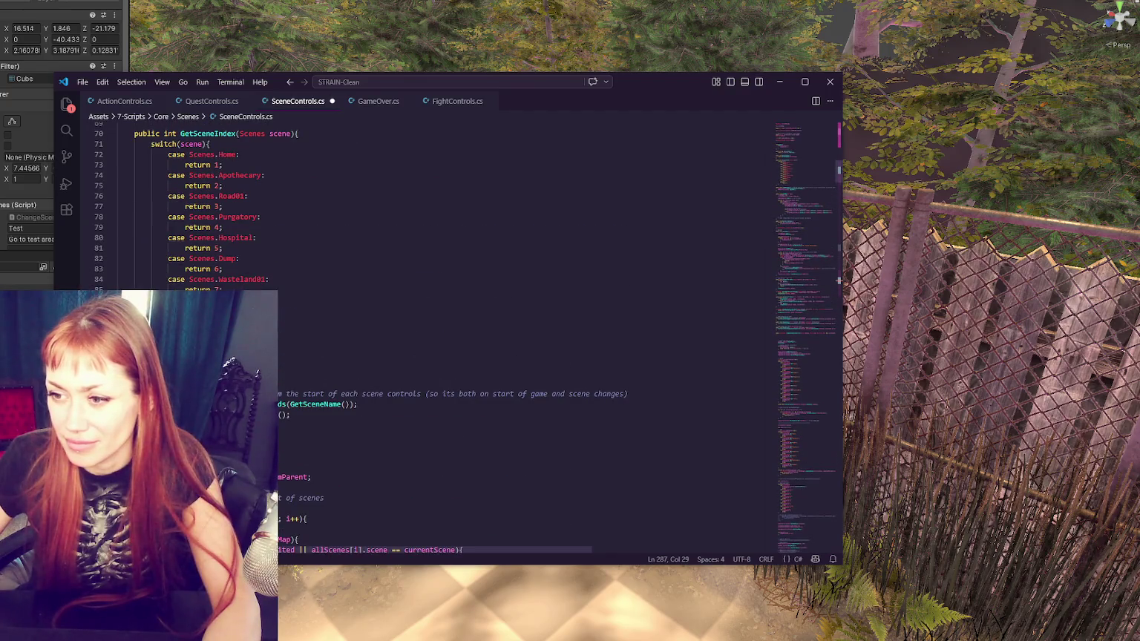
{"action": "scroll", "coordinate": [371, 360], "scroll_direction": "down", "scroll_amount": 20}
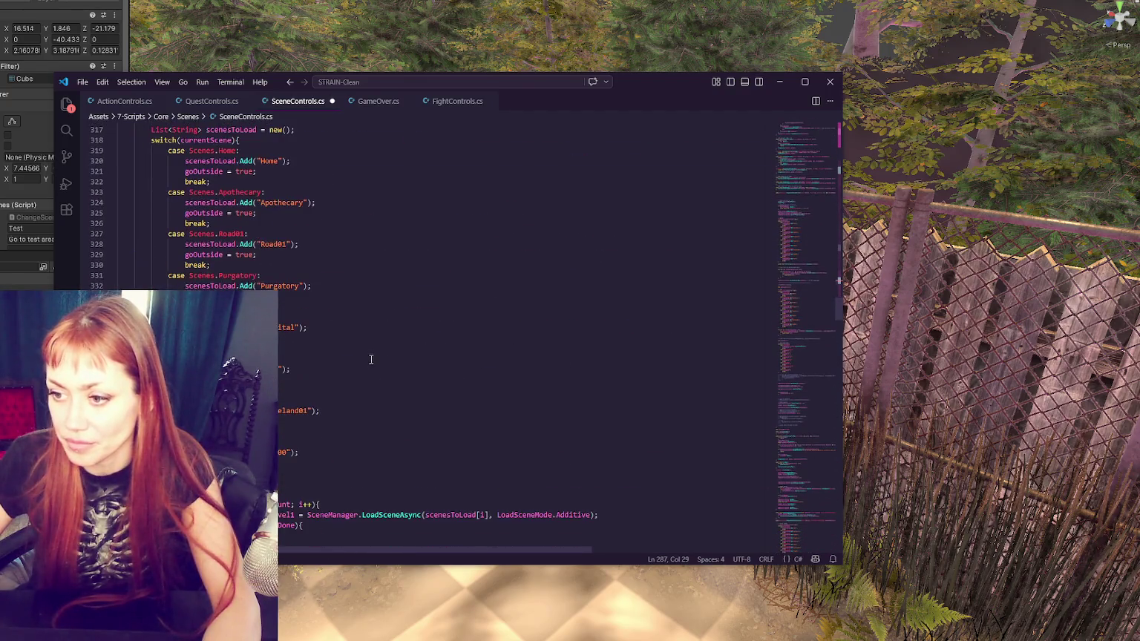
{"action": "scroll", "coordinate": [371, 360], "scroll_direction": "down", "scroll_amount": 3}
{"action": "left_click_drag", "start_coordinate": [301, 344], "coordinate": [195, 321]}
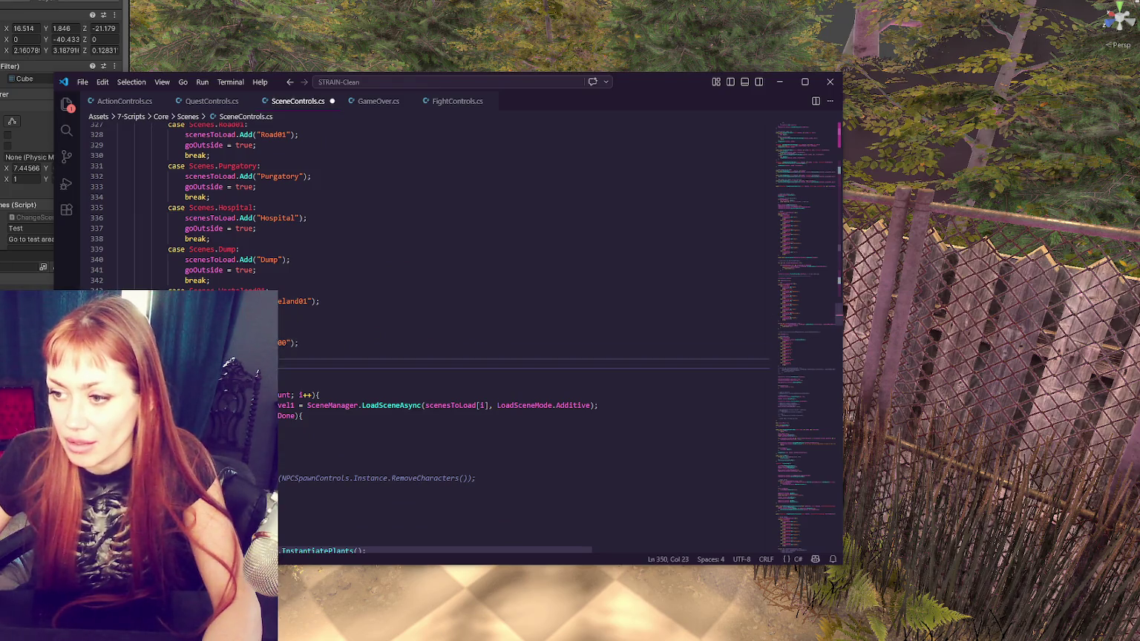
{"action": "key", "text": "ctrl+c"}
{"action": "key", "text": "Right"}
{"action": "key", "text": "Return"}
{"action": "key", "text": "ctrl+v"}
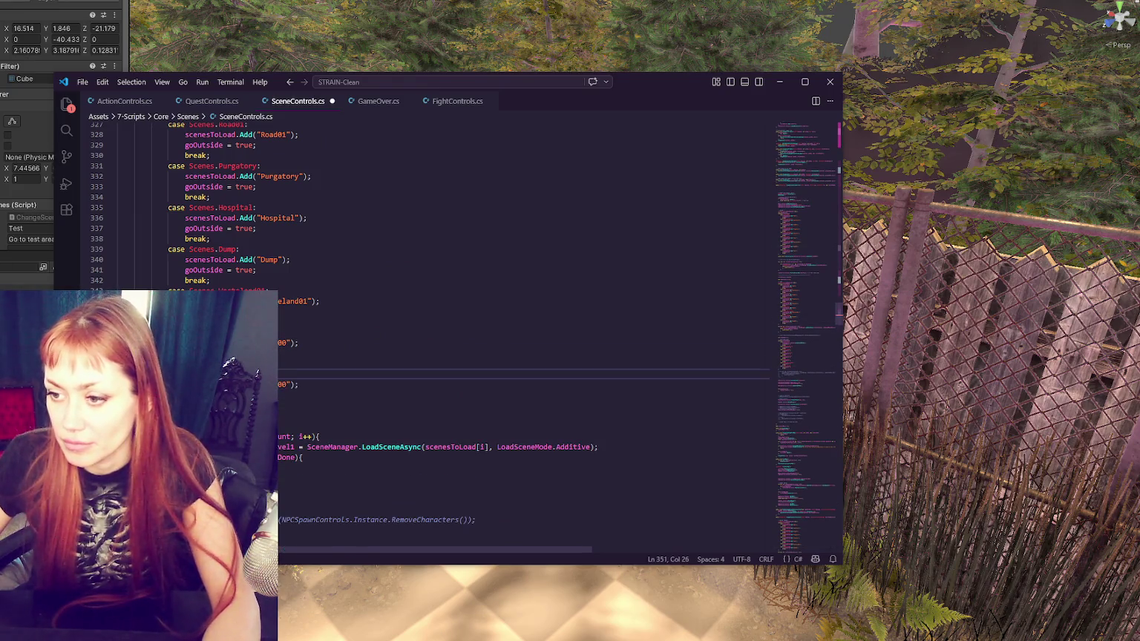
{"action": "key", "text": "BackSpace"}
{"action": "key", "text": "BackSpace"}
{"action": "left_click", "coordinate": [300, 396]}
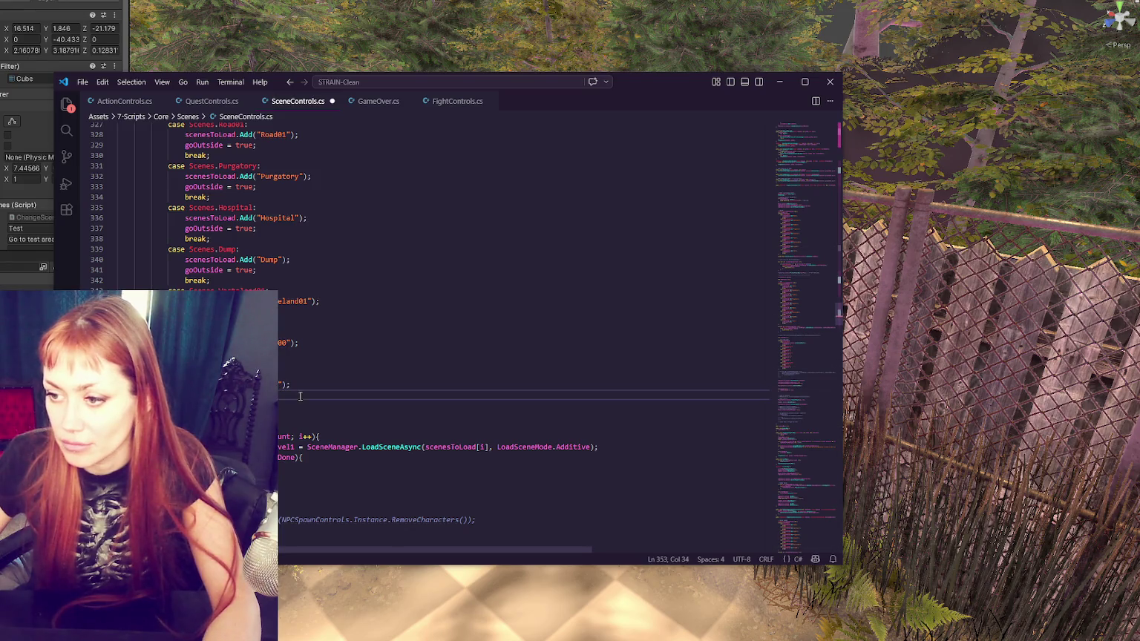
{"action": "key", "text": "ctrl+s"}
{"action": "scroll", "coordinate": [326, 363], "scroll_direction": "down", "scroll_amount": 10}
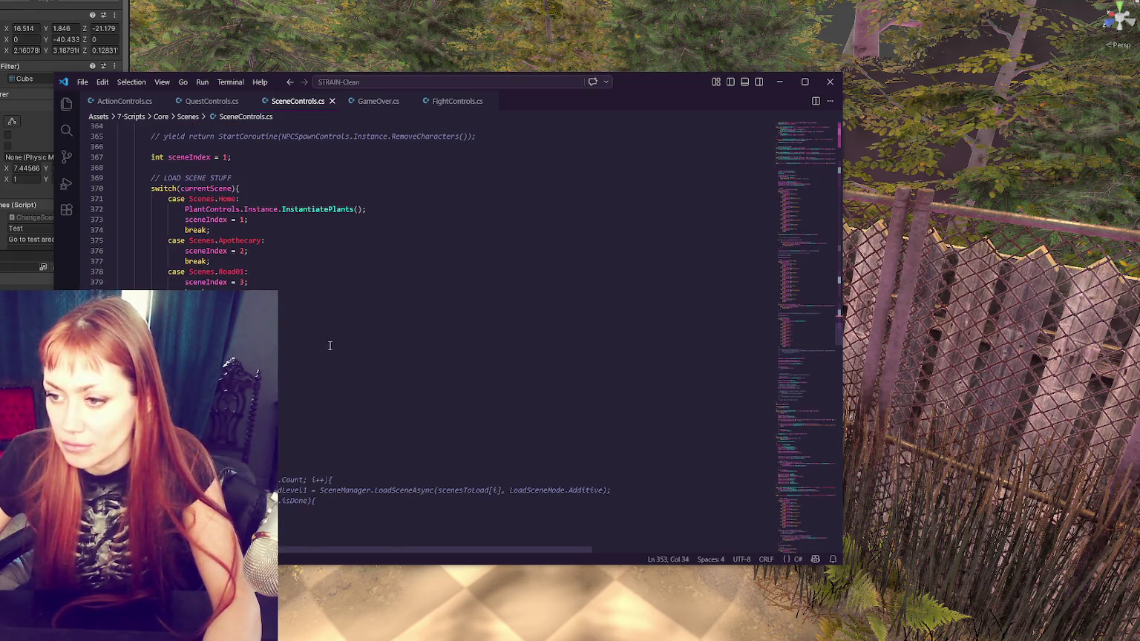
Step: Paste the extra case block into the scene-index switch
{"action": "double_click", "coordinate": [269, 458]}
{"action": "key", "text": "ctrl+v"}
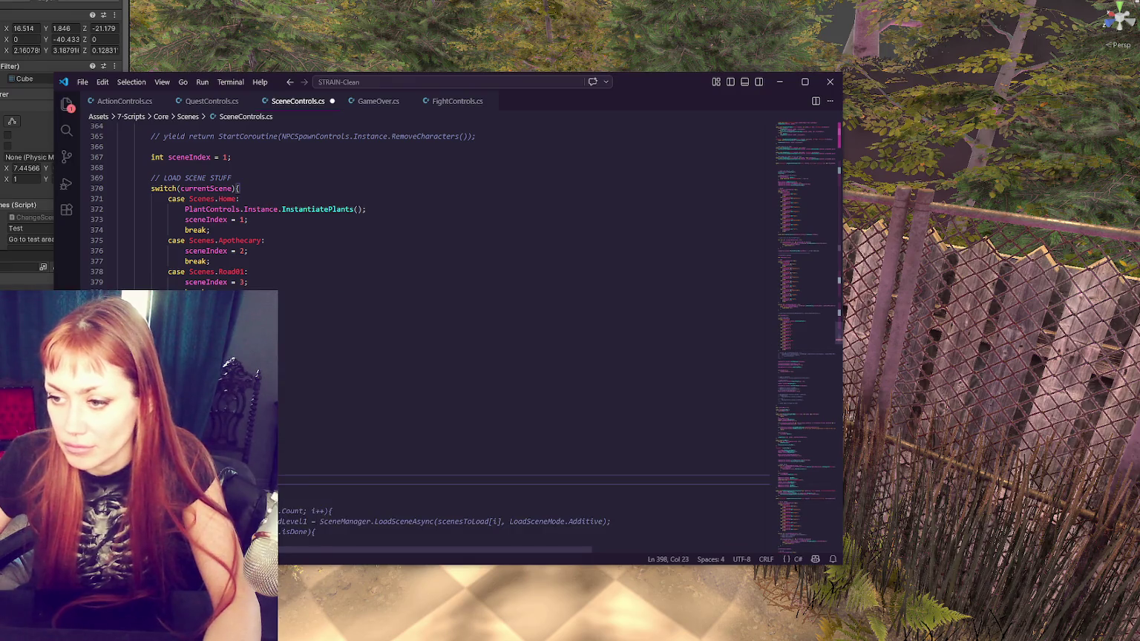
{"action": "double_click", "coordinate": [245, 469]}
{"action": "left_click", "coordinate": [331, 426]}
{"action": "scroll", "coordinate": [323, 400], "scroll_direction": "down", "scroll_amount": 20}
{"action": "scroll", "coordinate": [318, 379], "scroll_direction": "down", "scroll_amount": 20}
Step: Paste the extra case after the last unload case and save
{"action": "left_click", "coordinate": [223, 334]}
{"action": "key", "text": "ctrl+v"}
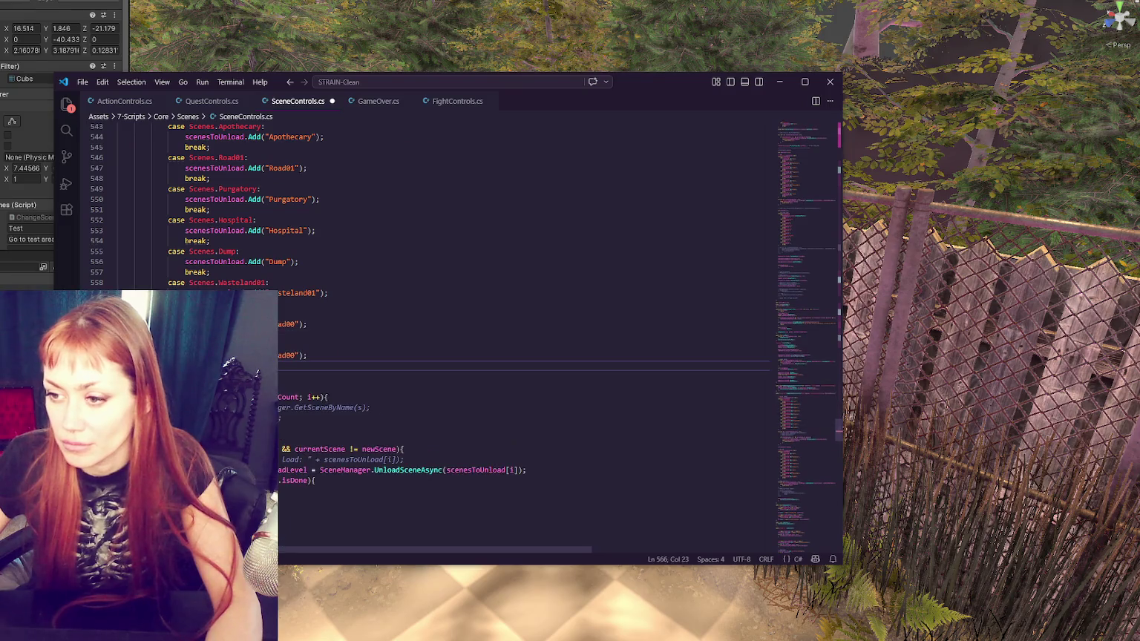
{"action": "key", "text": "Up"}
{"action": "key", "text": "Down"}
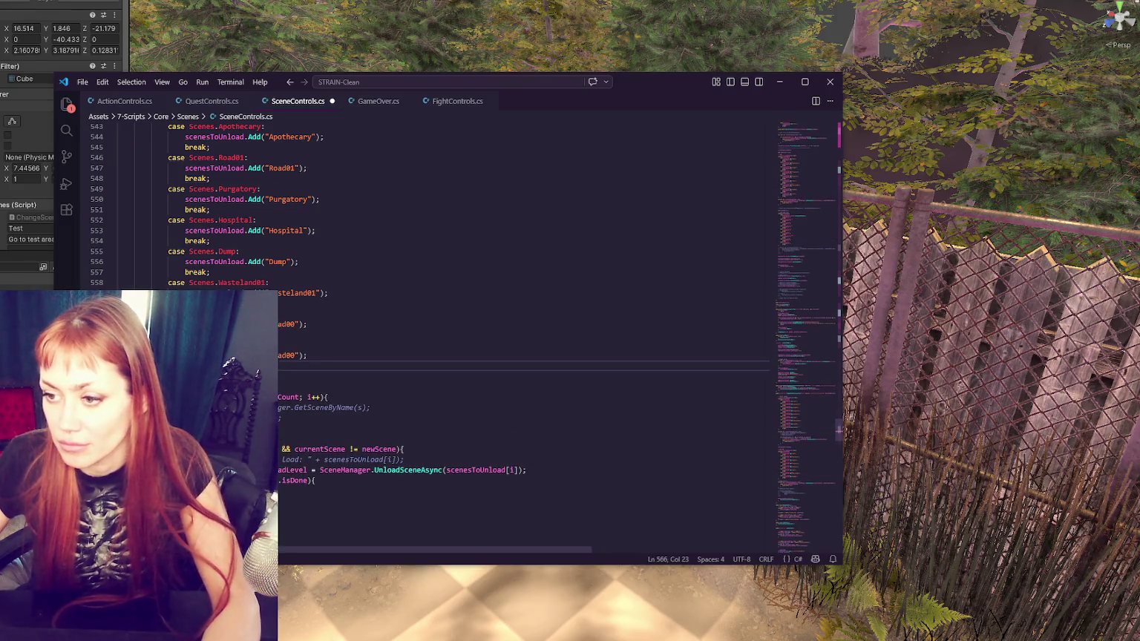
{"action": "left_click", "coordinate": [280, 355]}
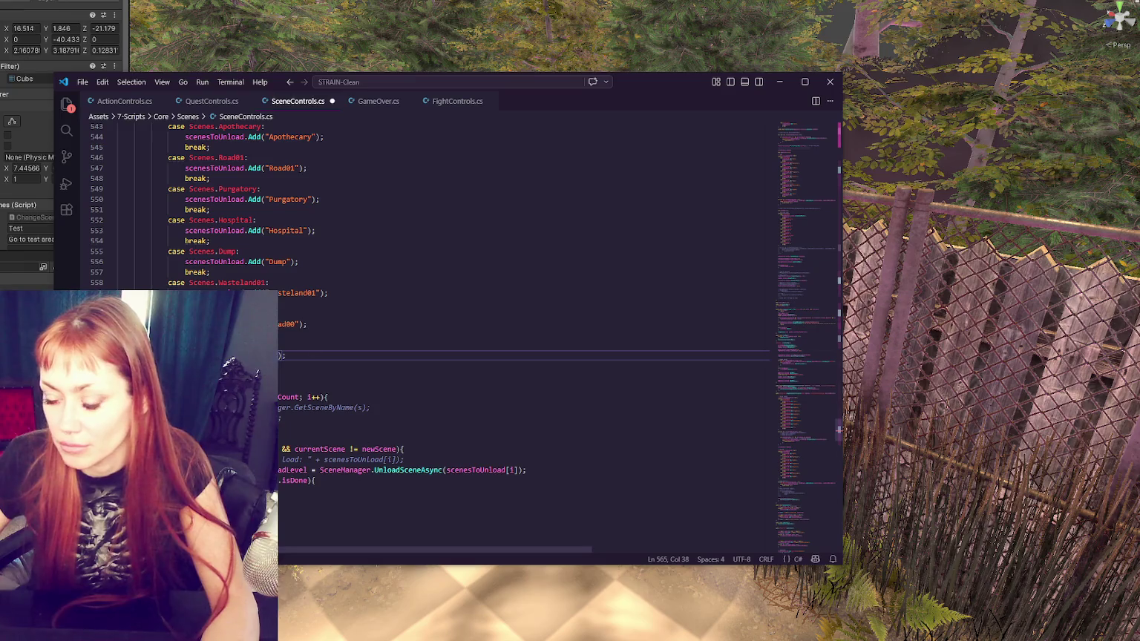
{"action": "type", "text": "st"}
{"action": "key", "text": "ctrl+s"}
{"action": "scroll", "coordinate": [460, 334], "scroll_direction": "down", "scroll_amount": 14}
Step: Duplicate the last case in the next load list, rename it to Test, and save
{"action": "left_click_drag", "start_coordinate": [297, 416], "coordinate": [210, 385]}
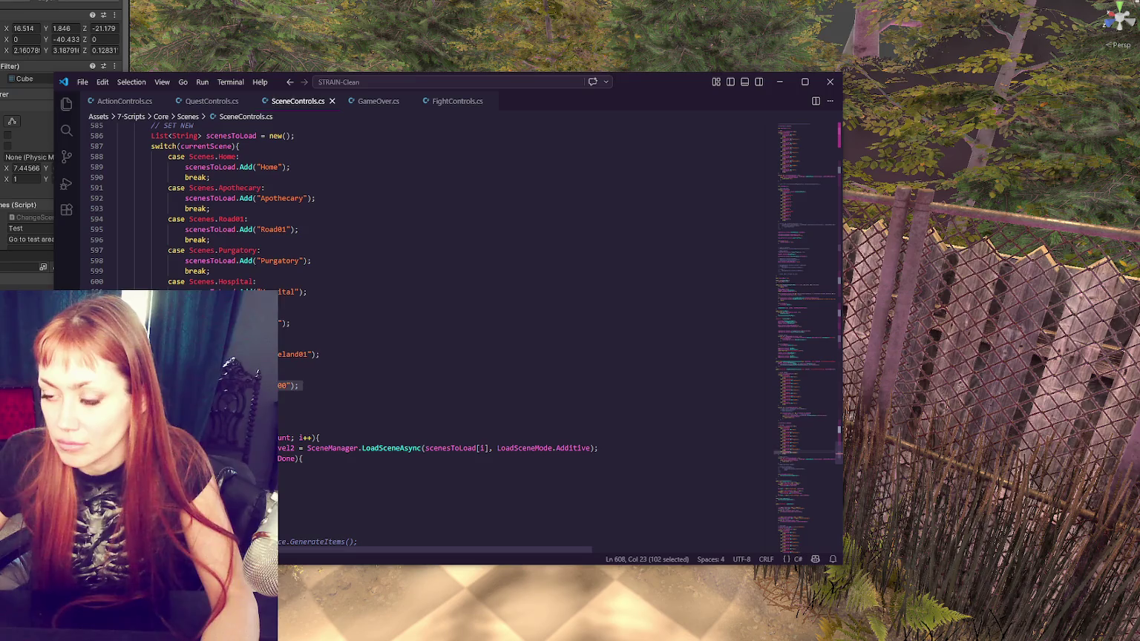
{"action": "key", "text": "shift+alt+Down"}
{"action": "double_click", "coordinate": [283, 417]}
{"action": "type", "text": "Test"}
{"action": "key", "text": "Down"}
{"action": "key", "text": "ctrl+s"}
{"action": "scroll", "coordinate": [290, 407], "scroll_direction": "down", "scroll_amount": 7}
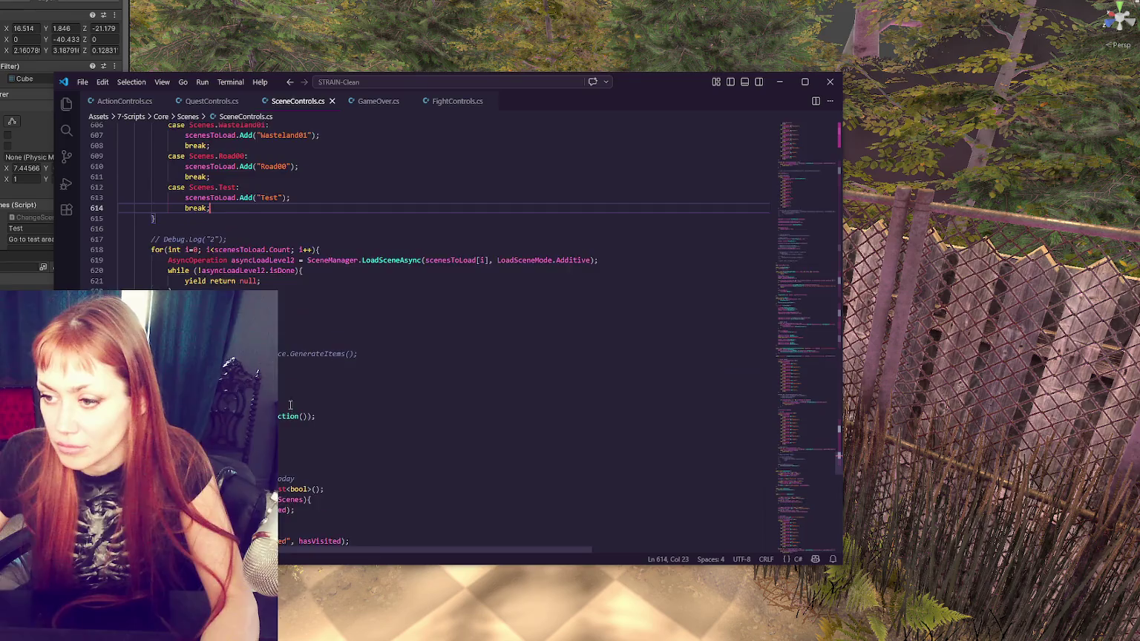
{"action": "scroll", "coordinate": [290, 407], "scroll_direction": "down", "scroll_amount": 20}
Step: Copy the final load list's last case below itself, save, and return to Unity
{"action": "left_click_drag", "start_coordinate": [298, 382], "coordinate": [210, 360]}
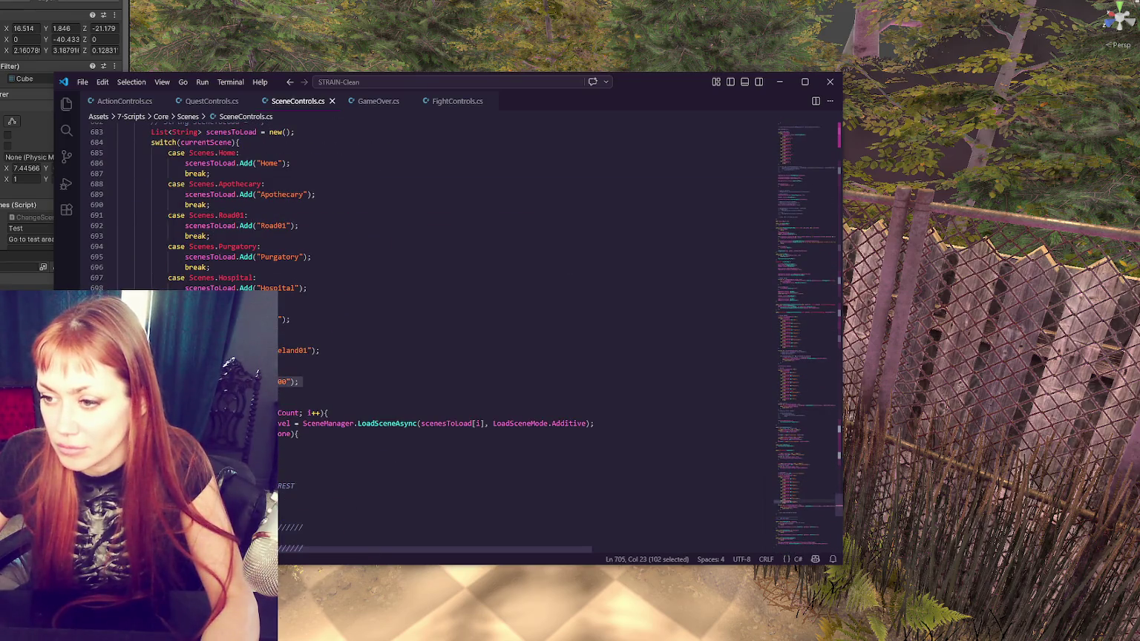
{"action": "key", "text": "ctrl+c"}
{"action": "key", "text": "End"}
{"action": "key", "text": "Return"}
{"action": "key", "text": "ctrl+v"}
{"action": "key", "text": "ctrl+s"}
{"action": "scroll", "coordinate": [294, 360], "scroll_direction": "down", "scroll_amount": 10}
{"action": "key", "text": "alt+Tab"}
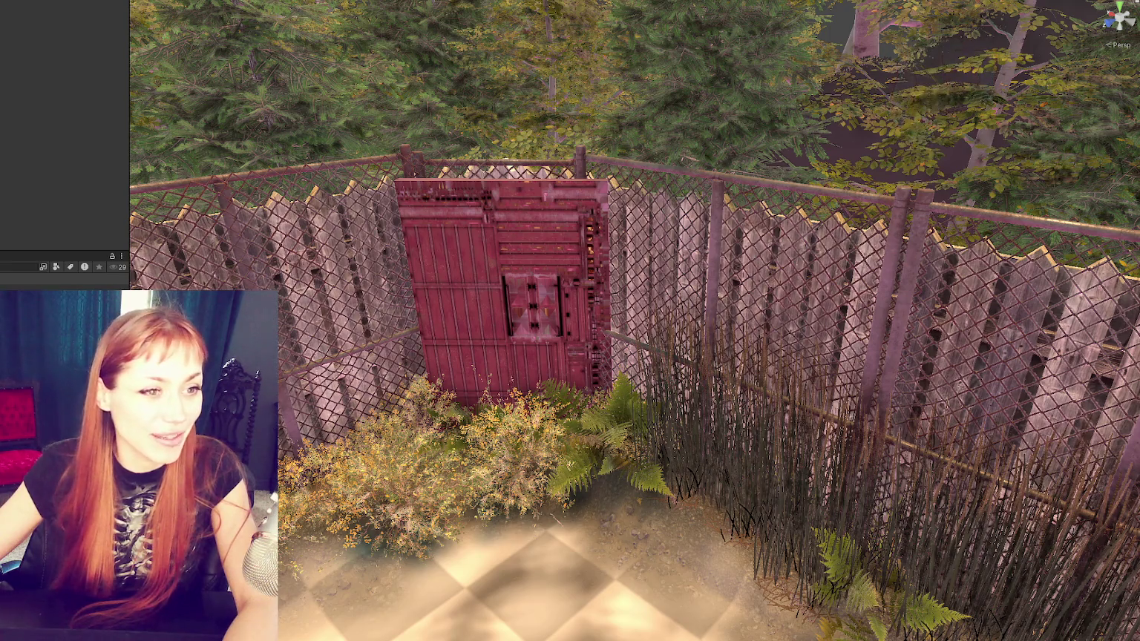
Step: Switch from Unity to the browser's 'substance designer' image results
{"action": "key", "text": "alt+Tab"}
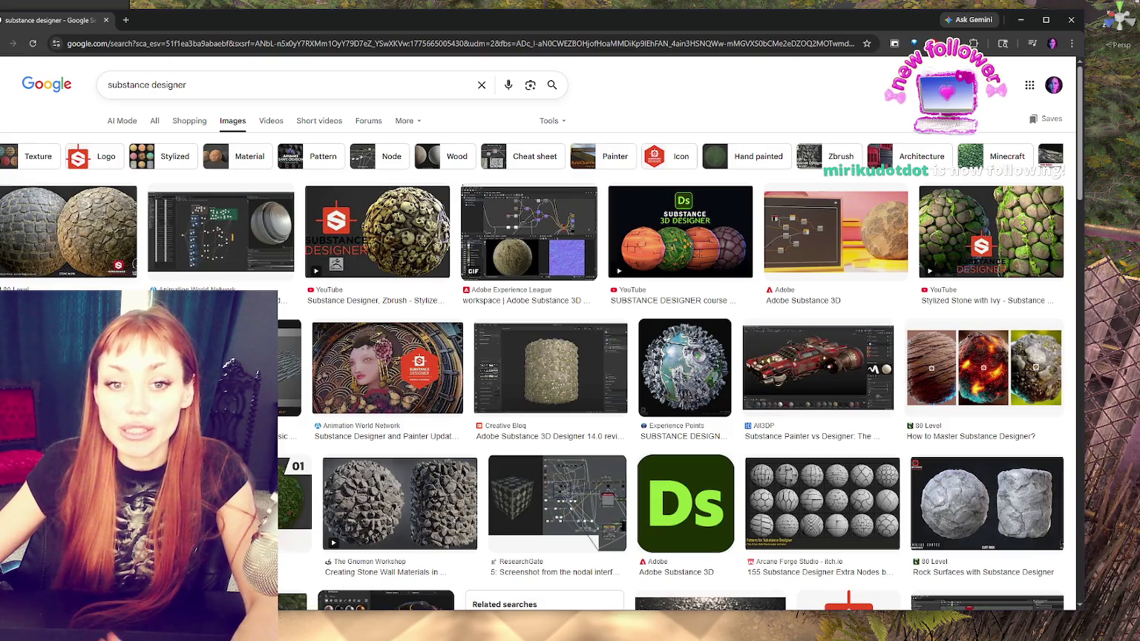
Step: Preview the Adobe Experience League and FlippedNormals rock creation images
{"action": "scroll", "coordinate": [335, 369], "scroll_direction": "down", "scroll_amount": 2}
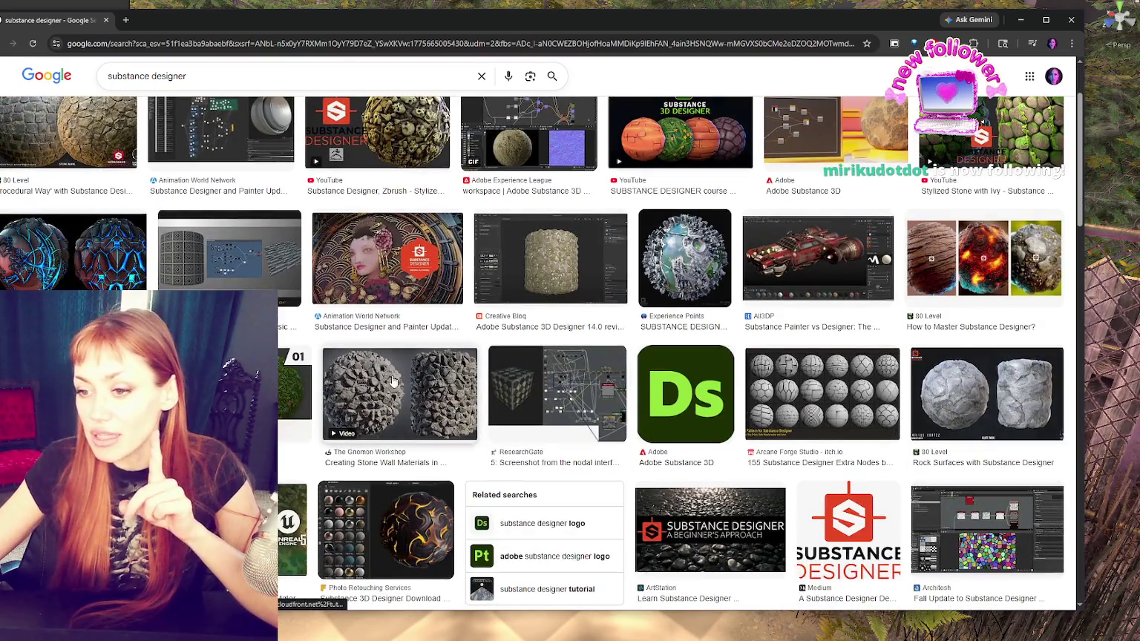
{"action": "scroll", "coordinate": [336, 369], "scroll_direction": "up", "scroll_amount": 2}
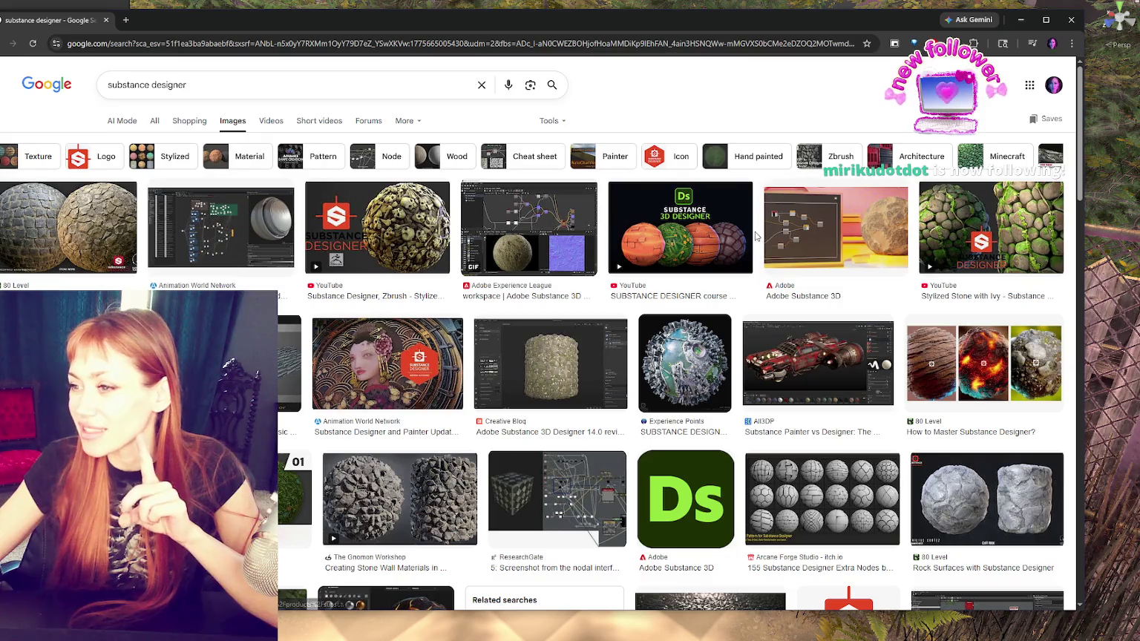
{"action": "left_click", "coordinate": [547, 234]}
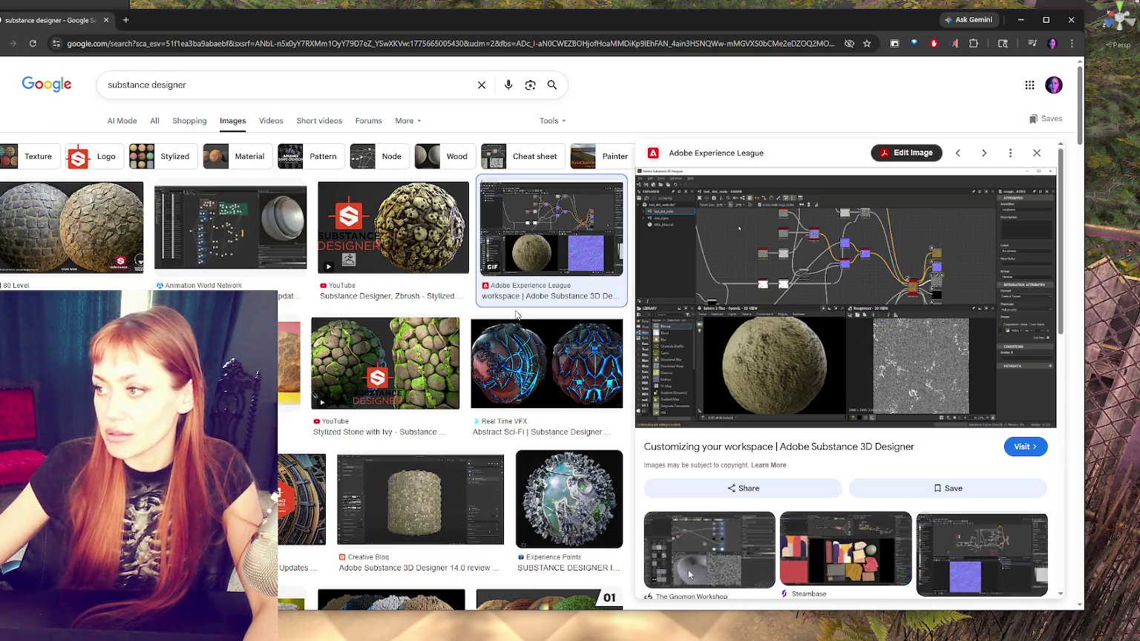
{"action": "scroll", "coordinate": [517, 315], "scroll_direction": "down", "scroll_amount": 5}
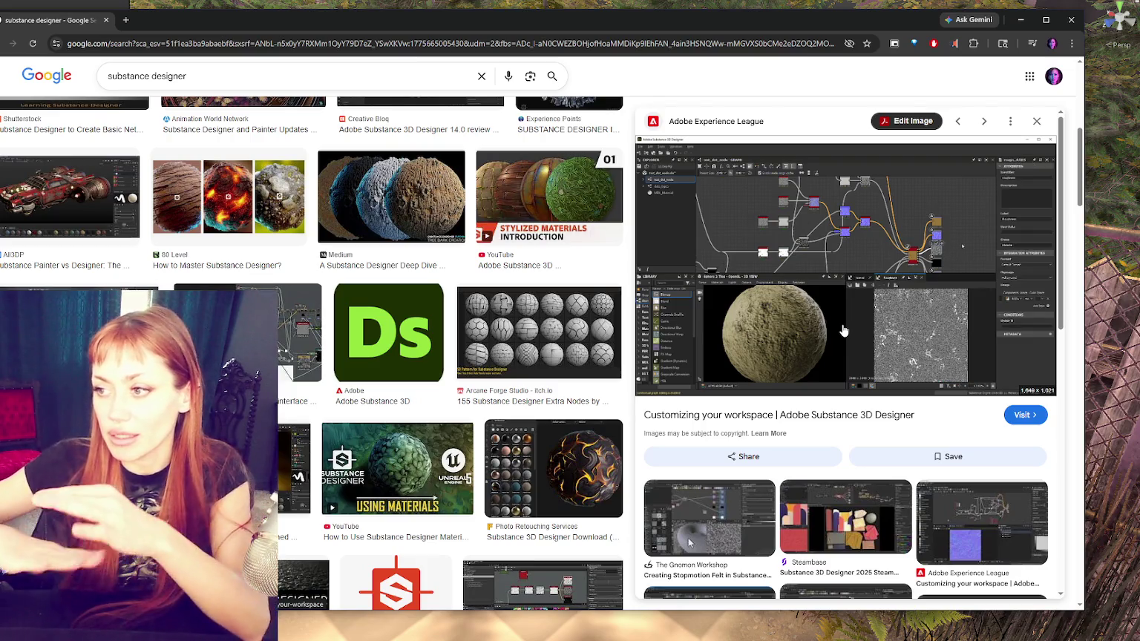
{"action": "scroll", "coordinate": [495, 346], "scroll_direction": "down", "scroll_amount": 6}
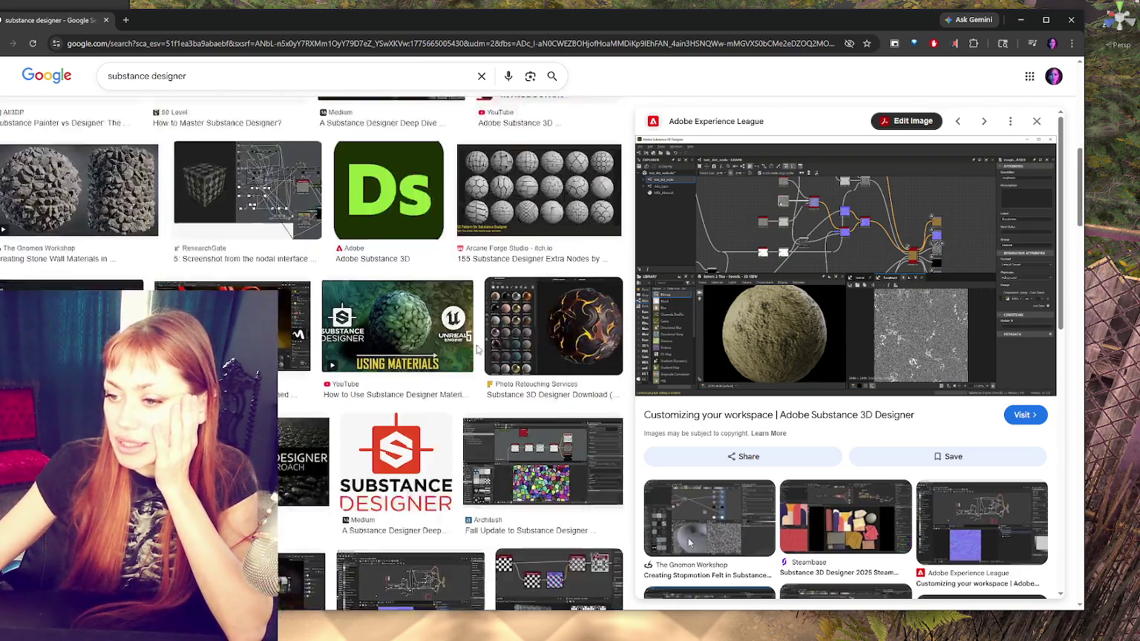
{"action": "scroll", "coordinate": [495, 347], "scroll_direction": "down", "scroll_amount": 2}
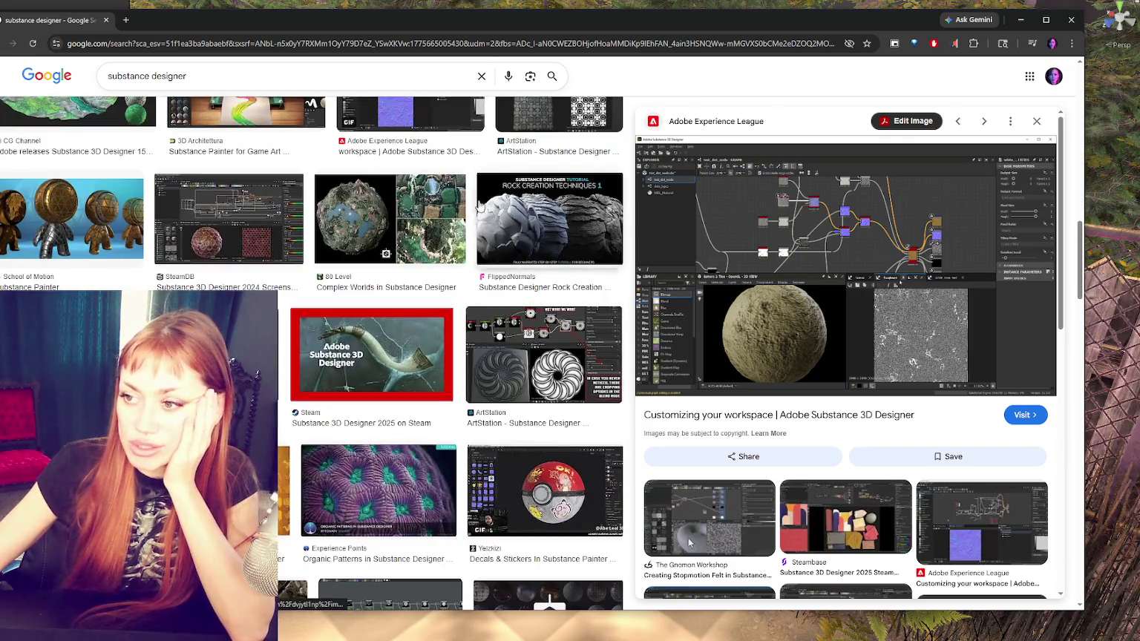
{"action": "left_click", "coordinate": [549, 219]}
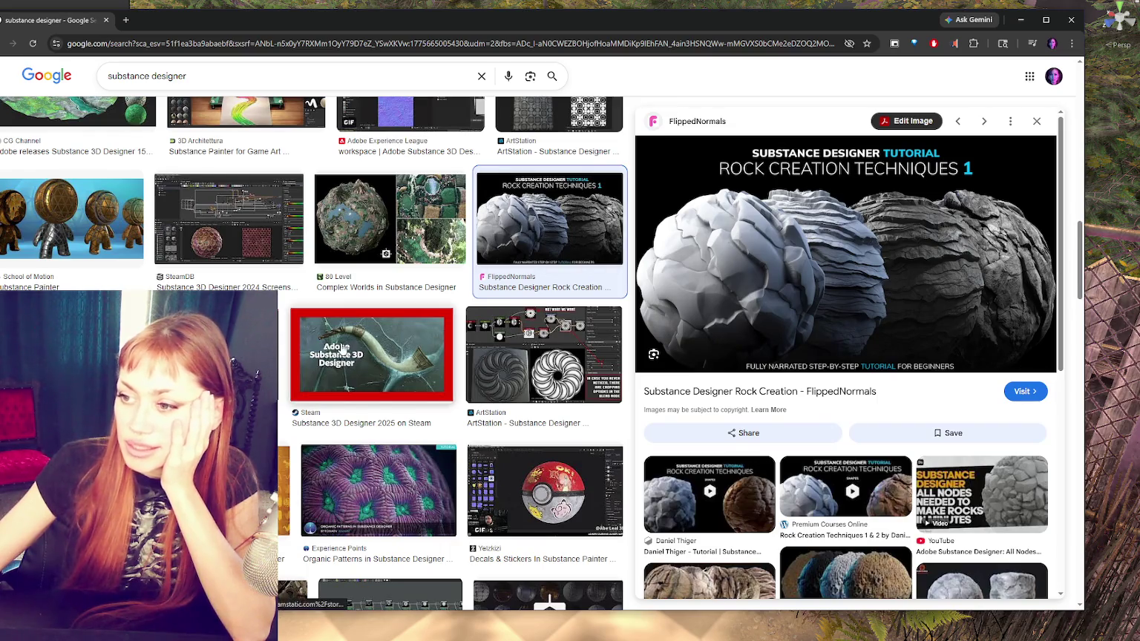
Step: Preview the Learn Squared stone-sphere image and open it in a new tab
{"action": "scroll", "coordinate": [343, 345], "scroll_direction": "down", "scroll_amount": 1}
{"action": "scroll", "coordinate": [343, 345], "scroll_direction": "down", "scroll_amount": 1}
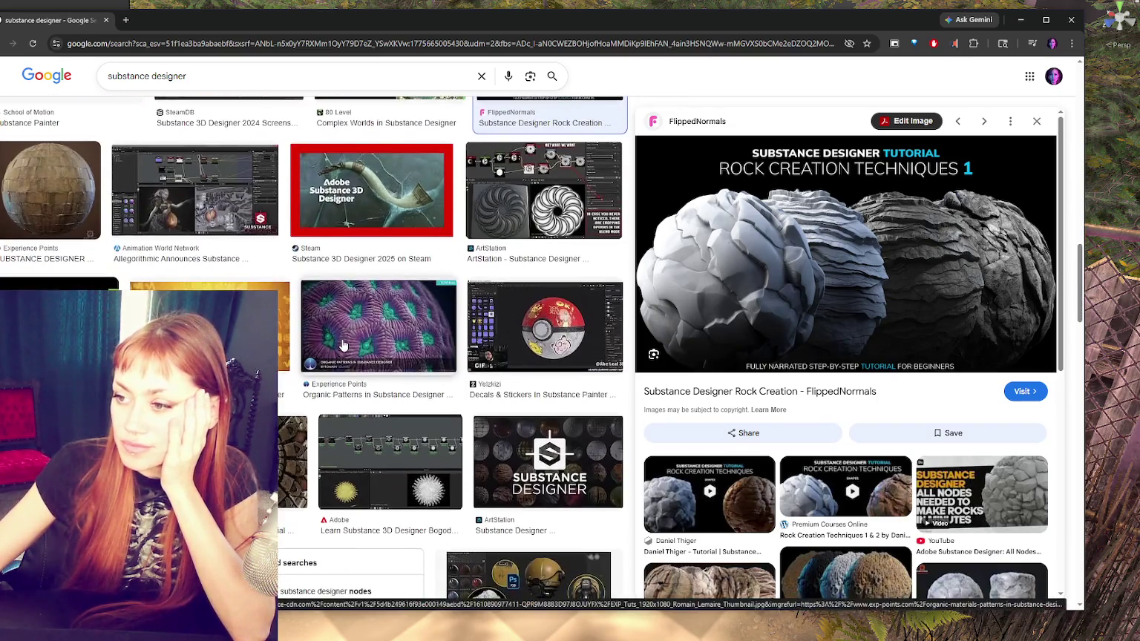
{"action": "scroll", "coordinate": [343, 345], "scroll_direction": "down", "scroll_amount": 2}
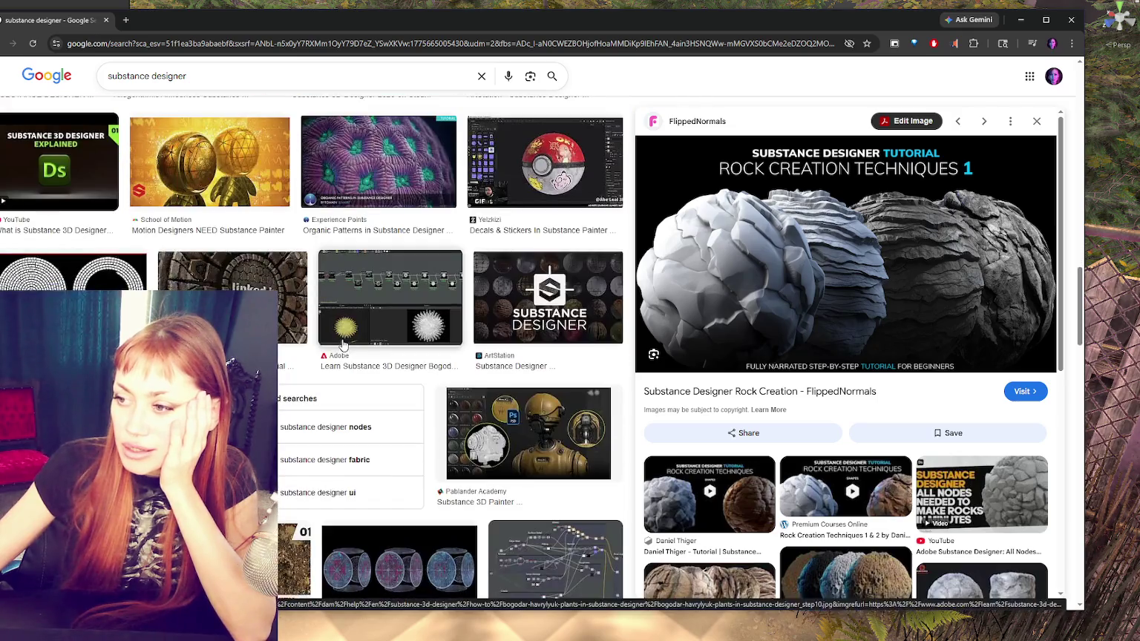
{"action": "scroll", "coordinate": [343, 345], "scroll_direction": "down", "scroll_amount": 3}
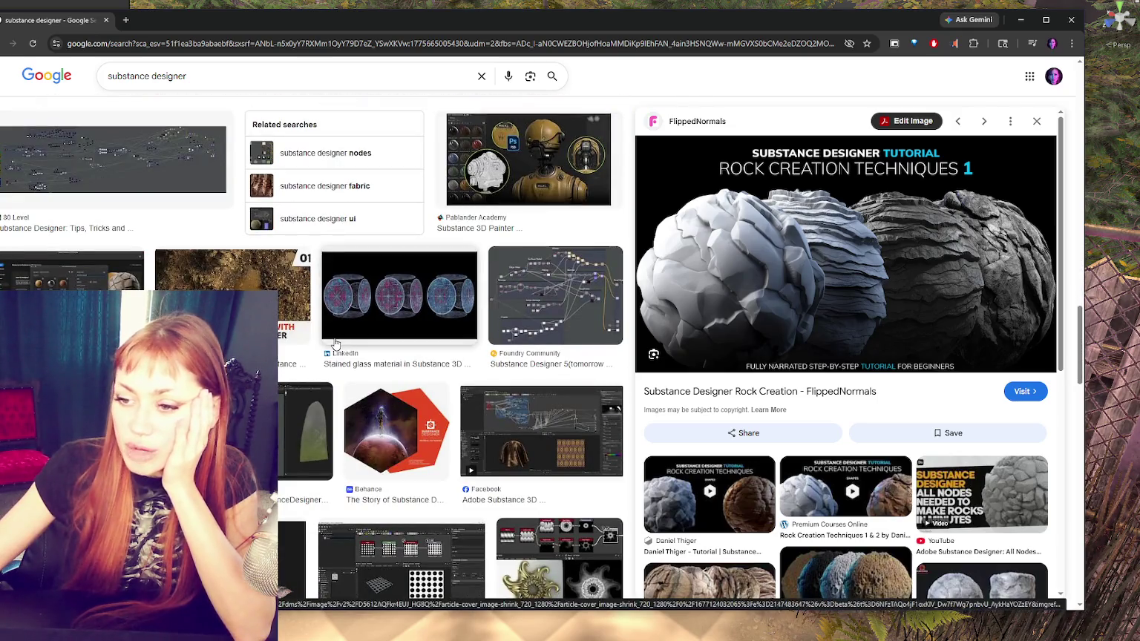
{"action": "scroll", "coordinate": [334, 344], "scroll_direction": "down", "scroll_amount": 6}
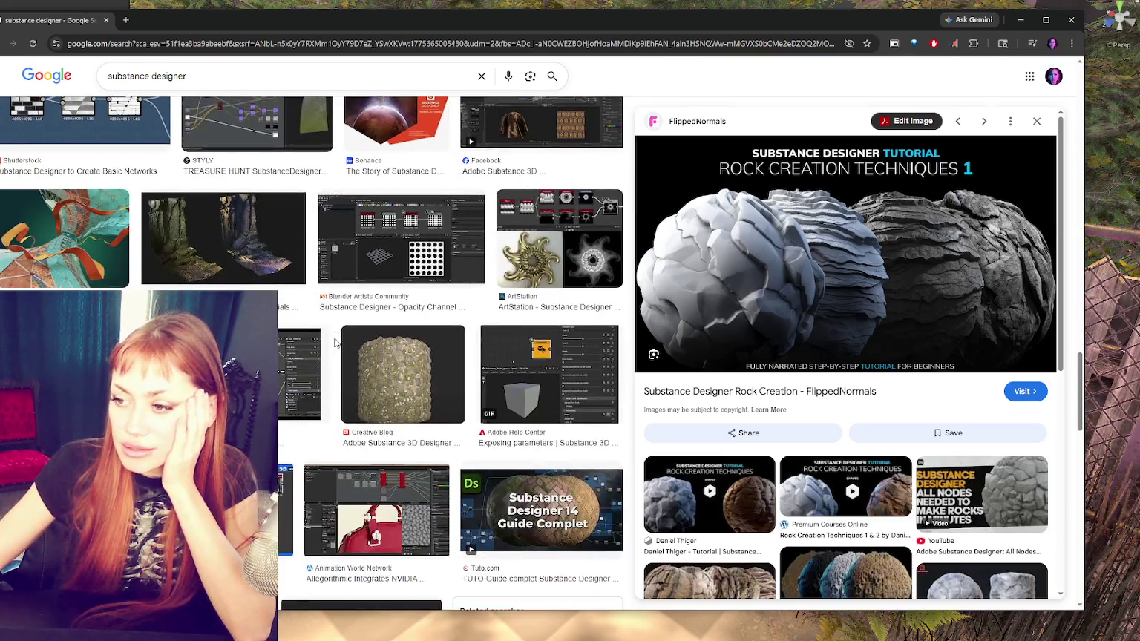
{"action": "scroll", "coordinate": [333, 343], "scroll_direction": "down", "scroll_amount": 3}
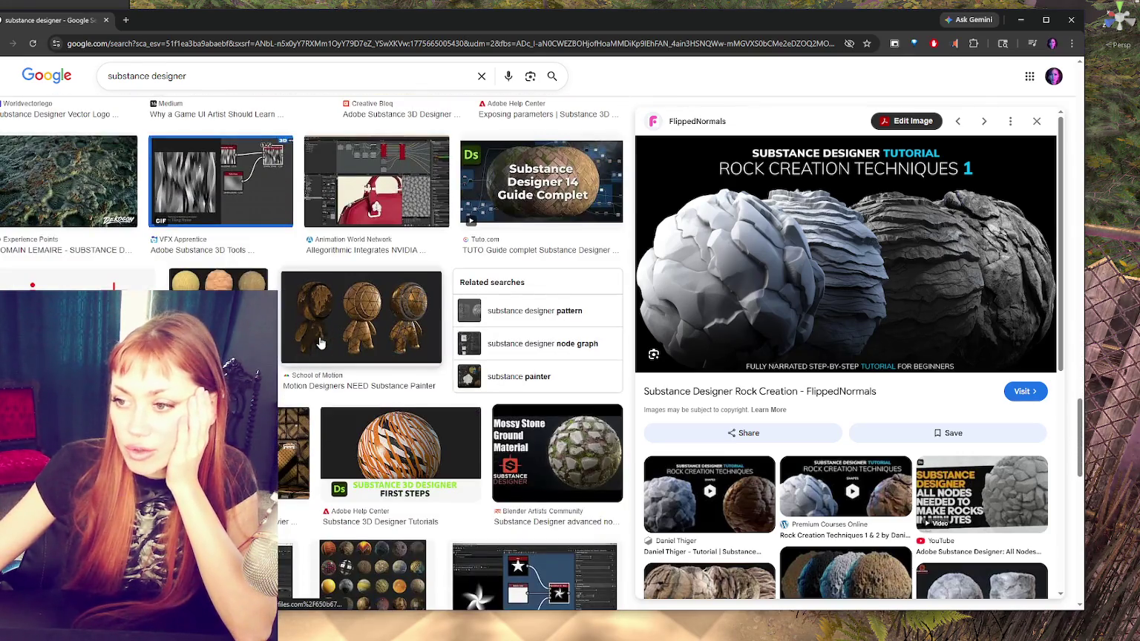
{"action": "scroll", "coordinate": [321, 342], "scroll_direction": "down", "scroll_amount": 2}
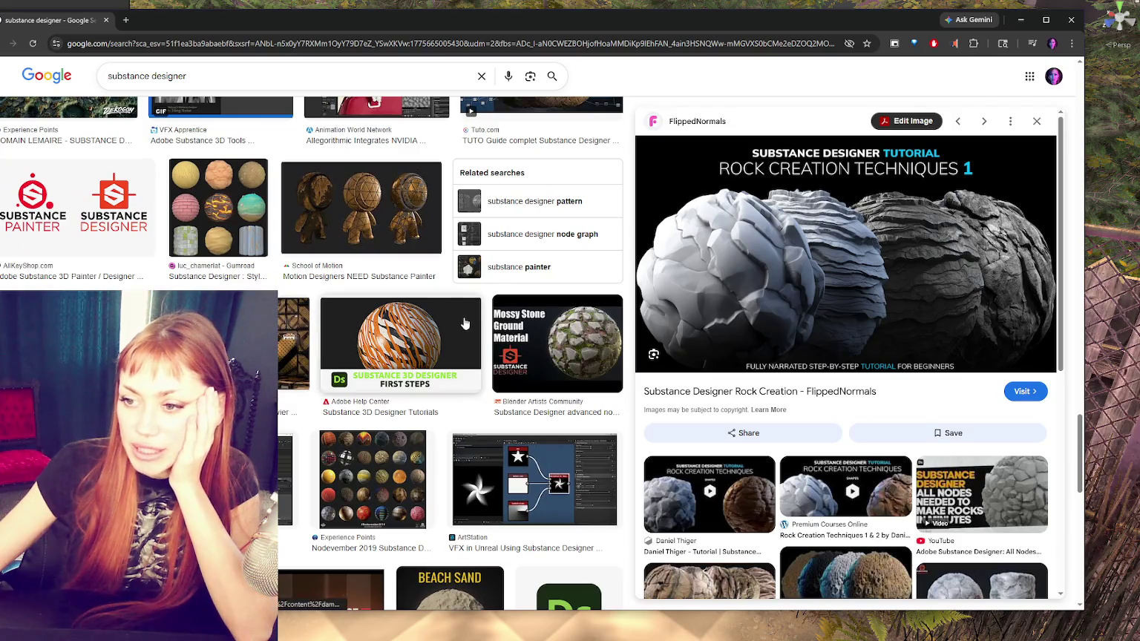
{"action": "left_click", "coordinate": [295, 343]}
{"action": "right_click", "coordinate": [832, 231]}
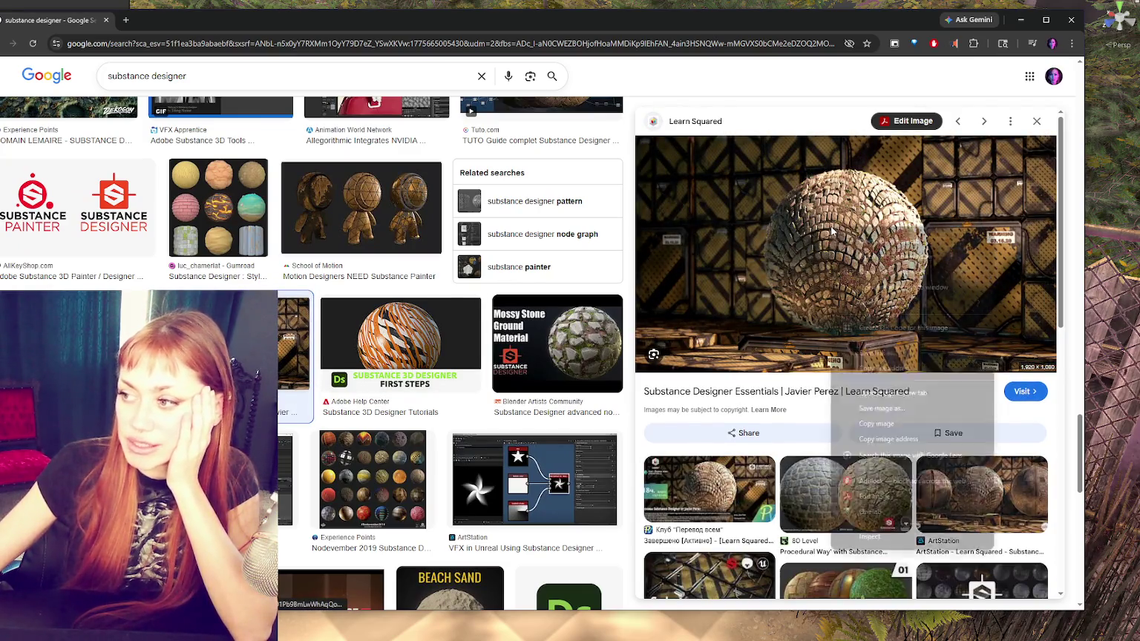
{"action": "left_click", "coordinate": [876, 393]}
Step: View the cobblestone sphere image at full size, then close Chrome
{"action": "left_click", "coordinate": [150, 26]}
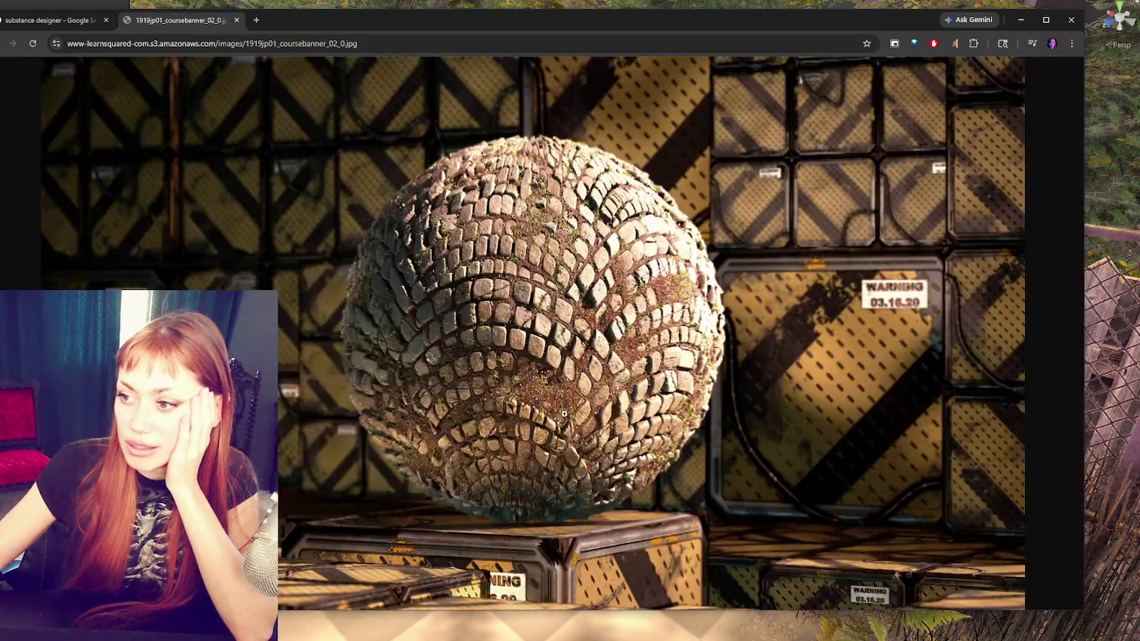
{"action": "left_click", "coordinate": [567, 405]}
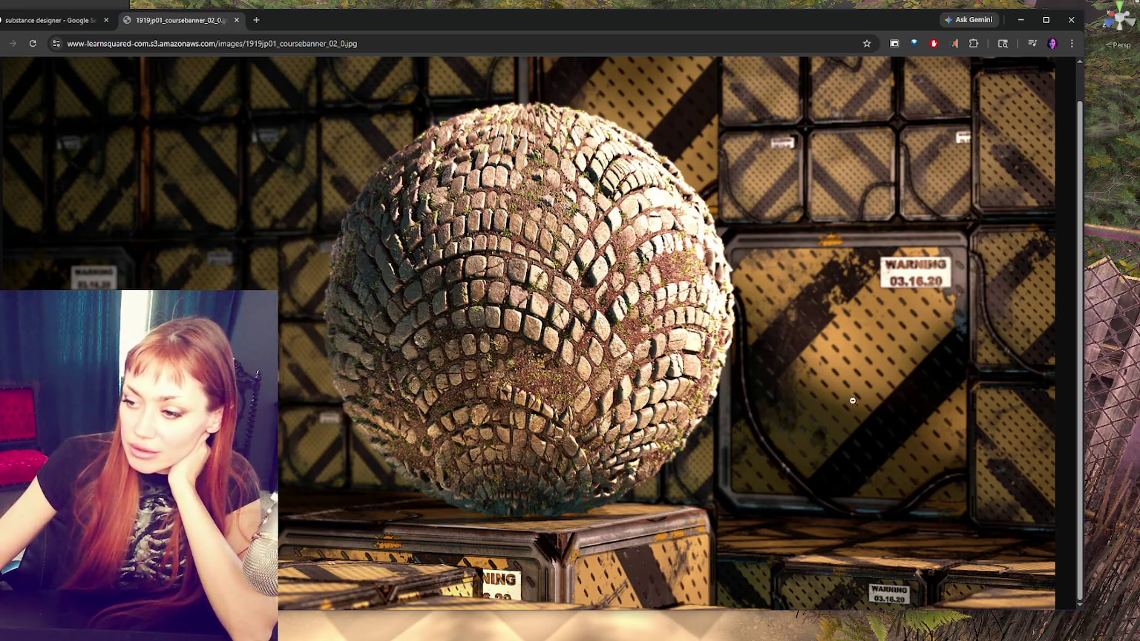
{"action": "left_click", "coordinate": [1069, 24]}
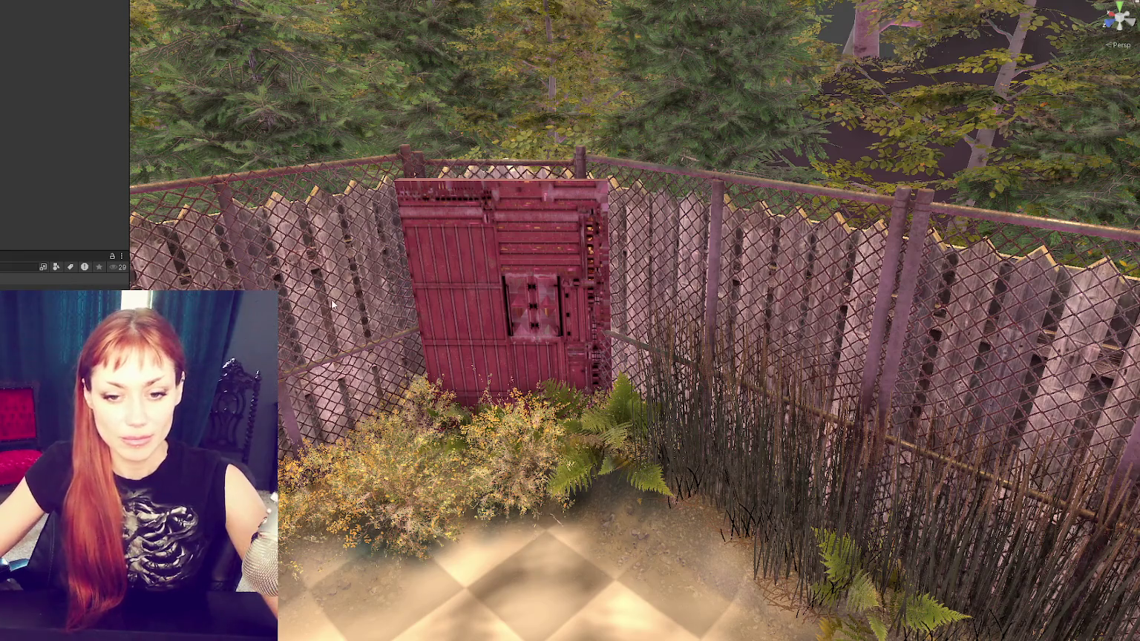
Step: Select the red door cube to show its ChangeScenes target, Test, with prompt 'Go to test area'
{"action": "scroll", "coordinate": [344, 372], "scroll_direction": "up", "scroll_amount": 2}
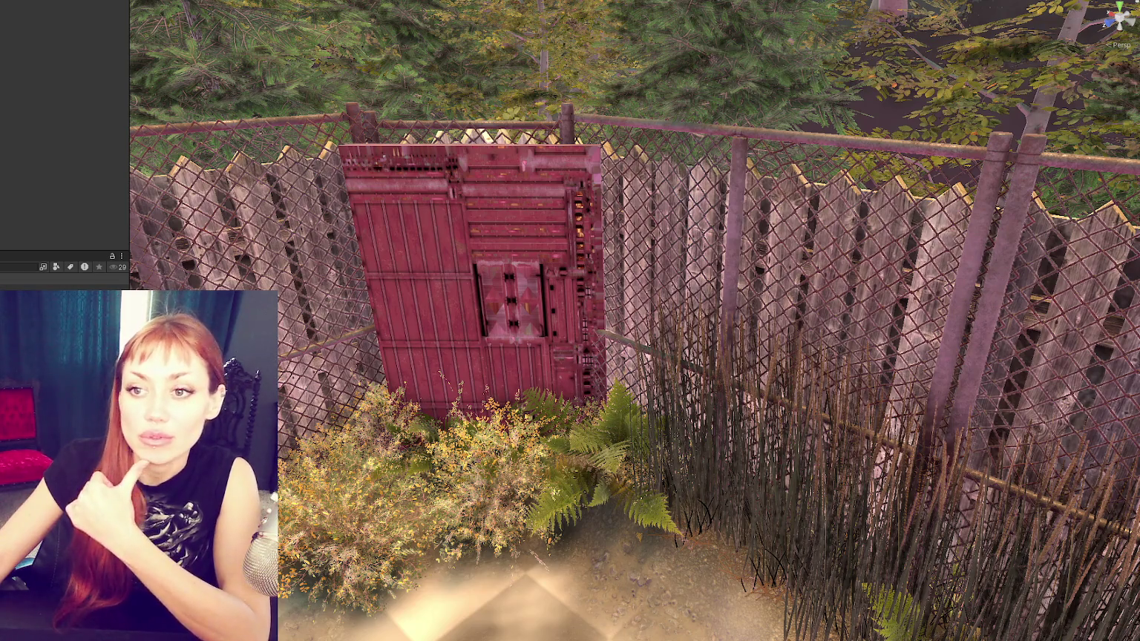
{"action": "left_click", "coordinate": [435, 239]}
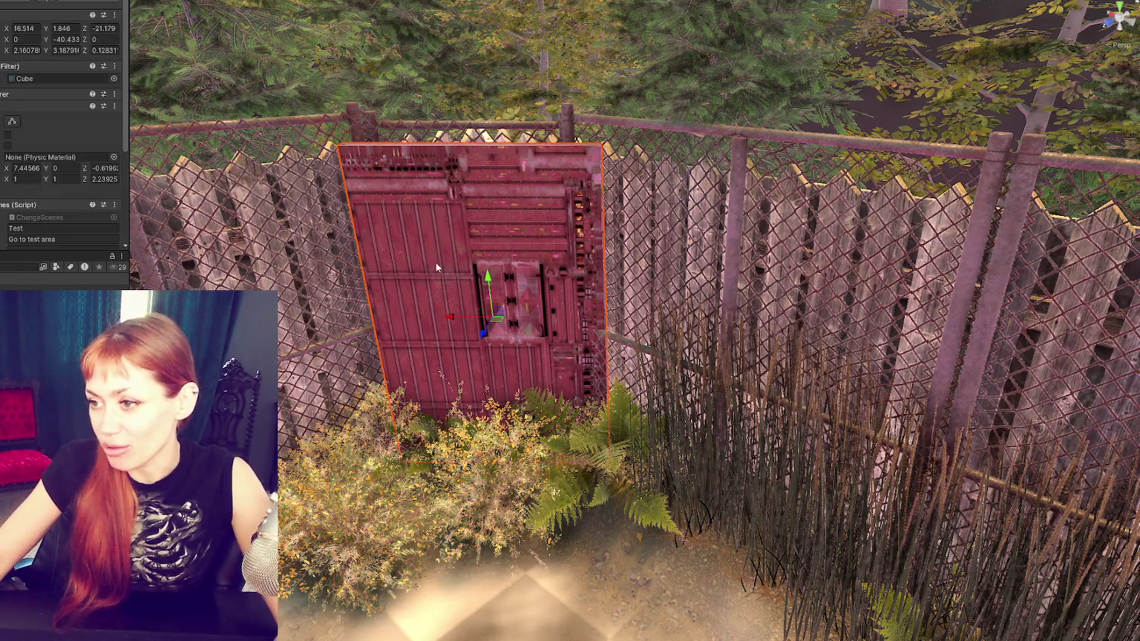
Step: Frame the red door and rotate it a few degrees
{"action": "key", "text": "f"}
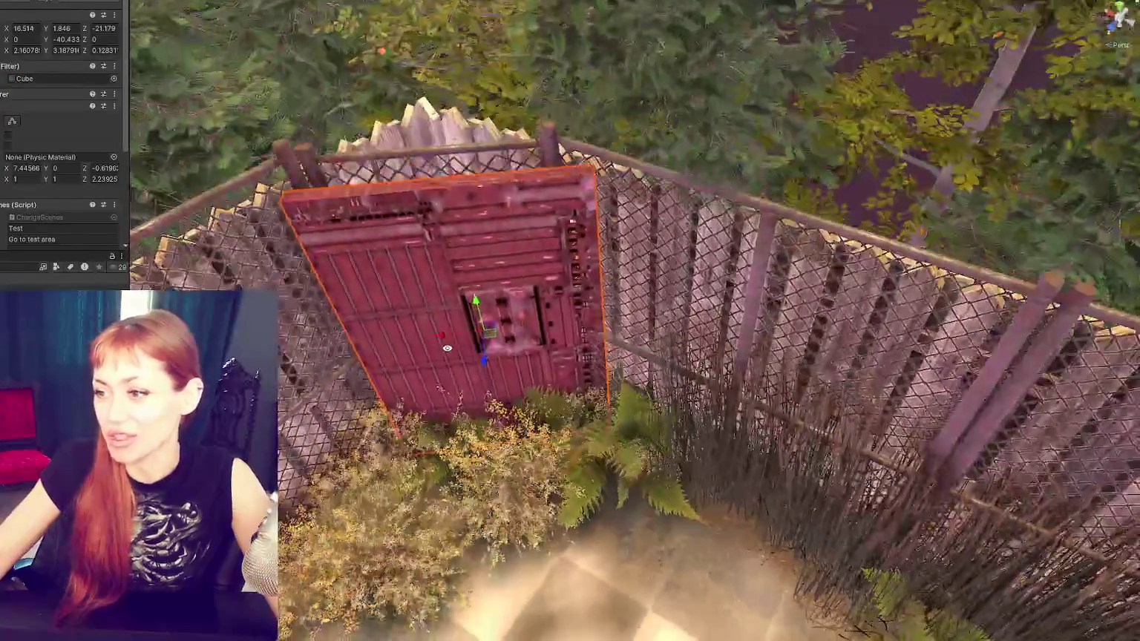
{"action": "mouse_move", "coordinate": [446, 348]}
{"action": "left_mouse_down"}
{"action": "mouse_move", "coordinate": [437, 344]}
{"action": "mouse_move", "coordinate": [456, 355]}
{"action": "left_mouse_up"}
{"action": "key", "text": "e"}
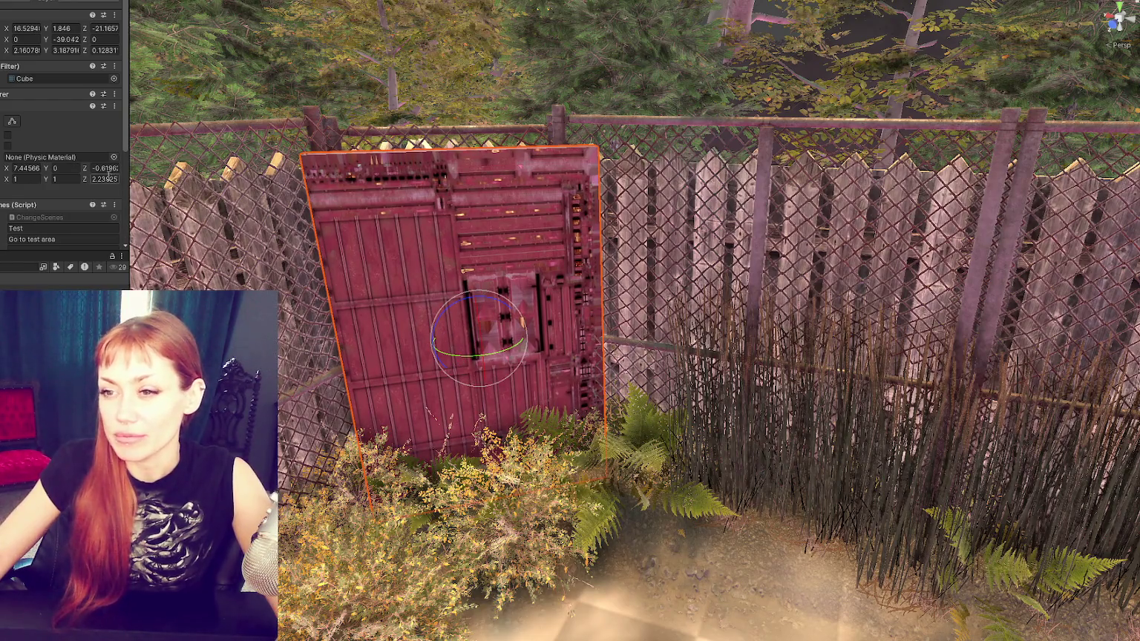
{"action": "scroll", "coordinate": [80, 130], "scroll_direction": "down", "scroll_amount": 5}
{"action": "key", "text": "shift+d"}
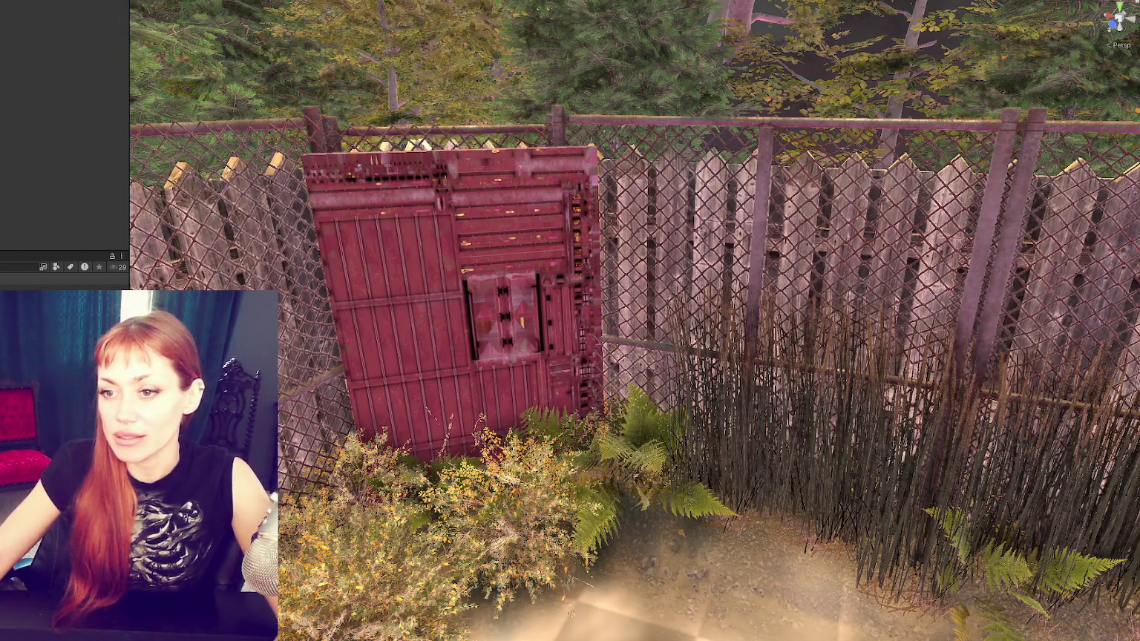
Step: Create a new scene asset and bring up Build Settings listing the six scenes
{"action": "right_click", "coordinate": [61, 104]}
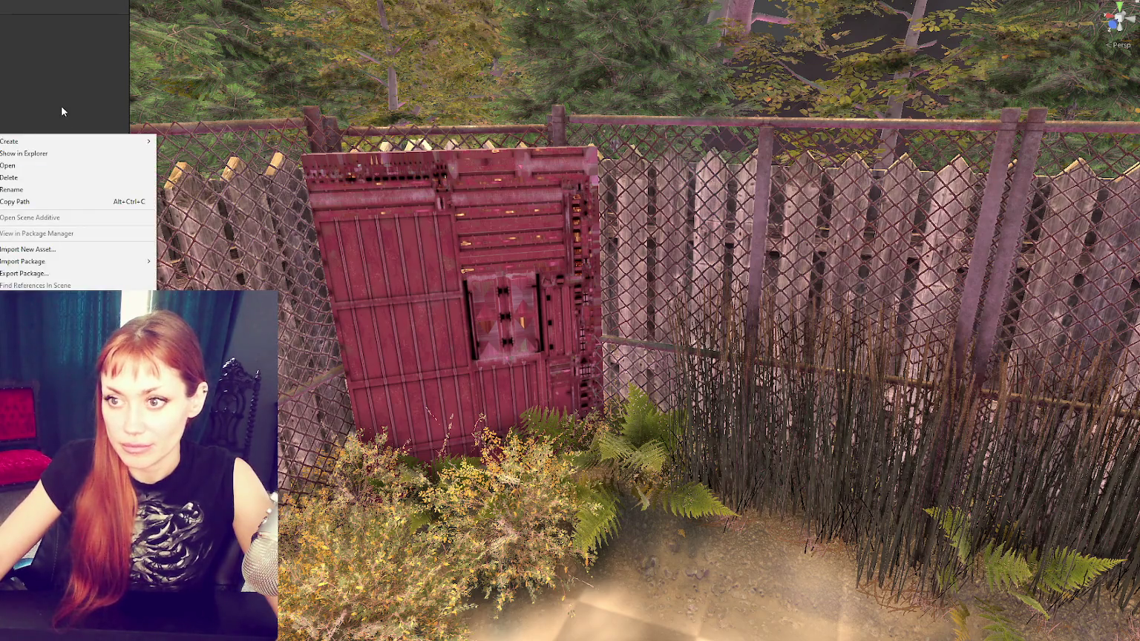
{"action": "mouse_move", "coordinate": [74, 141]}
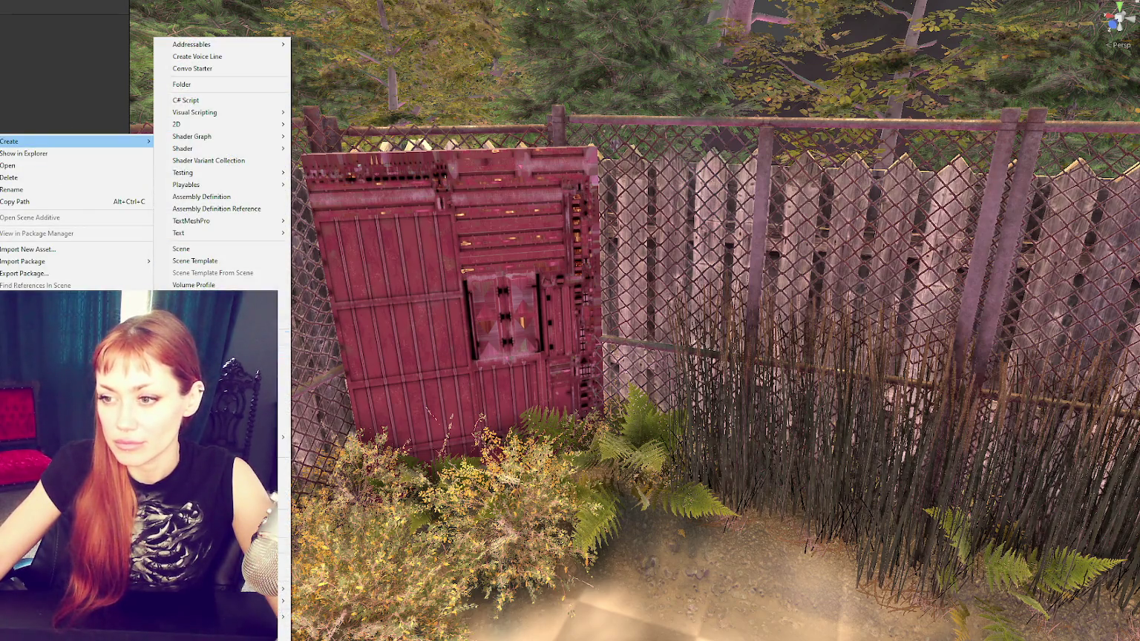
{"action": "left_click", "coordinate": [235, 251]}
{"action": "key", "text": "Return"}
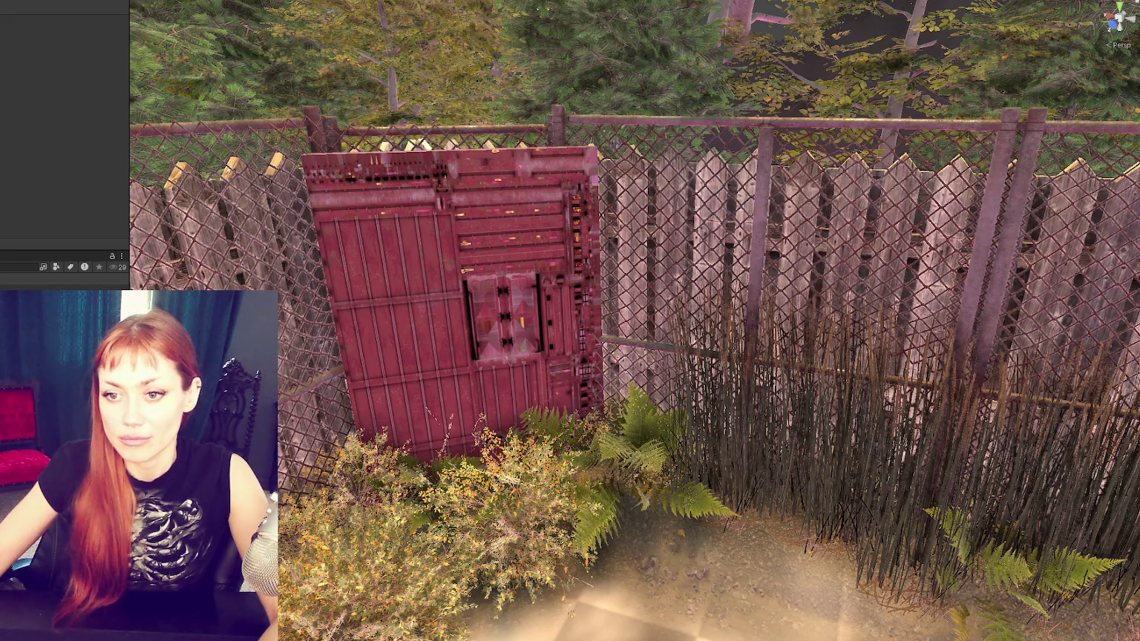
{"action": "key", "text": "ctrl+shift+b"}
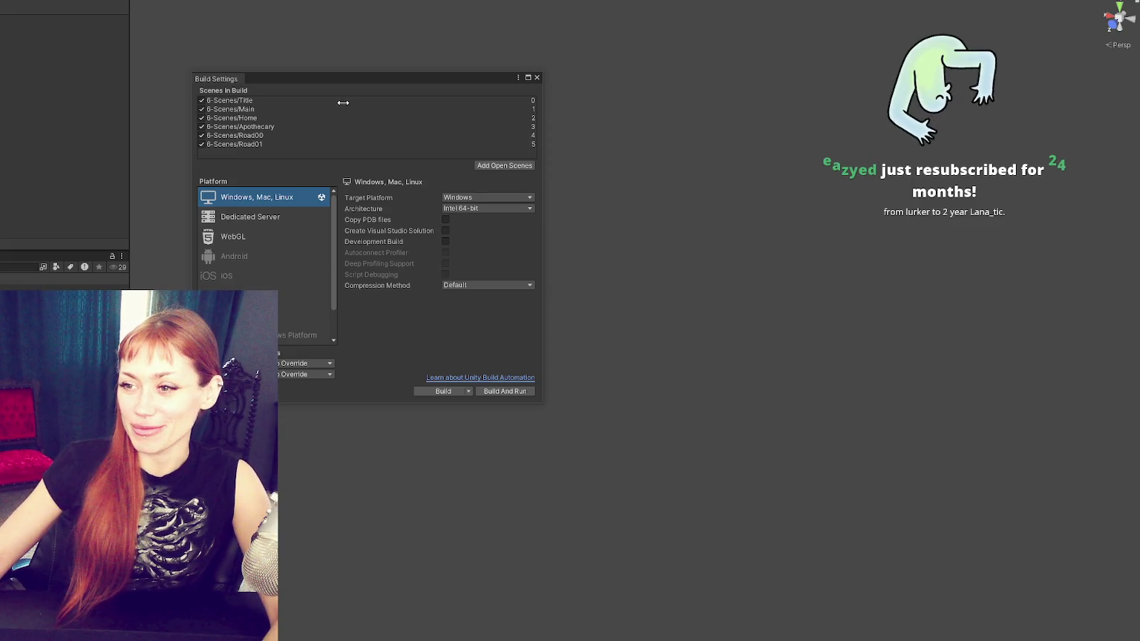
Step: Save the new Test scene and add it to the build list as entry 6
{"action": "left_click", "coordinate": [481, 167]}
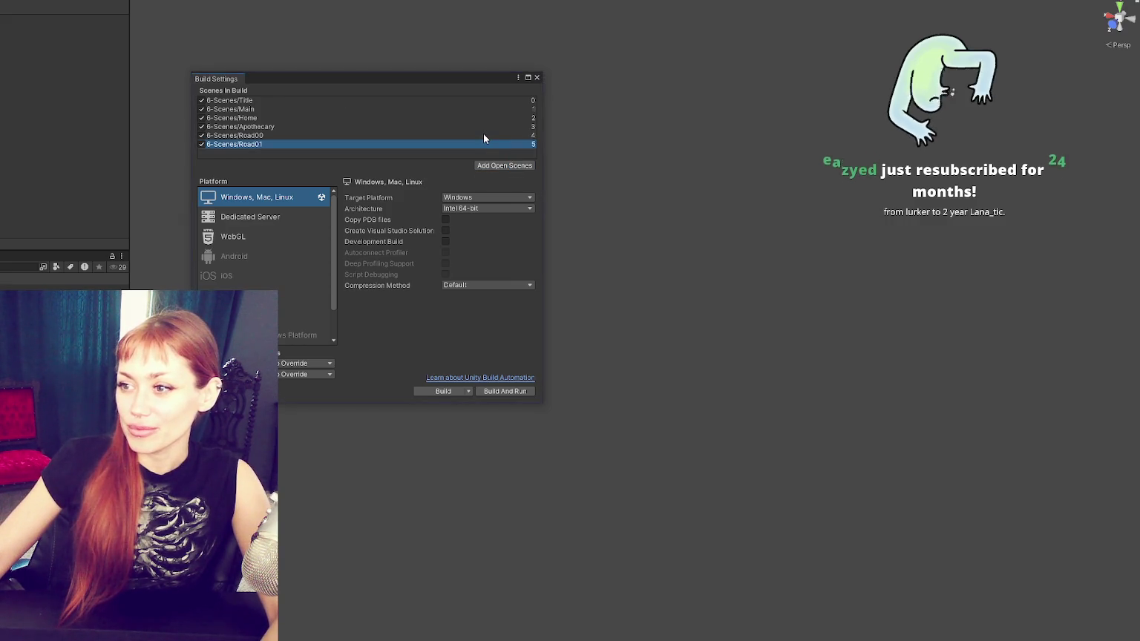
{"action": "left_click", "coordinate": [81, 147]}
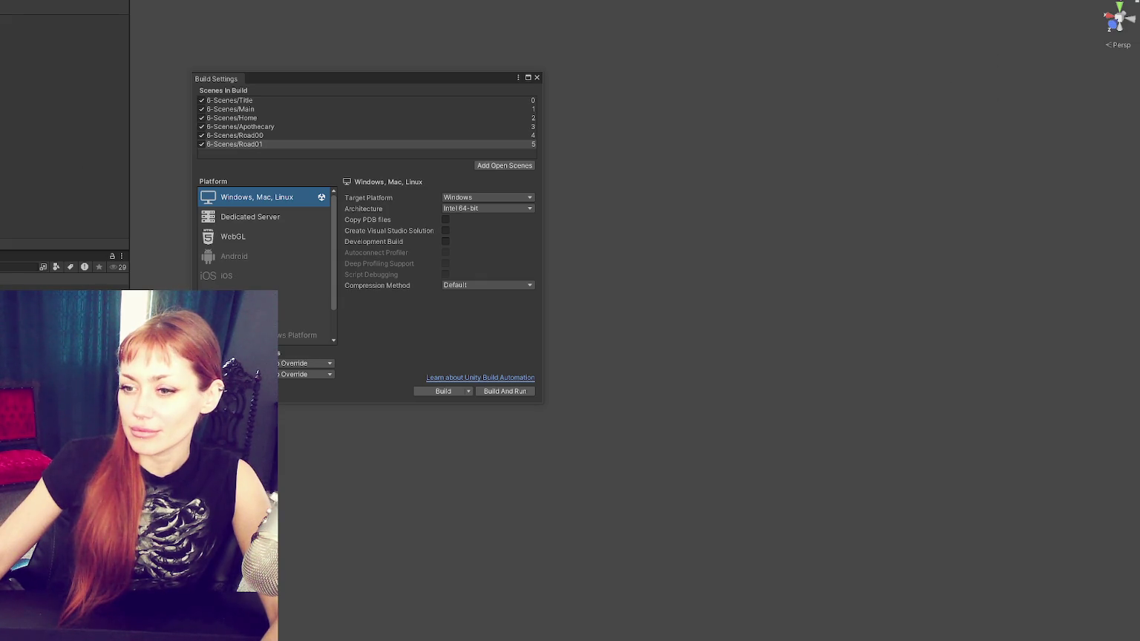
{"action": "key", "text": "ctrl+s"}
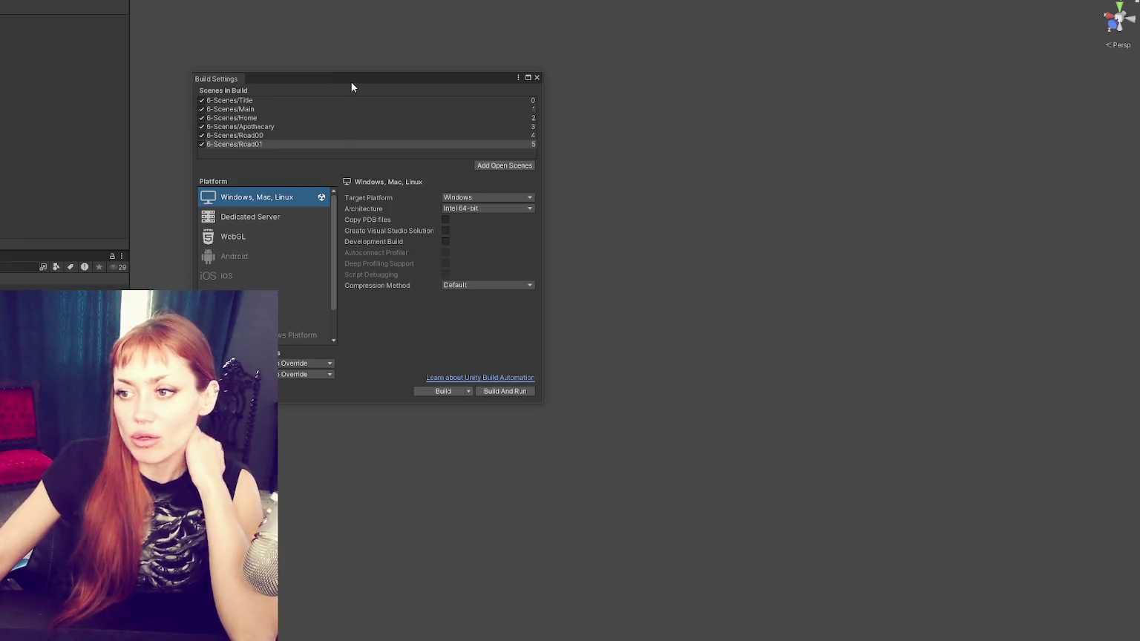
{"action": "left_click", "coordinate": [440, 165]}
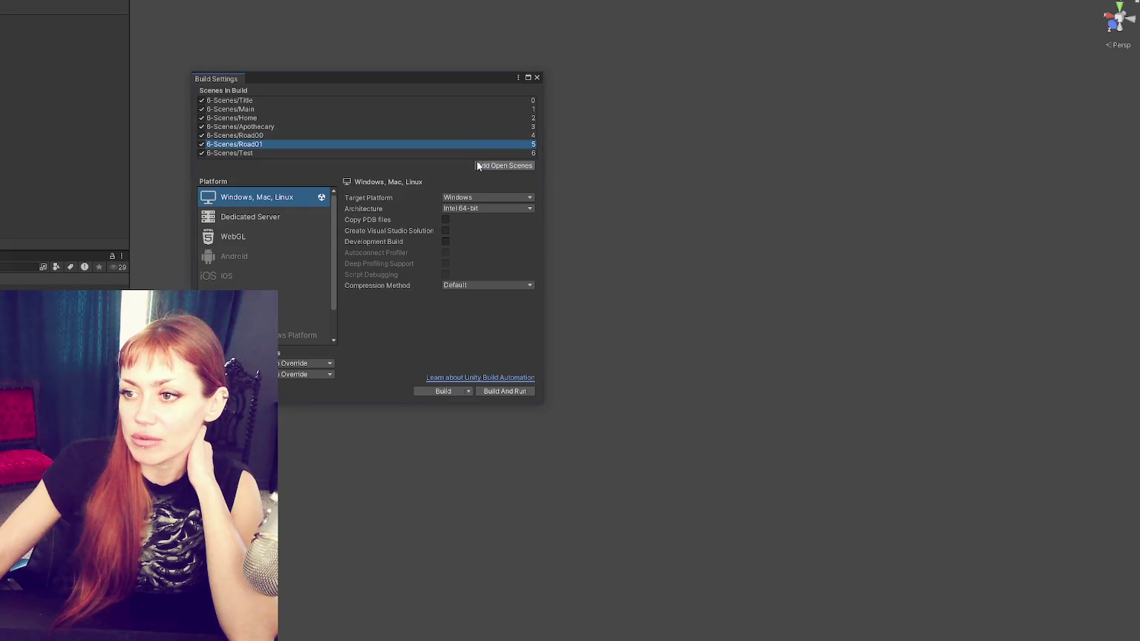
{"action": "left_click", "coordinate": [537, 77]}
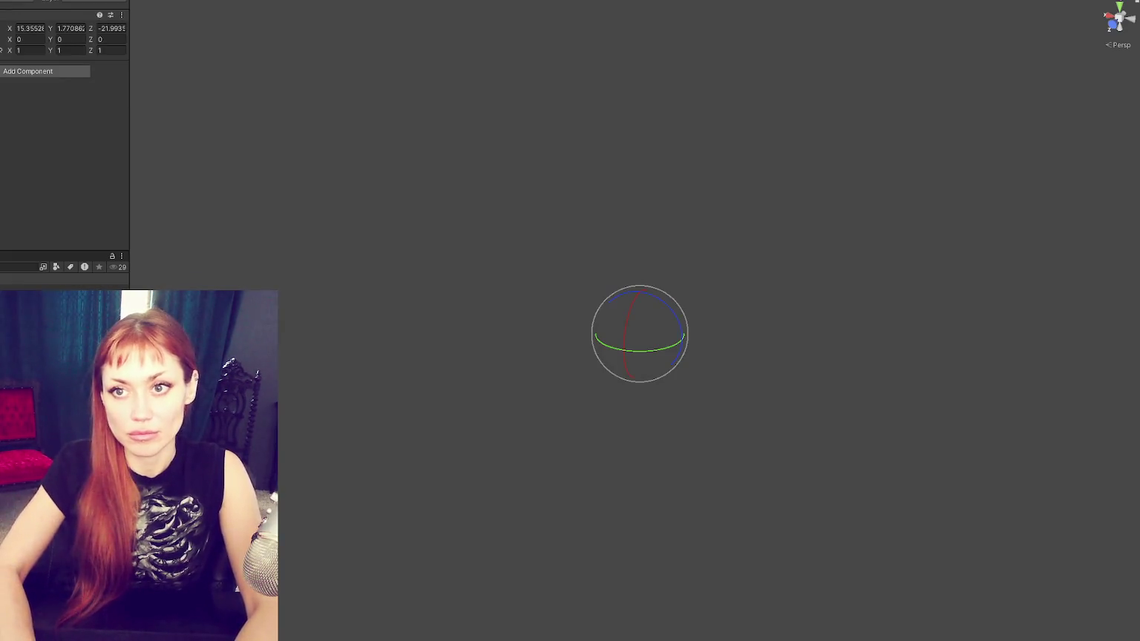
Step: Add a new script component named Controls to the Test scene's only object
{"action": "left_click", "coordinate": [24, 72]}
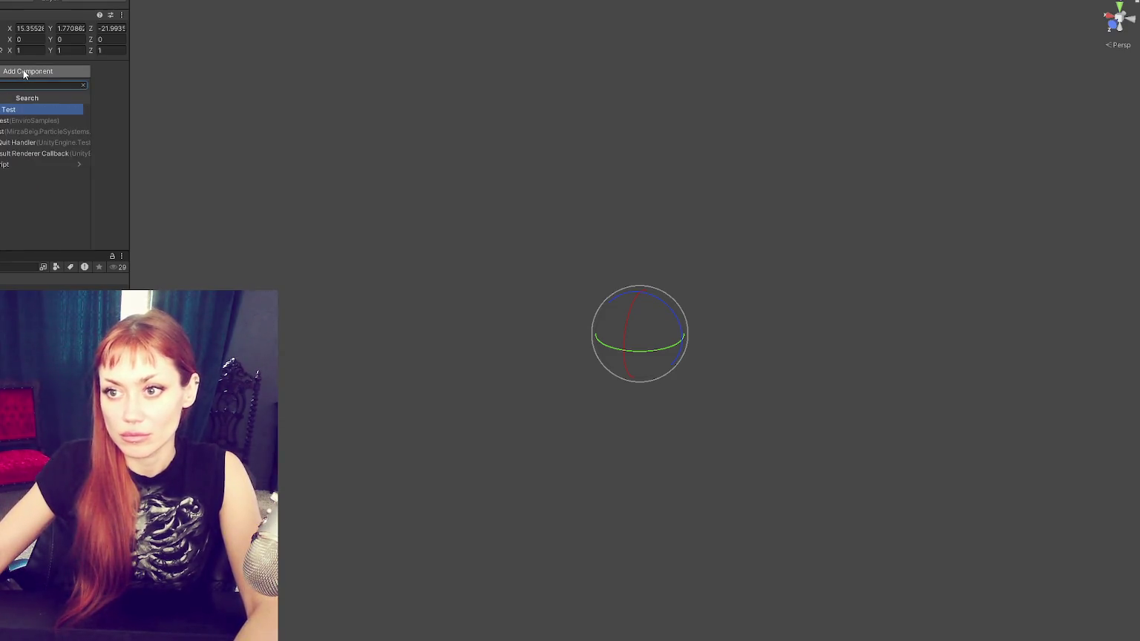
{"action": "type", "text": "Controls"}
{"action": "key", "text": "Return"}
{"action": "key", "text": "Return"}
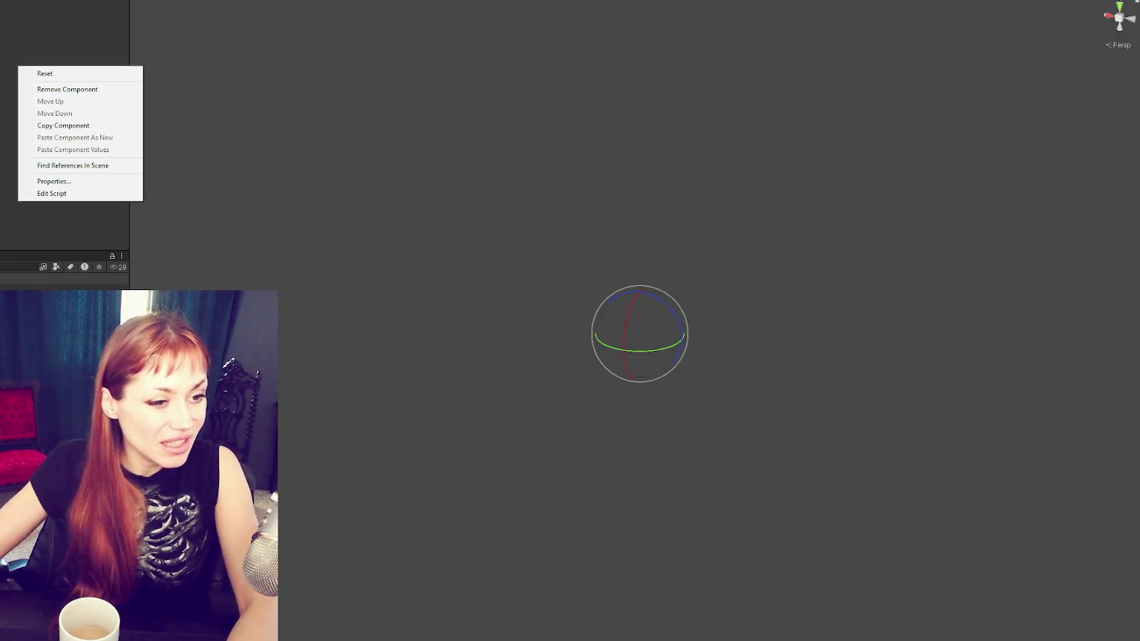
Step: Delete the TestControls.cs asset and go back to SceneControls.cs in VS Code
{"action": "left_click", "coordinate": [270, 186]}
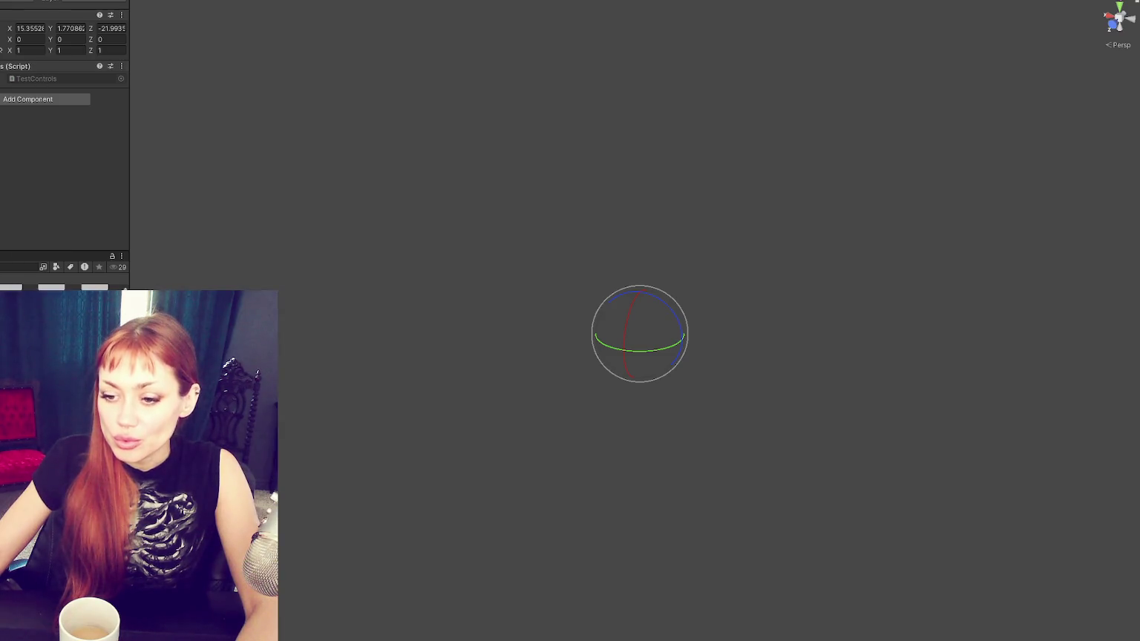
{"action": "double_click", "coordinate": [37, 78]}
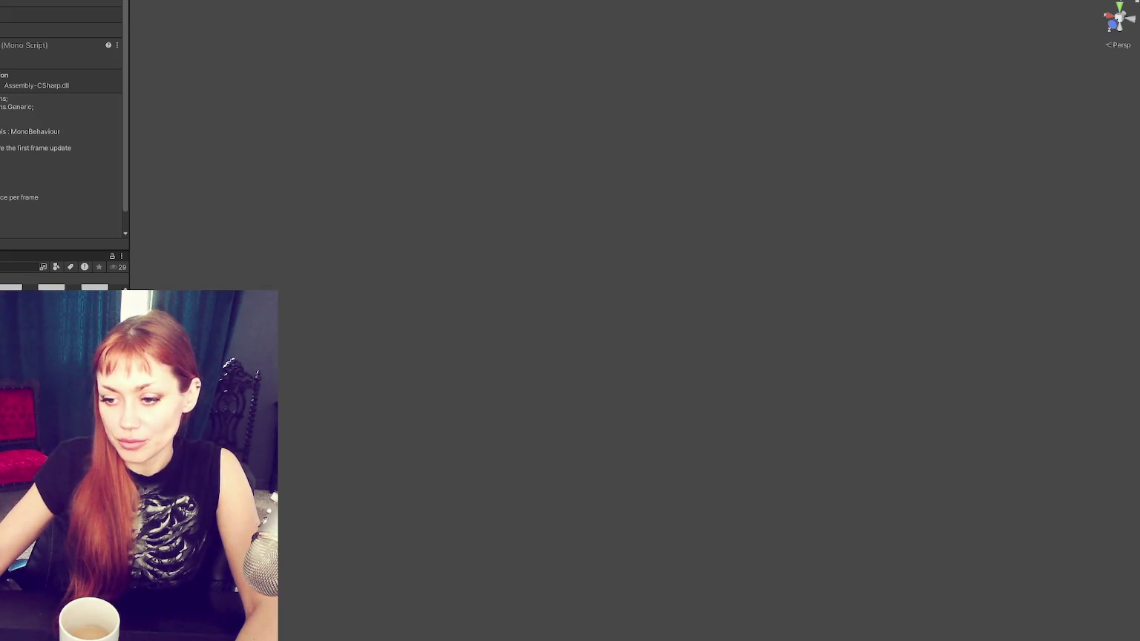
{"action": "key", "text": "Delete"}
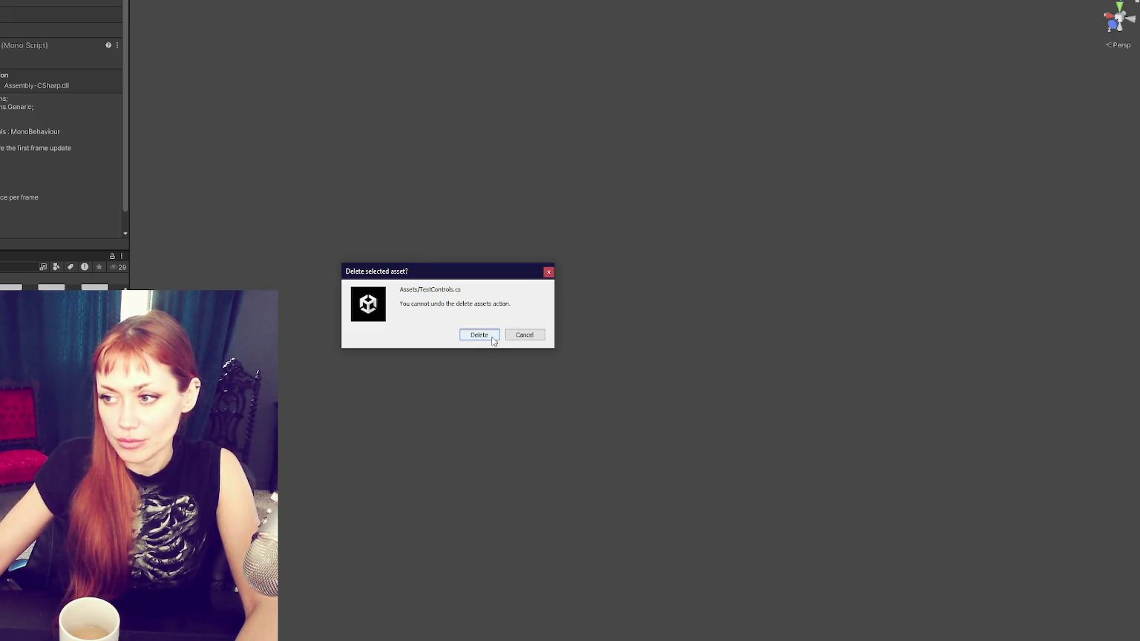
{"action": "left_click", "coordinate": [479, 334]}
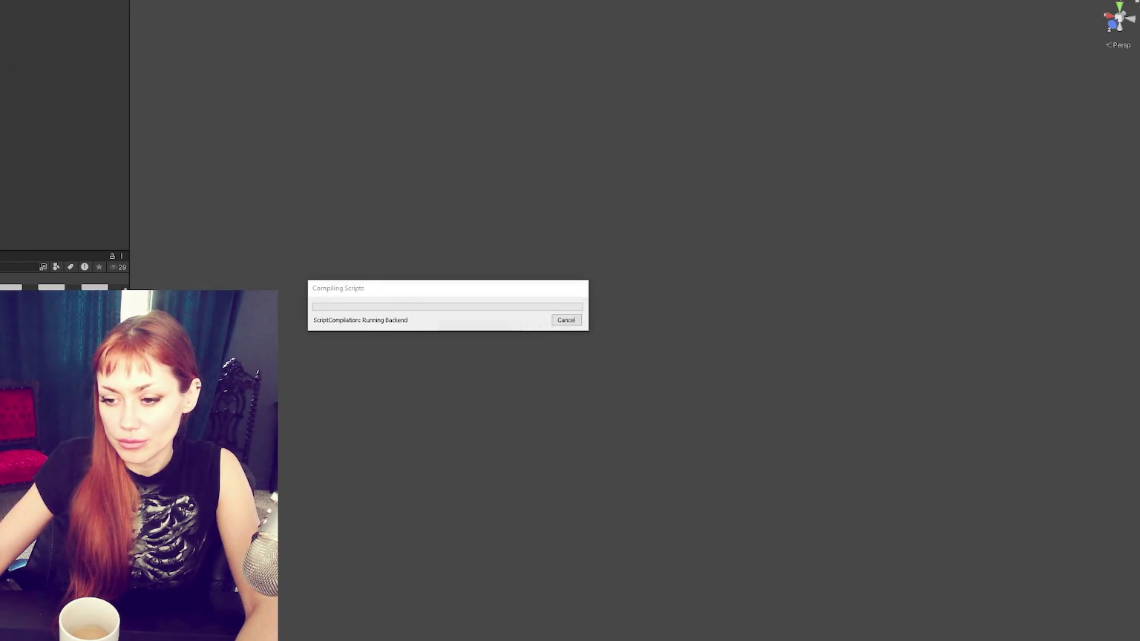
{"action": "key", "text": "alt+Tab"}
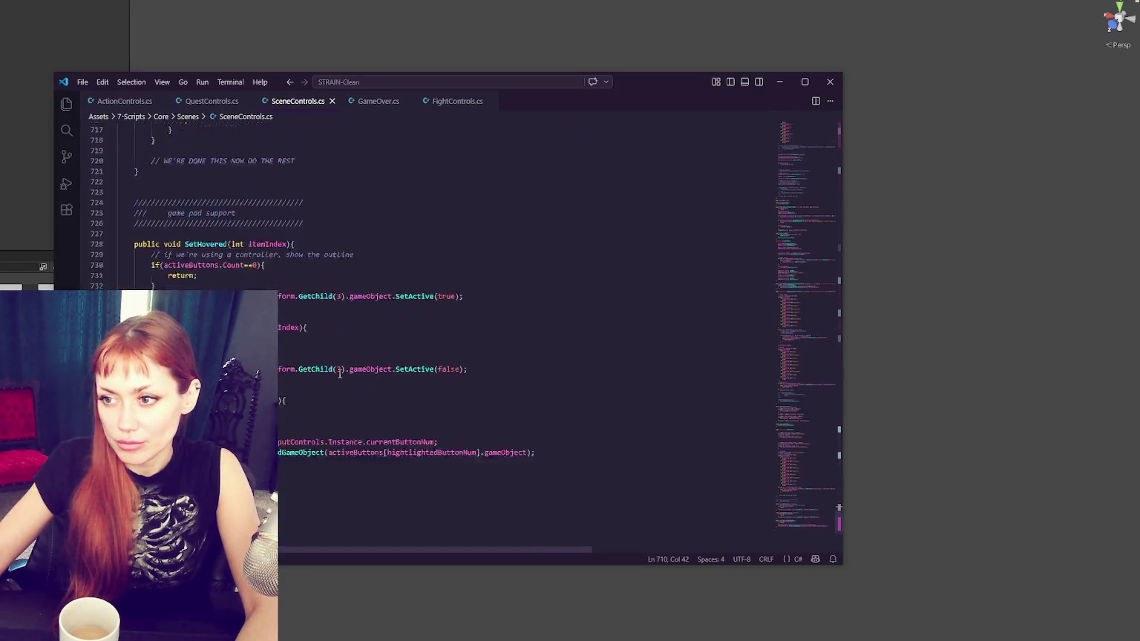
Step: Replace all Test occurrences with Wasteland in SceneControls.cs, including the Scenes enum
{"action": "scroll", "coordinate": [342, 373], "scroll_direction": "up", "scroll_amount": 9}
{"action": "key", "text": "ctrl+f"}
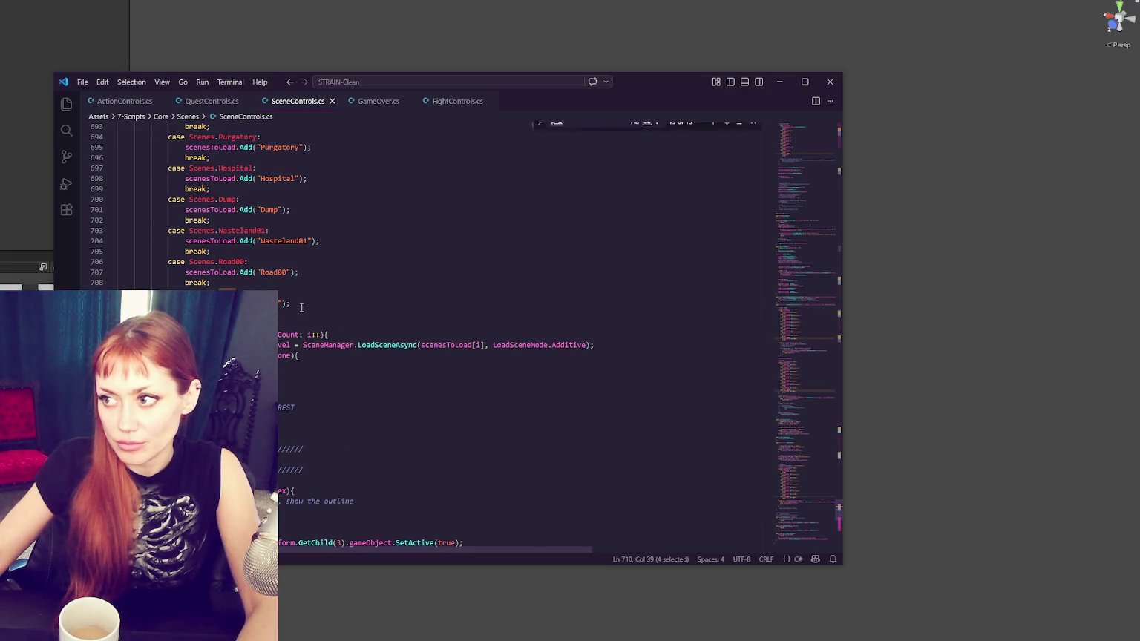
{"action": "left_click", "coordinate": [538, 134]}
{"action": "left_click", "coordinate": [583, 147]}
{"action": "type", "text": "Wasteland"}
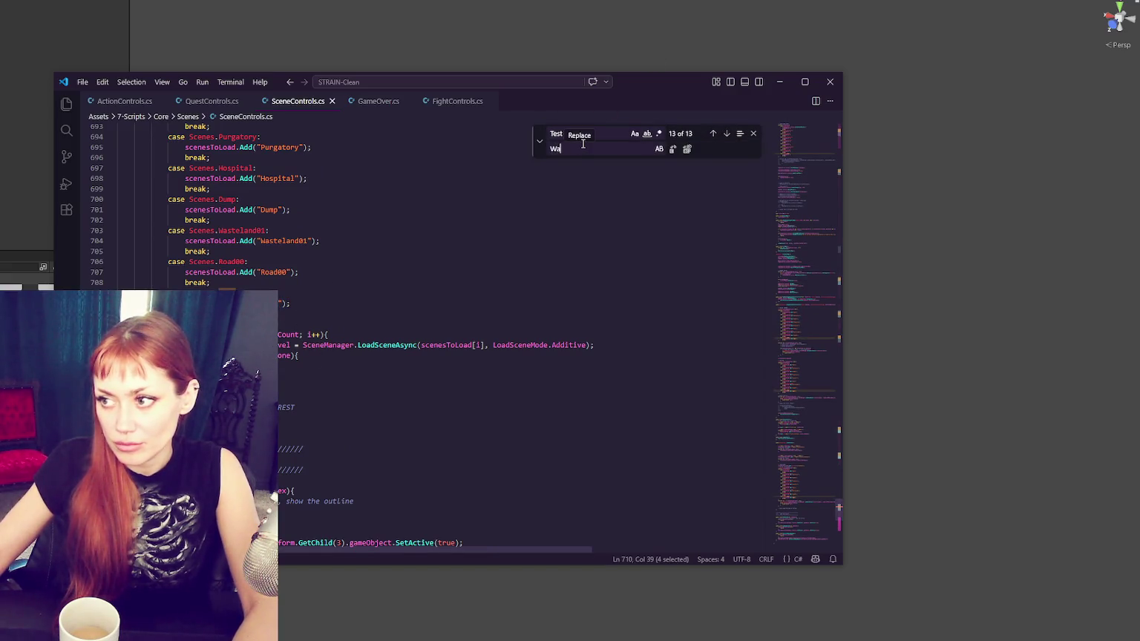
{"action": "left_click", "coordinate": [687, 149]}
{"action": "left_click", "coordinate": [586, 270]}
{"action": "mouse_move", "coordinate": [787, 488]}
{"action": "left_mouse_down"}
{"action": "mouse_move", "coordinate": [826, 399]}
{"action": "mouse_move", "coordinate": [852, 97]}
{"action": "left_mouse_up"}
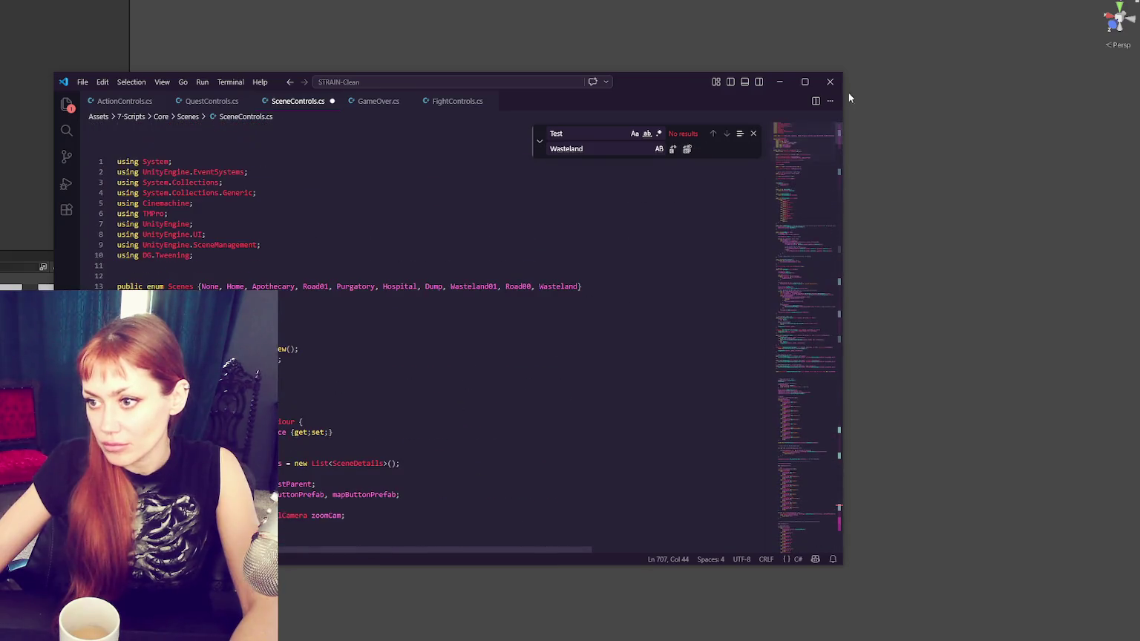
{"action": "scroll", "coordinate": [388, 176], "scroll_direction": "down", "scroll_amount": 5}
{"action": "scroll", "coordinate": [391, 185], "scroll_direction": "down", "scroll_amount": 5}
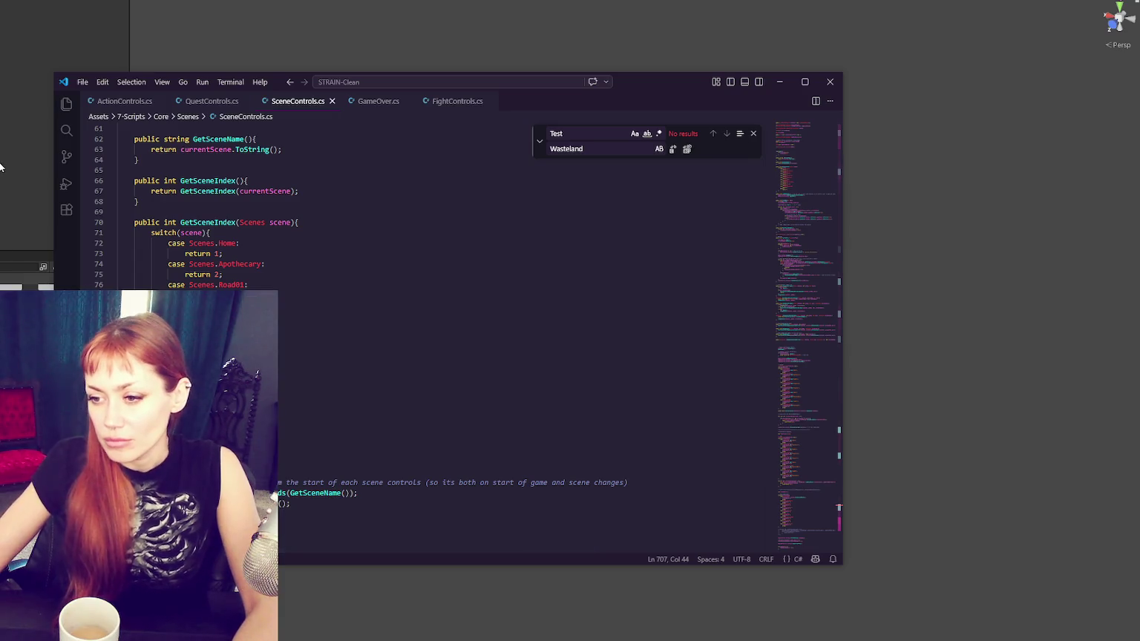
{"action": "left_click", "coordinate": [17, 131]}
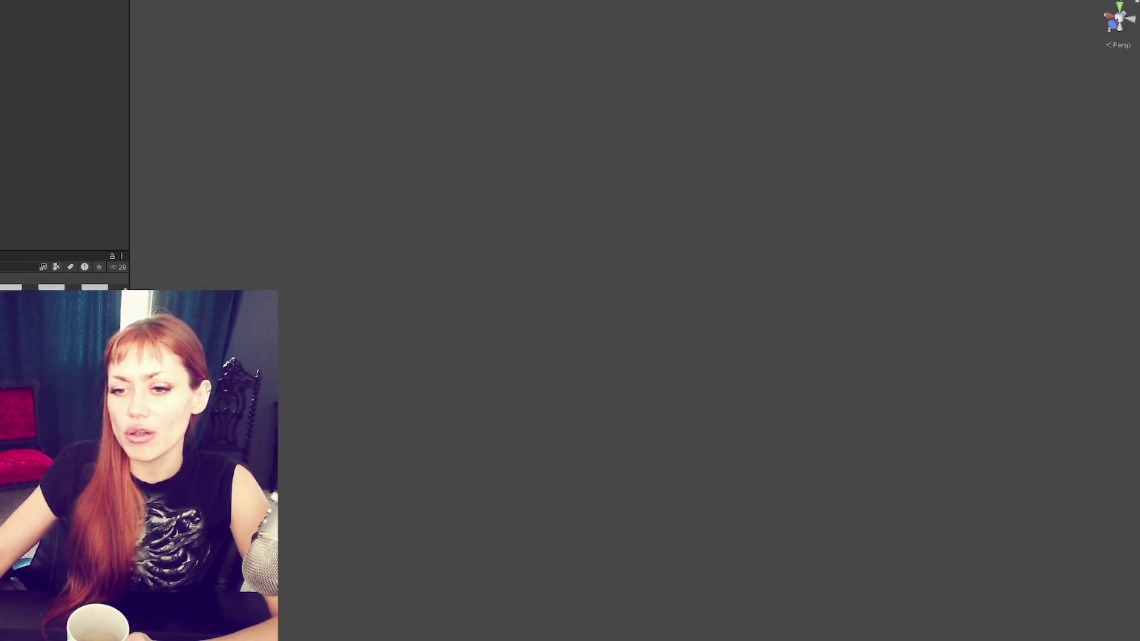
Step: Widen the Inspector panel to read the object's Missing (Mono Script) component
{"action": "left_click_drag", "start_coordinate": [129, 281], "coordinate": [200, 283]}
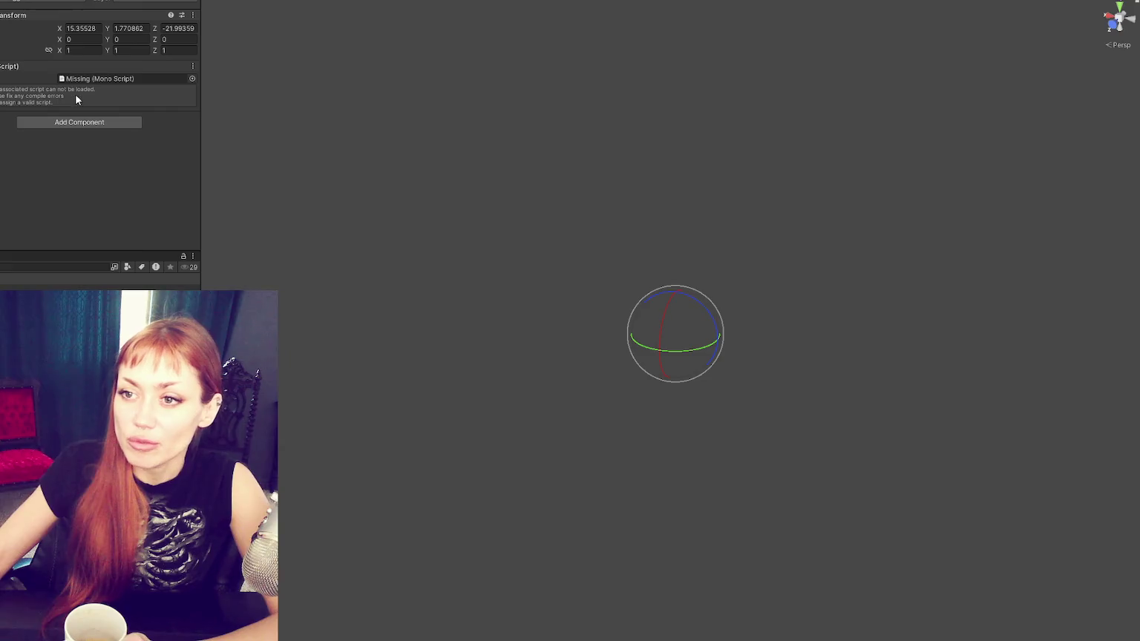
Step: Swap the missing script for a Wasteland Controls component and open WastelandControls.cs
{"action": "right_click", "coordinate": [107, 82]}
{"action": "left_click", "coordinate": [141, 92]}
{"action": "left_click", "coordinate": [68, 72]}
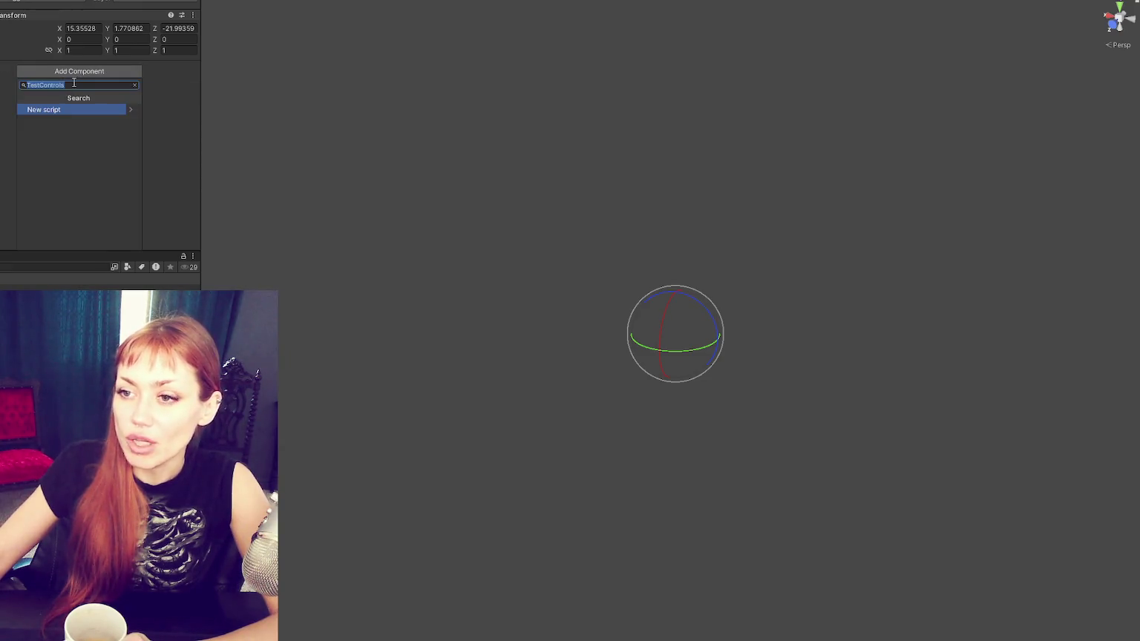
{"action": "type", "text": "Wasteland"}
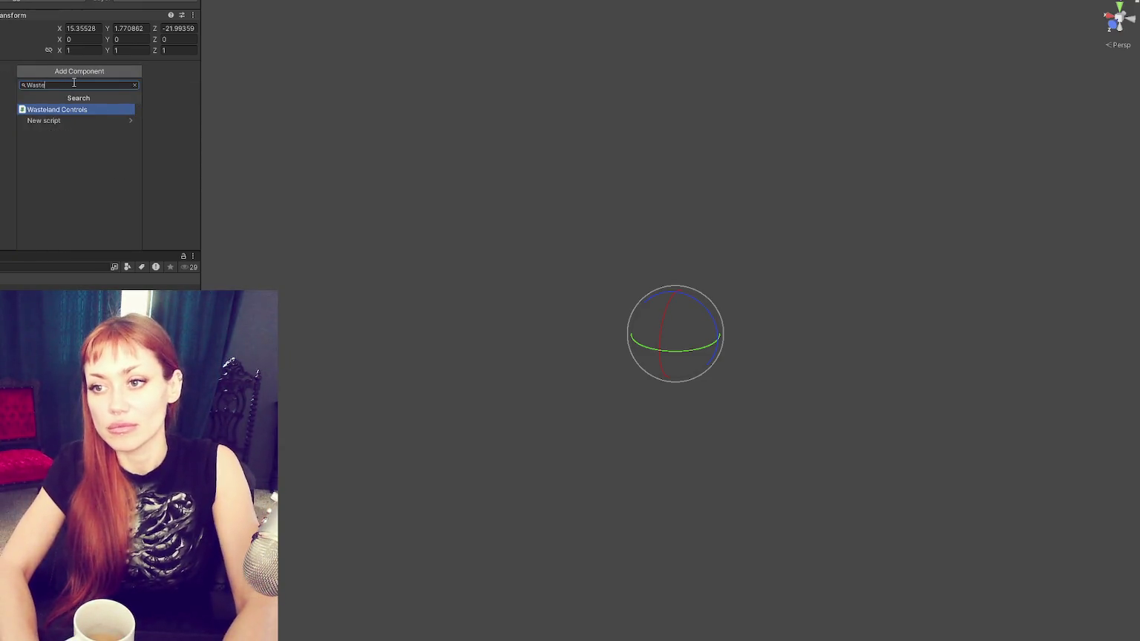
{"action": "key", "text": "Return"}
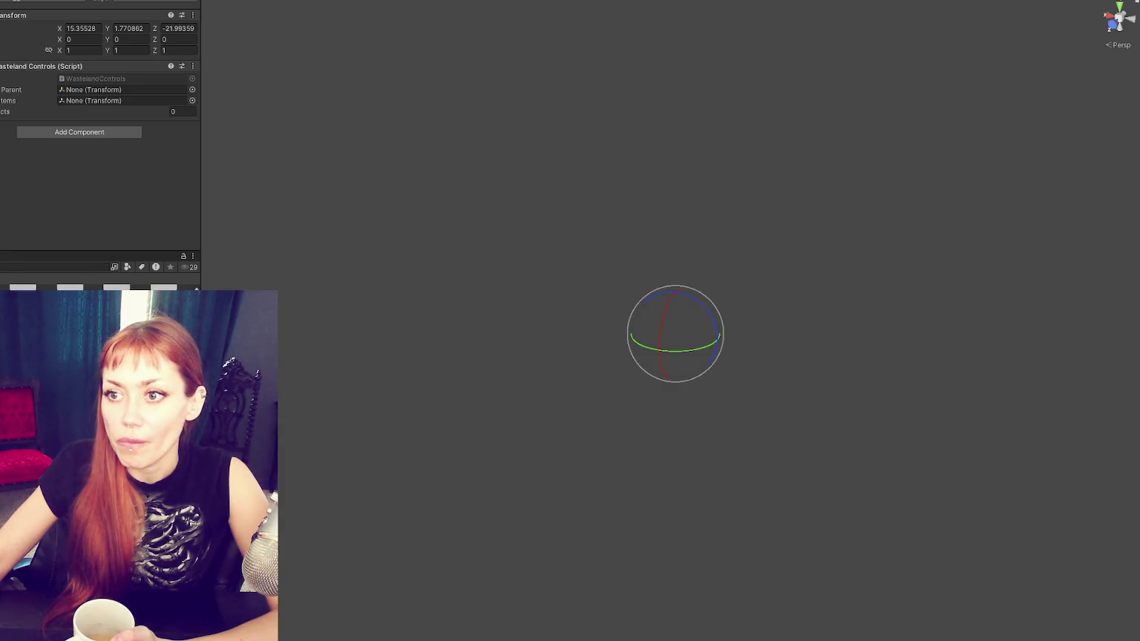
{"action": "left_click", "coordinate": [164, 287]}
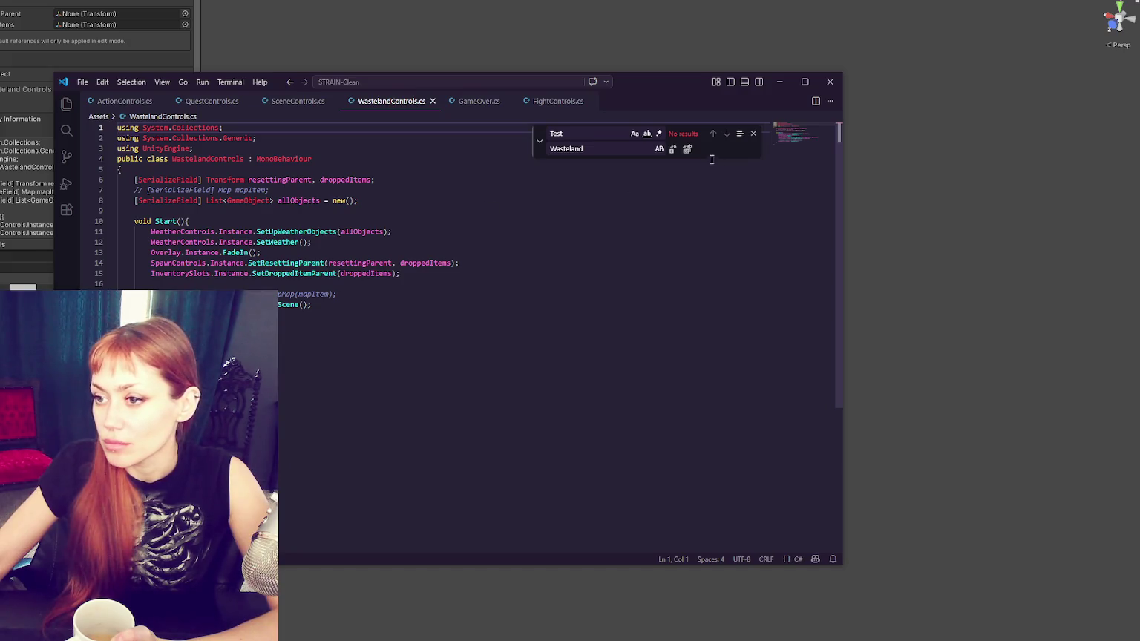
Step: Open ApothecaryControls.cs by searching 'weather' in Unity's Project panel
{"action": "left_click", "coordinate": [754, 134]}
{"action": "left_click", "coordinate": [676, 211]}
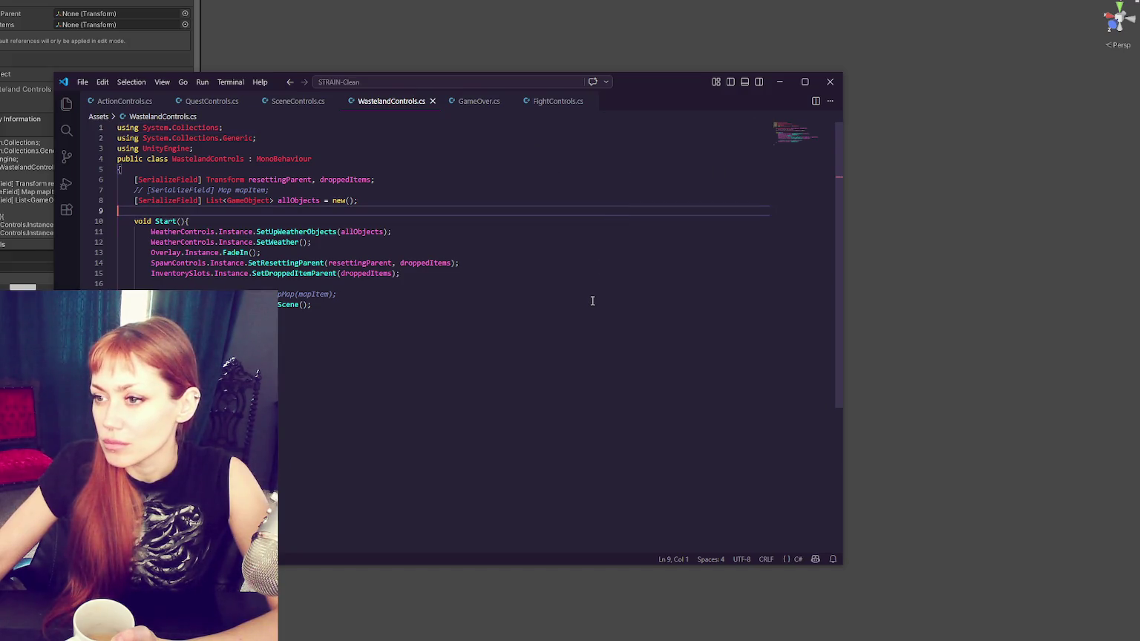
{"action": "left_click", "coordinate": [570, 294]}
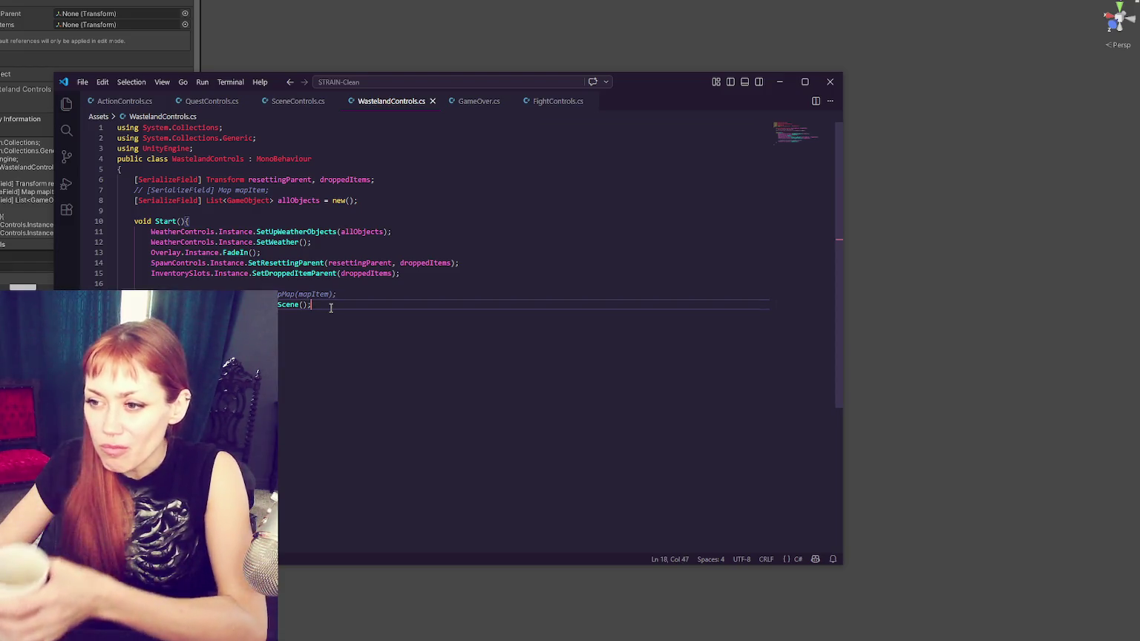
{"action": "key", "text": "alt+Tab"}
{"action": "type", "text": "weather"}
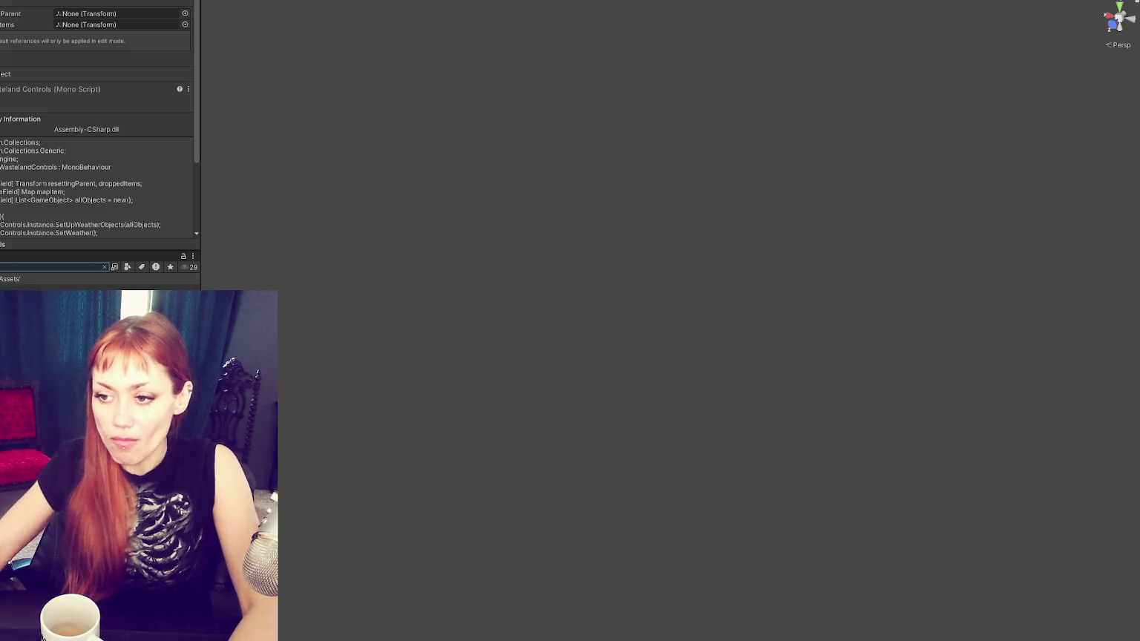
{"action": "key", "text": "Down"}
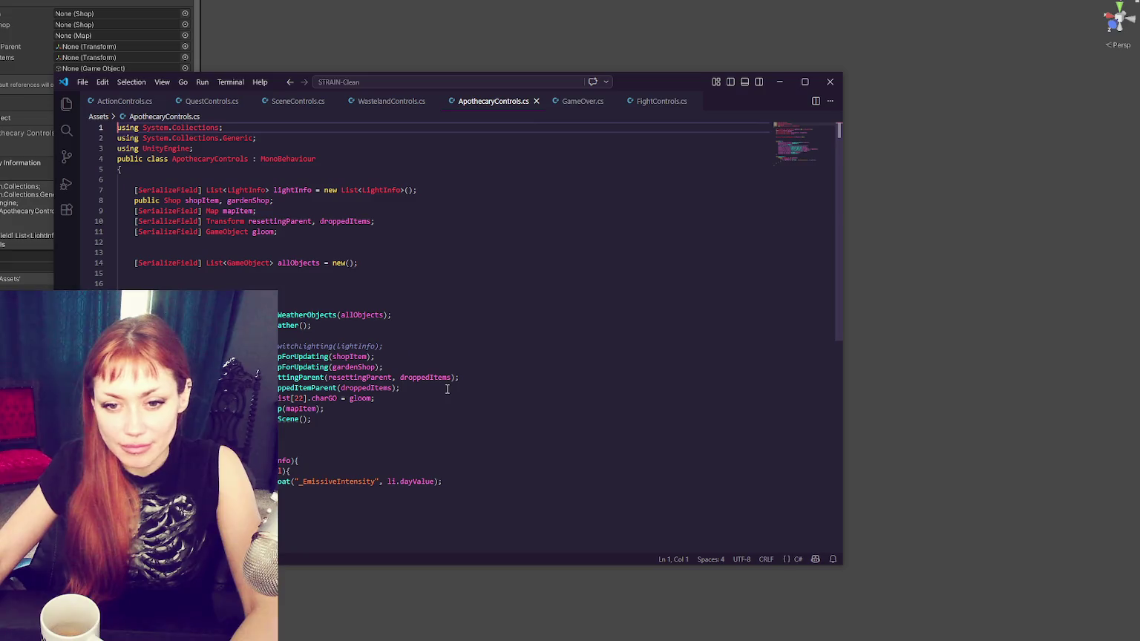
{"action": "left_click", "coordinate": [483, 345]}
Step: Look through the GameOver, FightControls, ApothecaryControls and WastelandControls script tabs
{"action": "scroll", "coordinate": [483, 346], "scroll_direction": "down", "scroll_amount": 1}
{"action": "scroll", "coordinate": [483, 346], "scroll_direction": "up", "scroll_amount": 1}
{"action": "left_click", "coordinate": [567, 103]}
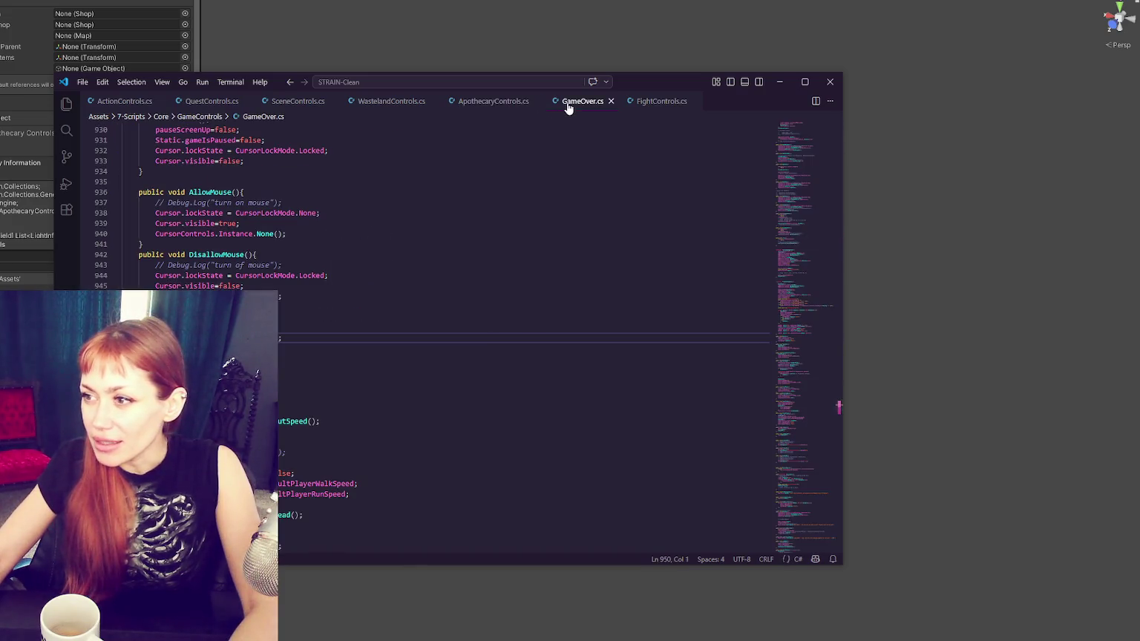
{"action": "left_click", "coordinate": [646, 106]}
{"action": "left_click", "coordinate": [494, 106]}
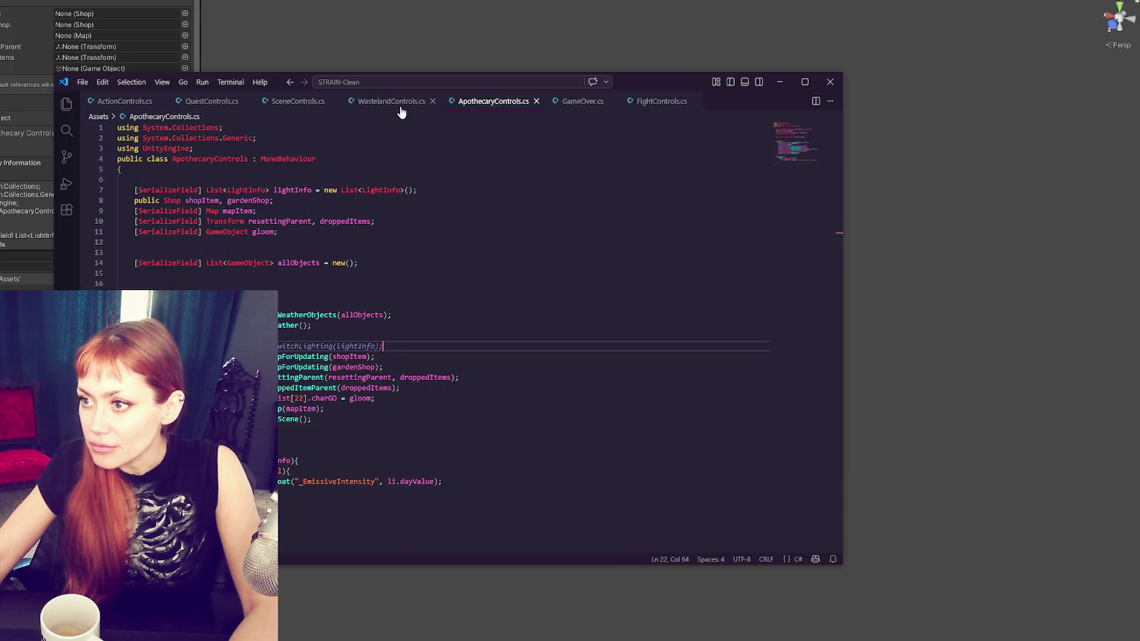
{"action": "left_click", "coordinate": [391, 102]}
{"action": "left_click", "coordinate": [493, 102]}
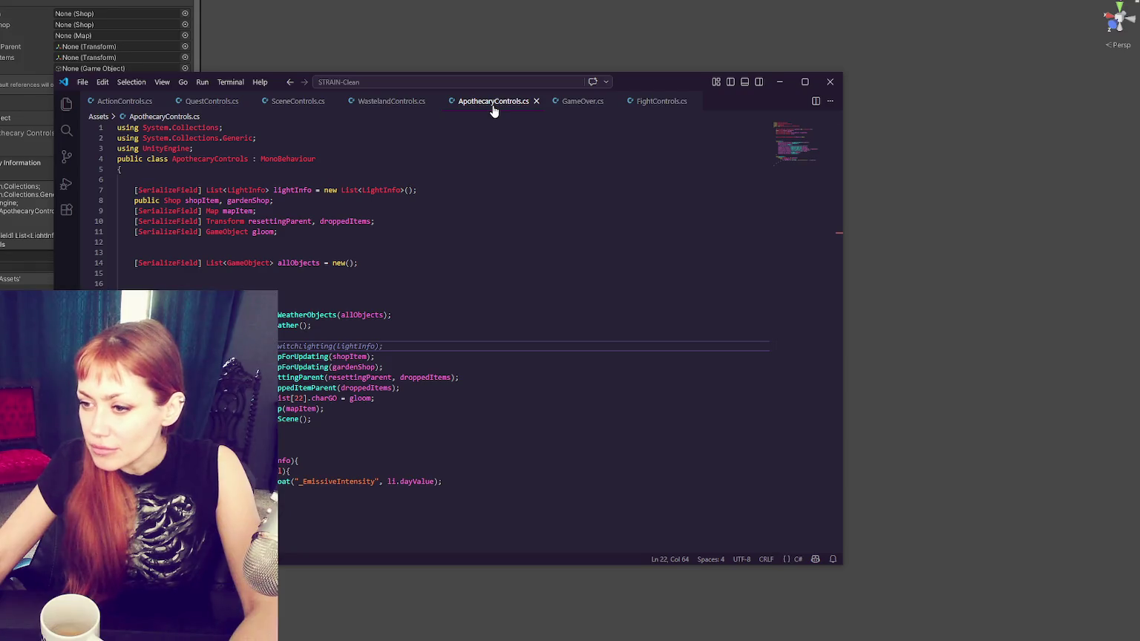
Step: Copy ApothecaryControls' start-up calls into WastelandControls.cs below its Start calls
{"action": "left_click_drag", "start_coordinate": [323, 420], "coordinate": [380, 312]}
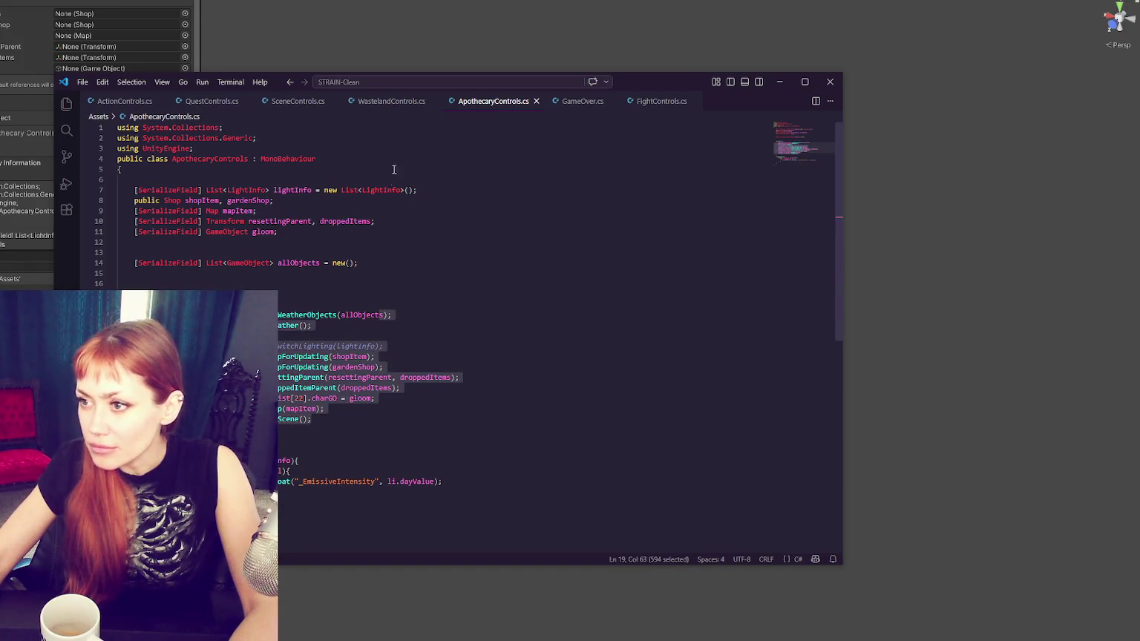
{"action": "mouse_move", "coordinate": [322, 420]}
{"action": "left_mouse_down"}
{"action": "mouse_move", "coordinate": [334, 424]}
{"action": "mouse_move", "coordinate": [384, 300]}
{"action": "left_mouse_up"}
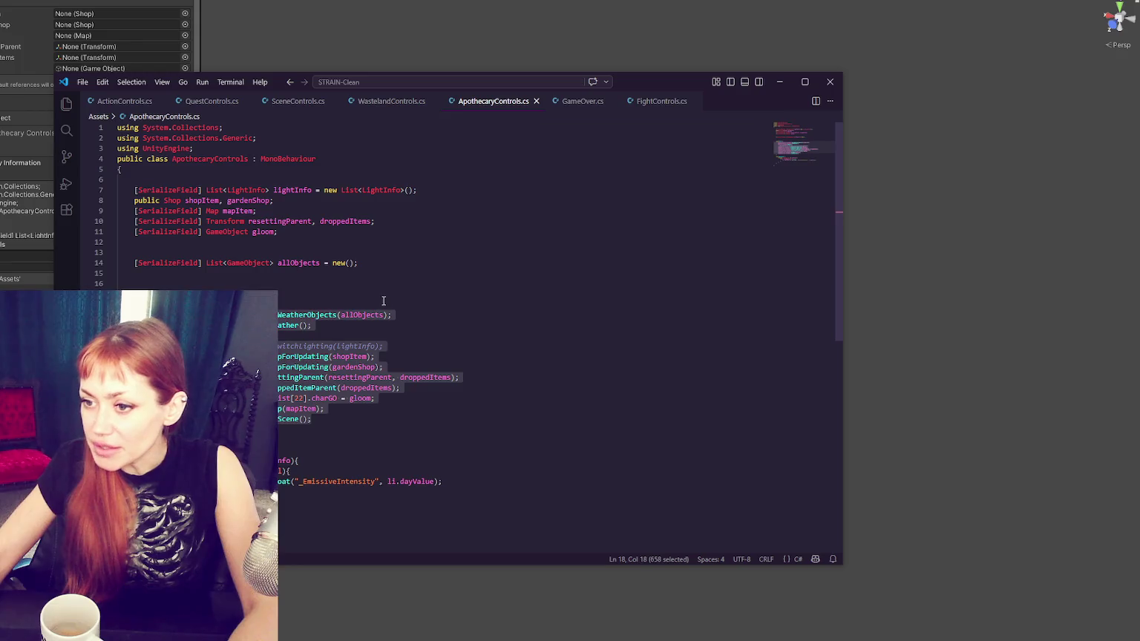
{"action": "key", "text": "ctrl+c"}
{"action": "left_click", "coordinate": [392, 101]}
{"action": "left_click", "coordinate": [292, 317]}
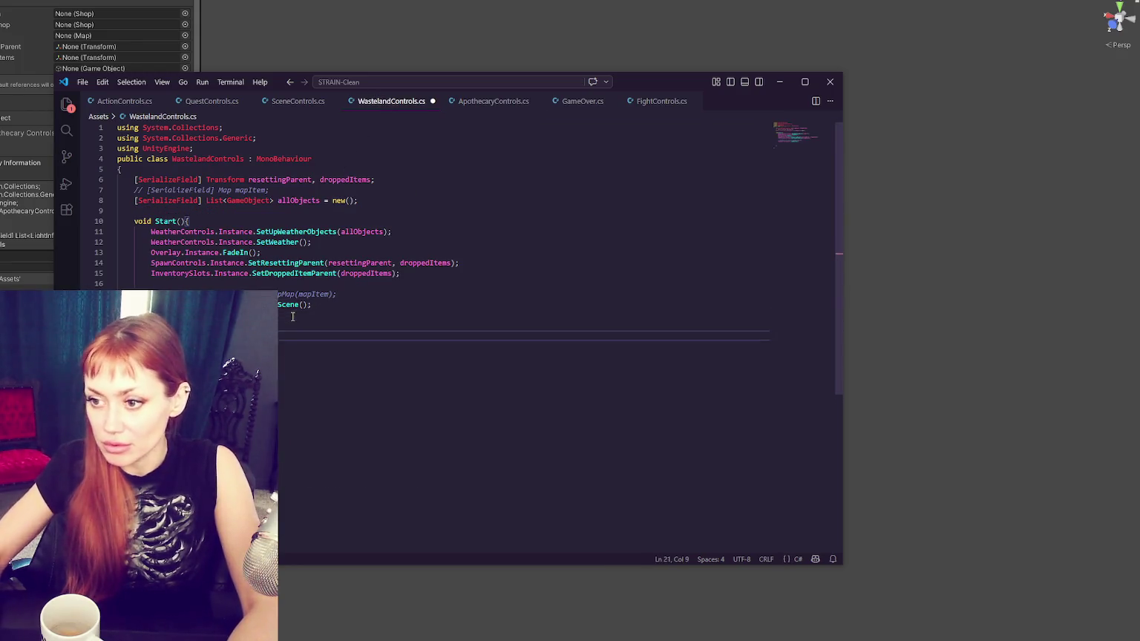
{"action": "key", "text": "ctrl+v"}
Step: Remove the redundant pasted lines from WastelandControls.cs and save it
{"action": "double_click", "coordinate": [305, 346]}
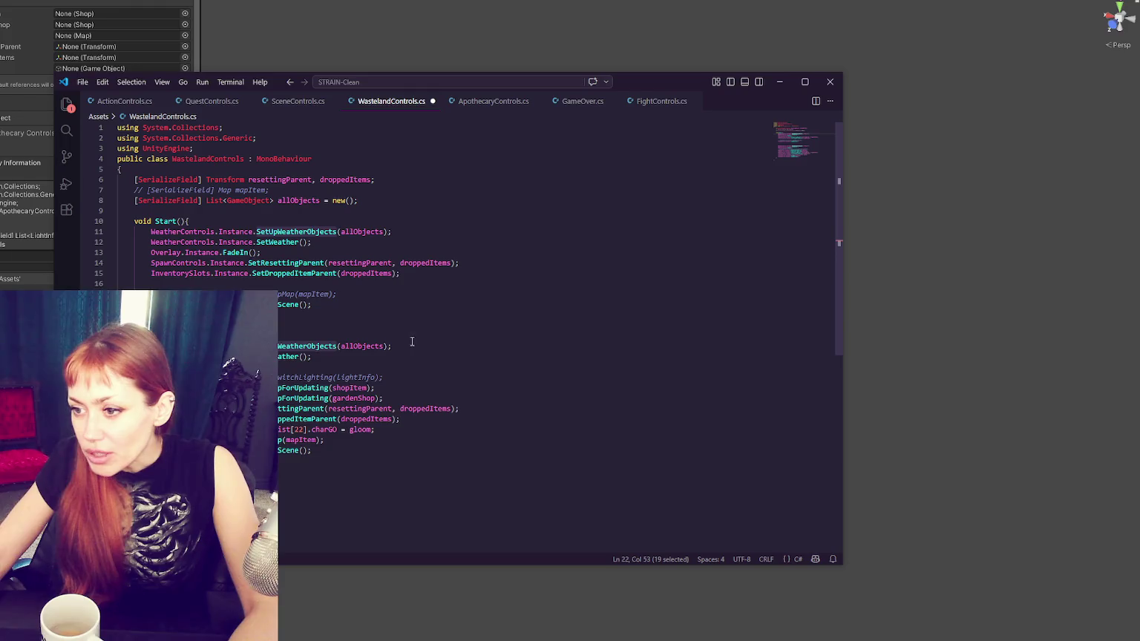
{"action": "left_click_drag", "start_coordinate": [423, 333], "coordinate": [415, 374]}
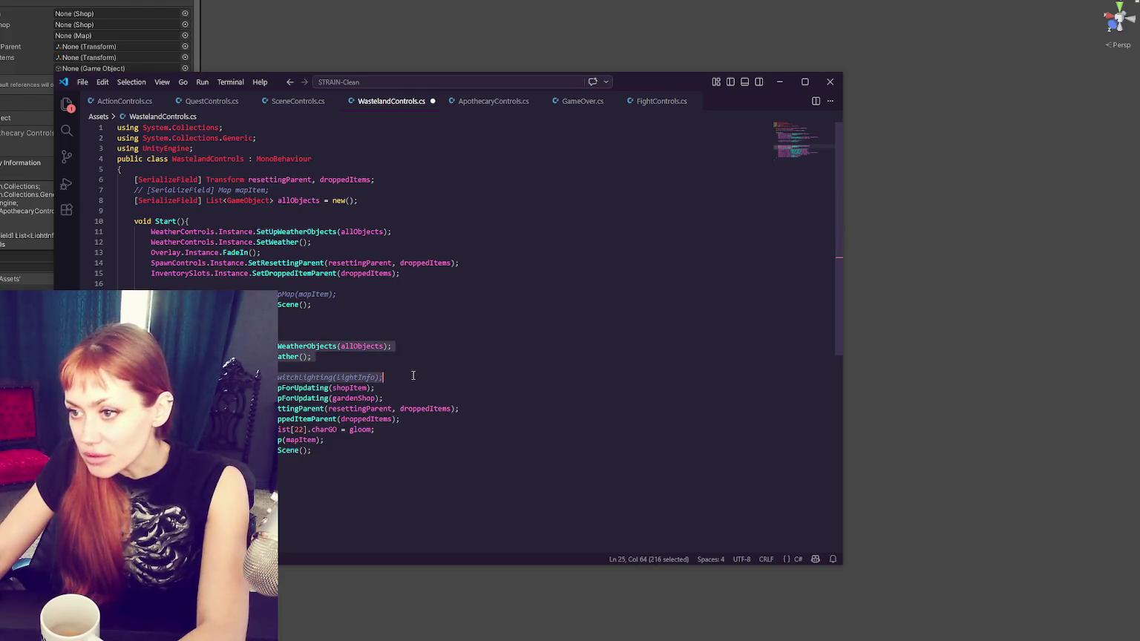
{"action": "key", "text": "Delete"}
{"action": "mouse_move", "coordinate": [396, 328]}
{"action": "left_mouse_down"}
{"action": "mouse_move", "coordinate": [408, 359]}
{"action": "mouse_move", "coordinate": [408, 335]}
{"action": "mouse_move", "coordinate": [407, 363]}
{"action": "mouse_move", "coordinate": [376, 357]}
{"action": "left_mouse_up"}
{"action": "key", "text": "Delete"}
{"action": "key", "text": "Delete"}
{"action": "left_click_drag", "start_coordinate": [361, 320], "coordinate": [364, 325]}
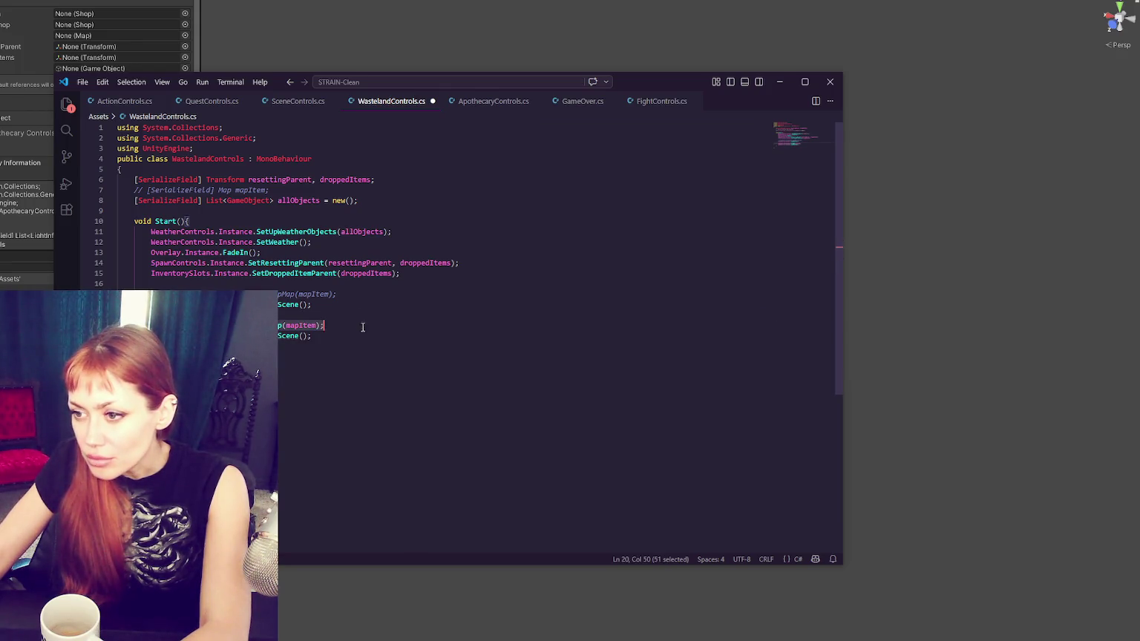
{"action": "key", "text": "ctrl+shift+k"}
{"action": "key", "text": "ctrl+shift+k"}
{"action": "key", "text": "ctrl+s"}
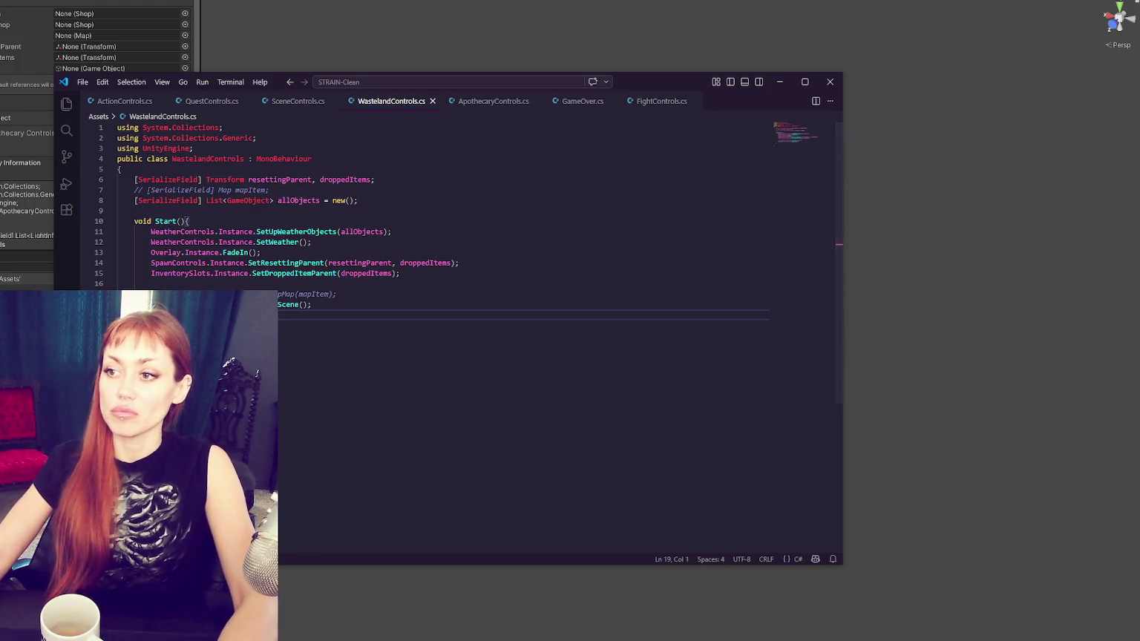
{"action": "key", "text": "alt+Tab"}
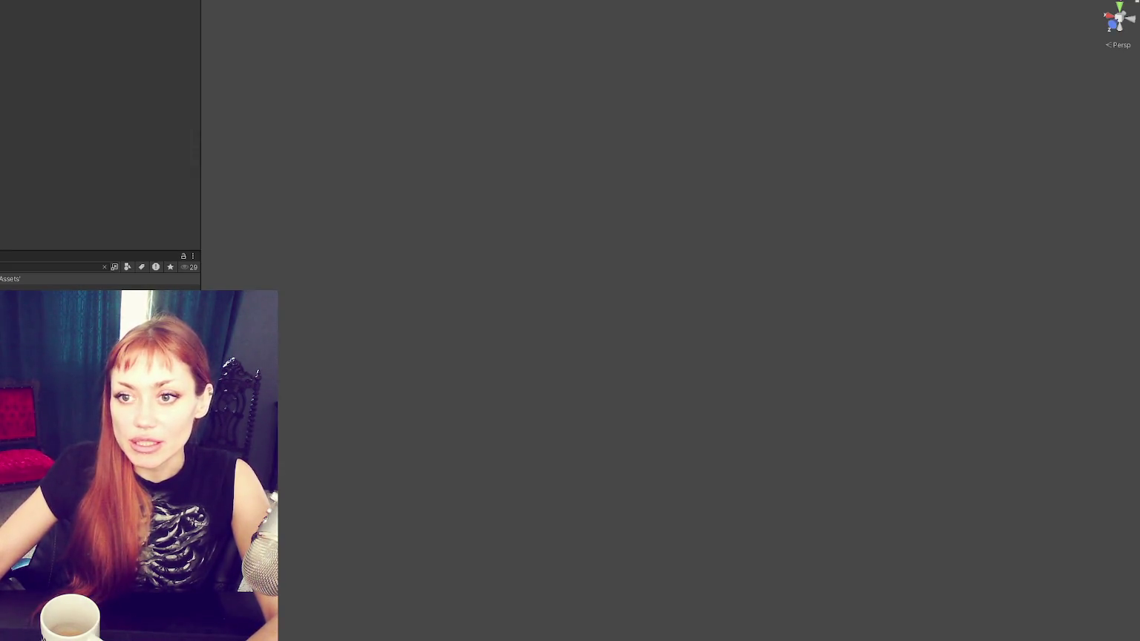
Step: Create a cube and flatten it to a Y scale of 0.2
{"action": "left_click", "coordinate": [33, 226]}
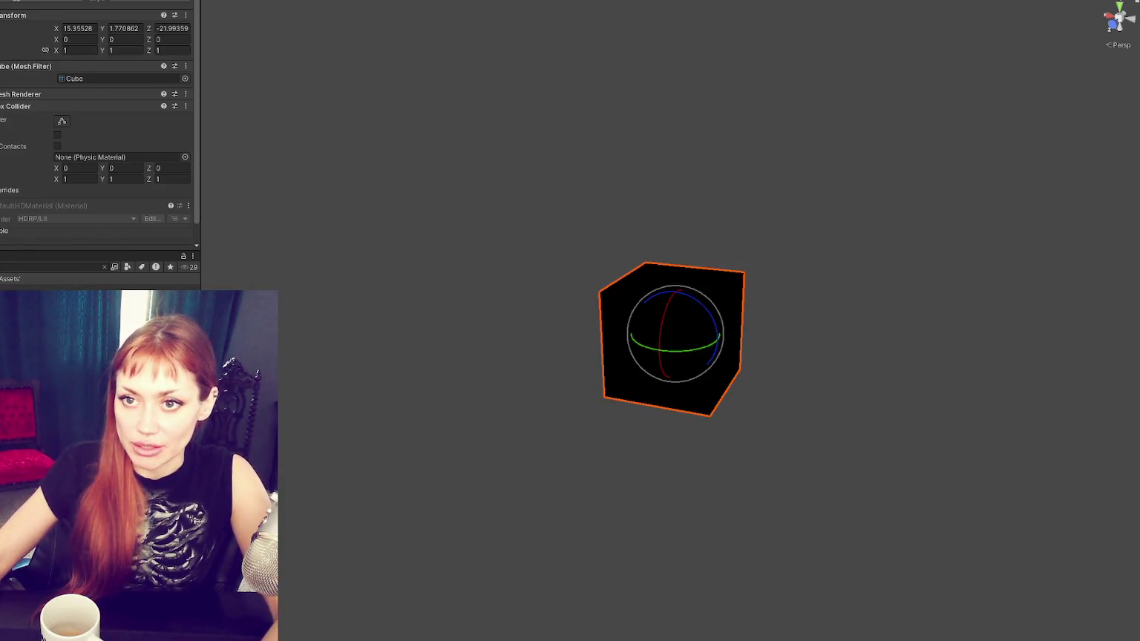
{"action": "left_click", "coordinate": [73, 189]}
{"action": "left_click", "coordinate": [720, 339]}
{"action": "key", "text": "w"}
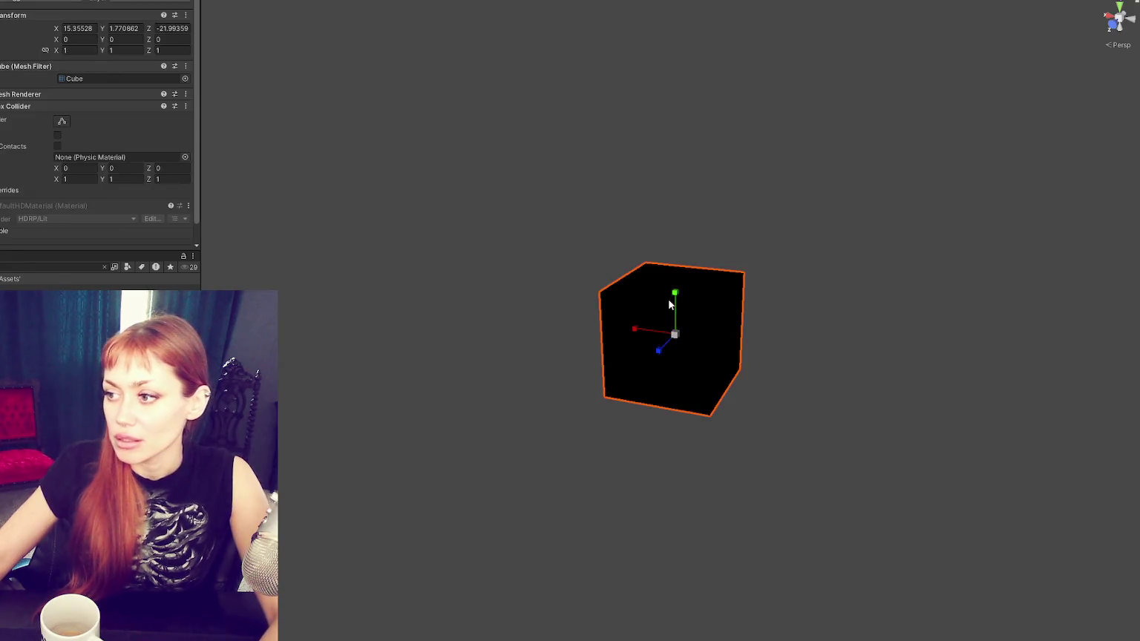
{"action": "left_click_drag", "start_coordinate": [679, 297], "coordinate": [676, 336]}
{"action": "left_click", "coordinate": [117, 50]}
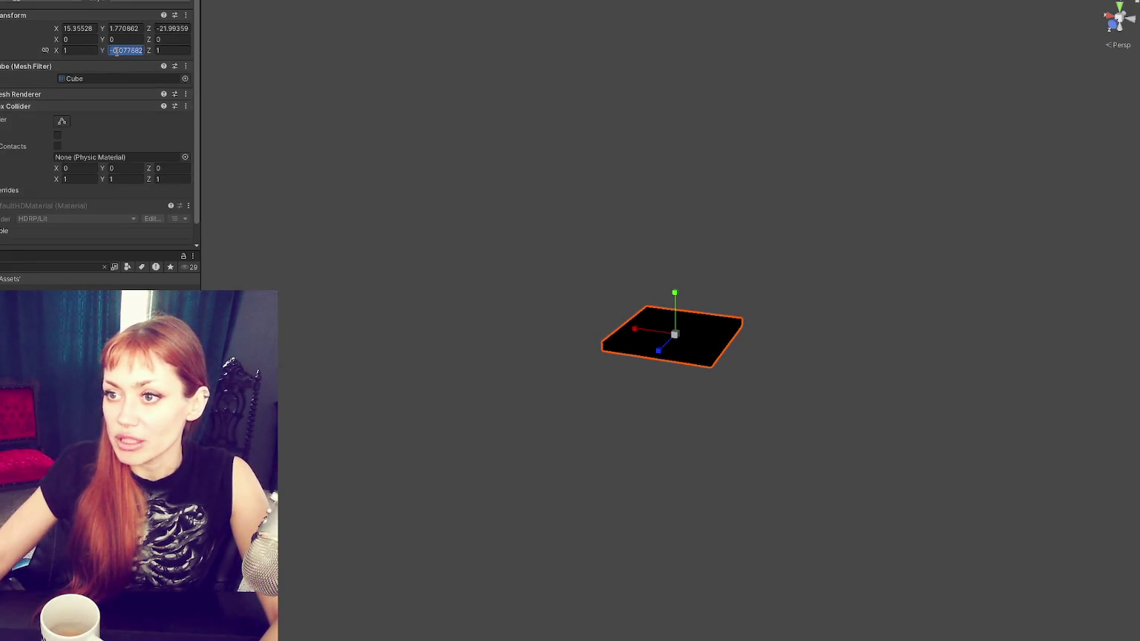
{"action": "type", "text": "2"}
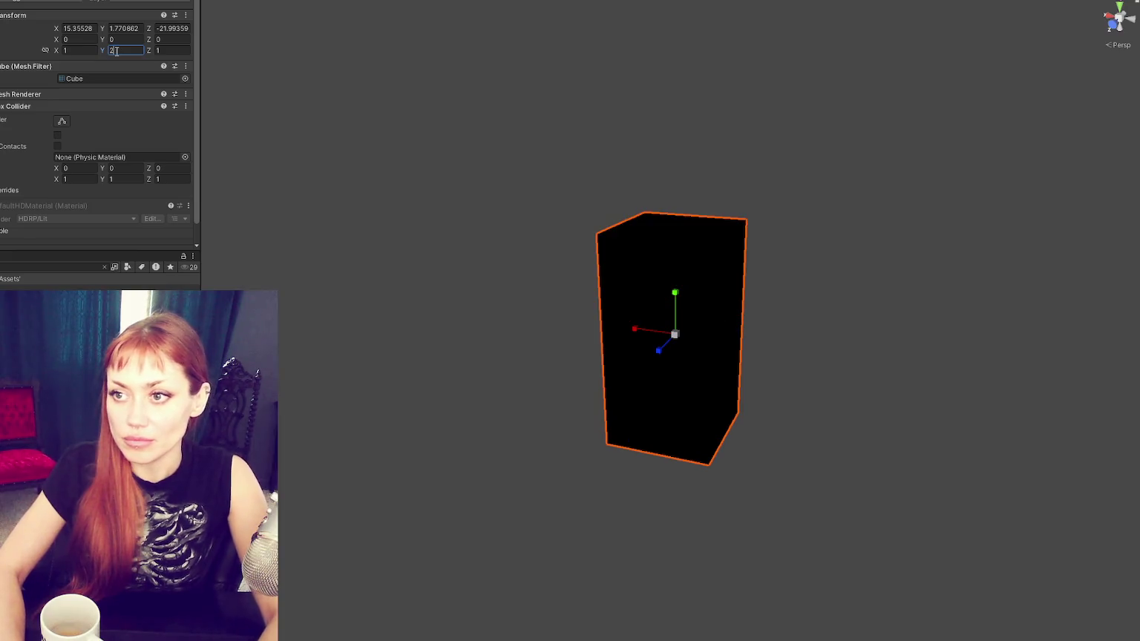
{"action": "key", "text": "BackSpace"}
{"action": "type", "text": "1"}
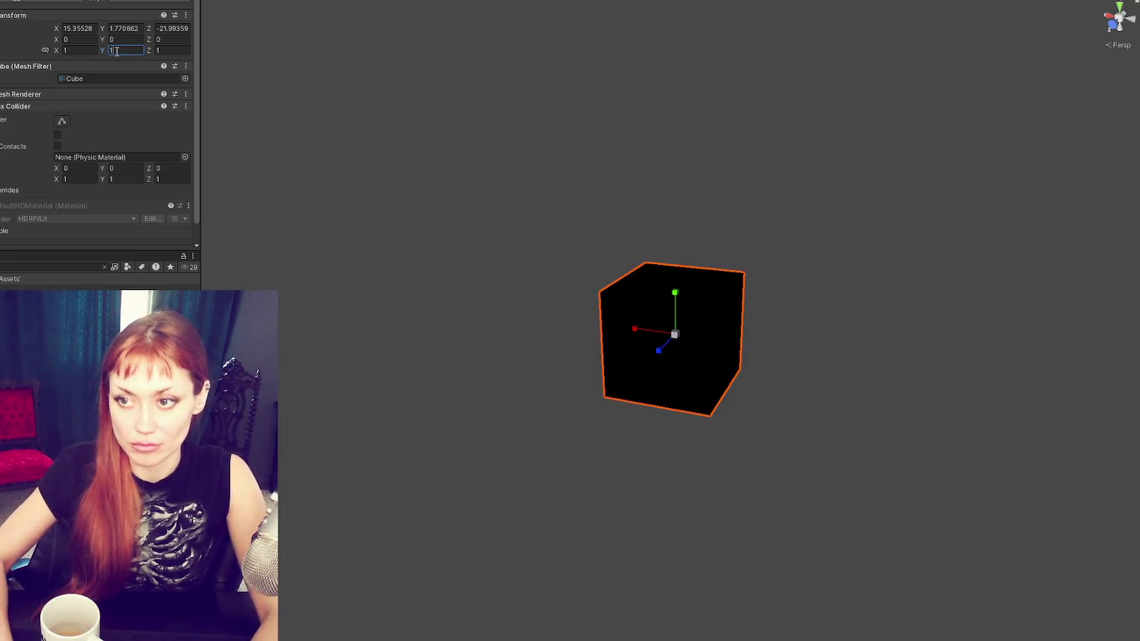
{"action": "key", "text": "BackSpace"}
{"action": "type", "text": ".2"}
{"action": "left_click", "coordinate": [124, 29]}
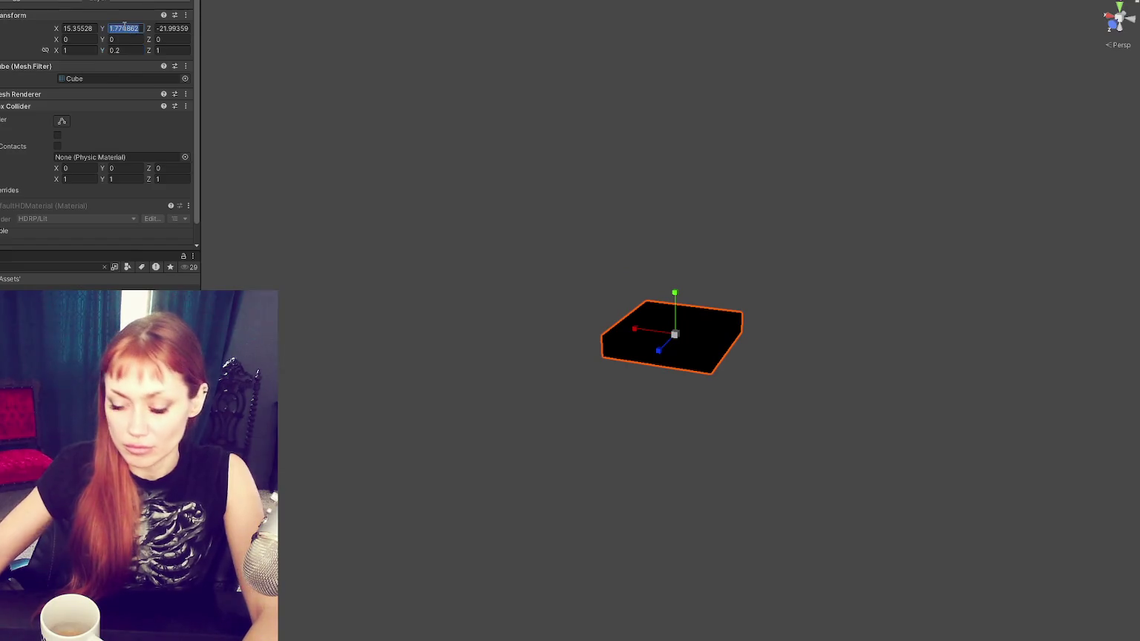
Step: Position the cube at (0, -0.1, 0)
{"action": "type", "text": "-.1"}
{"action": "left_click", "coordinate": [91, 30]}
{"action": "type", "text": "100"}
{"action": "key", "text": "Tab"}
{"action": "key", "text": "Tab"}
{"action": "type", "text": "100"}
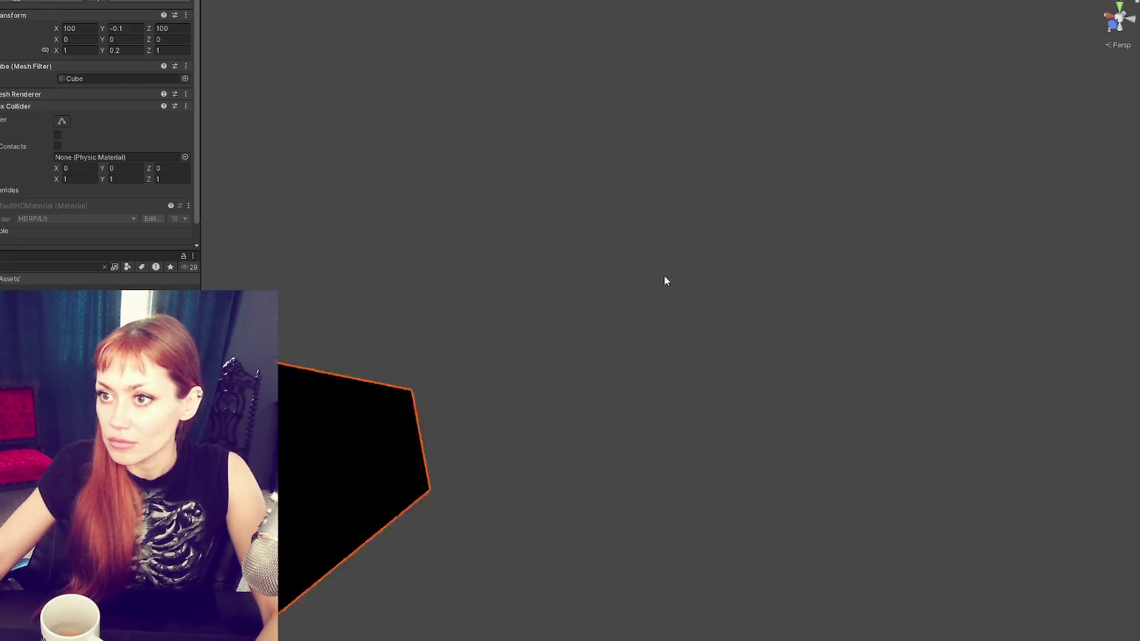
{"action": "type", "text": "f"}
{"action": "left_click", "coordinate": [99, 29]}
{"action": "type", "text": "0"}
{"action": "key", "text": "Tab"}
{"action": "type", "text": "0"}
{"action": "key", "text": "Tab"}
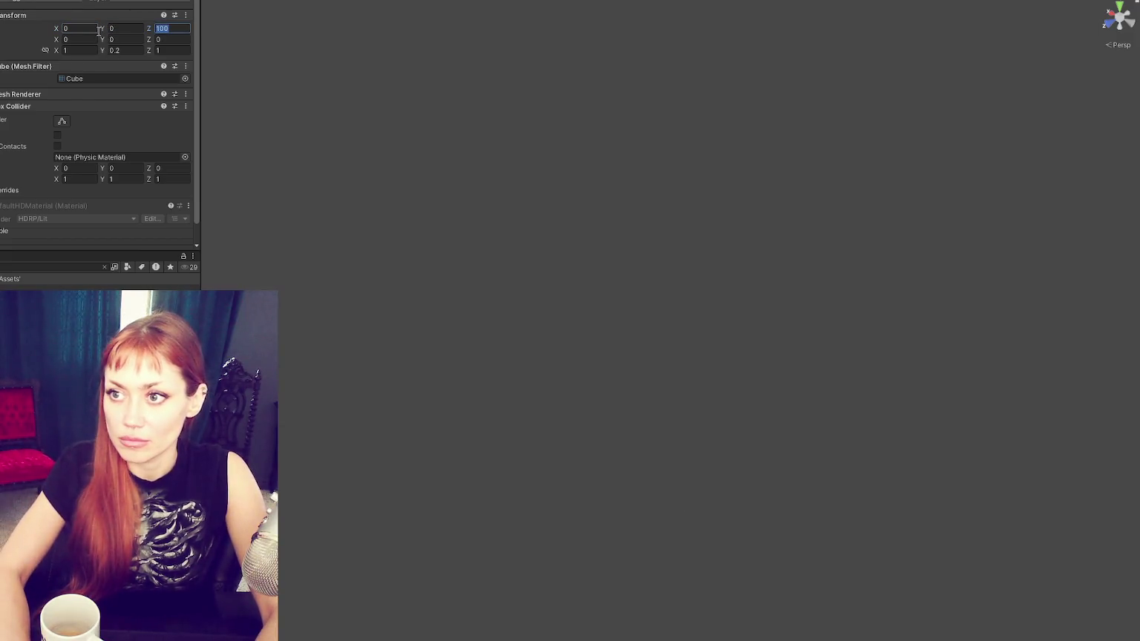
{"action": "type", "text": "0"}
{"action": "left_click", "coordinate": [120, 30]}
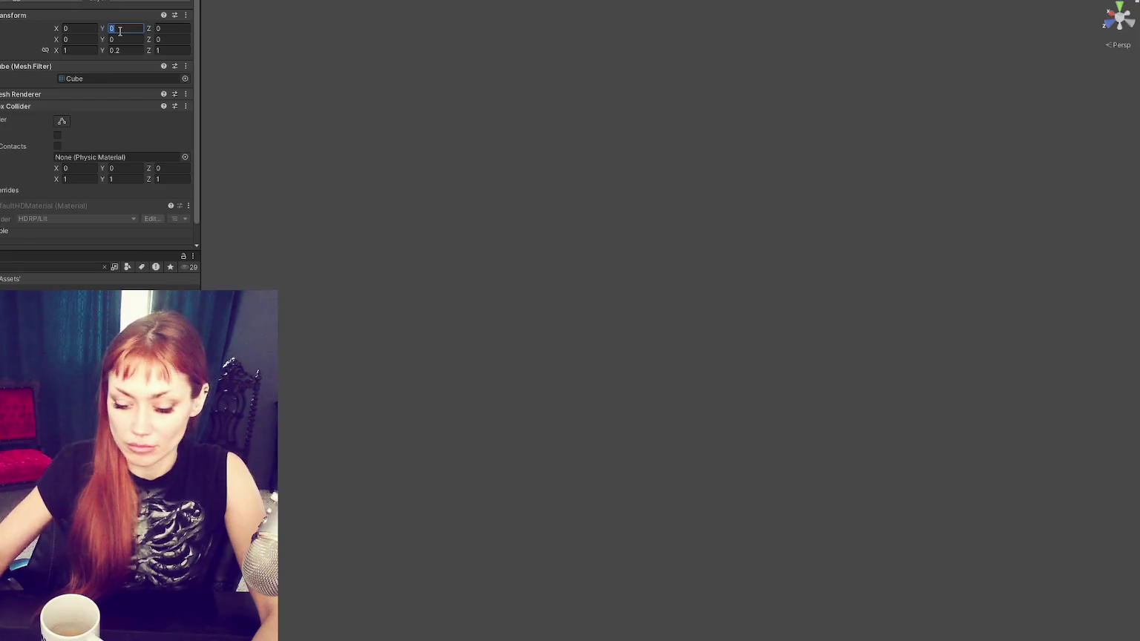
{"action": "type", "text": "0.1"}
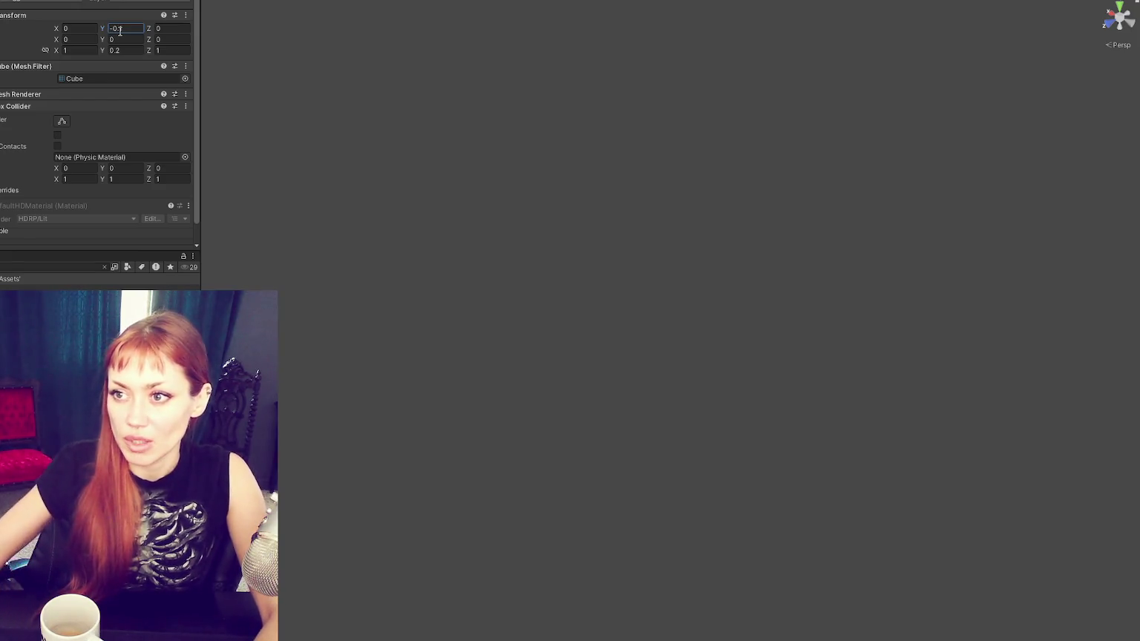
{"action": "key", "text": "Return"}
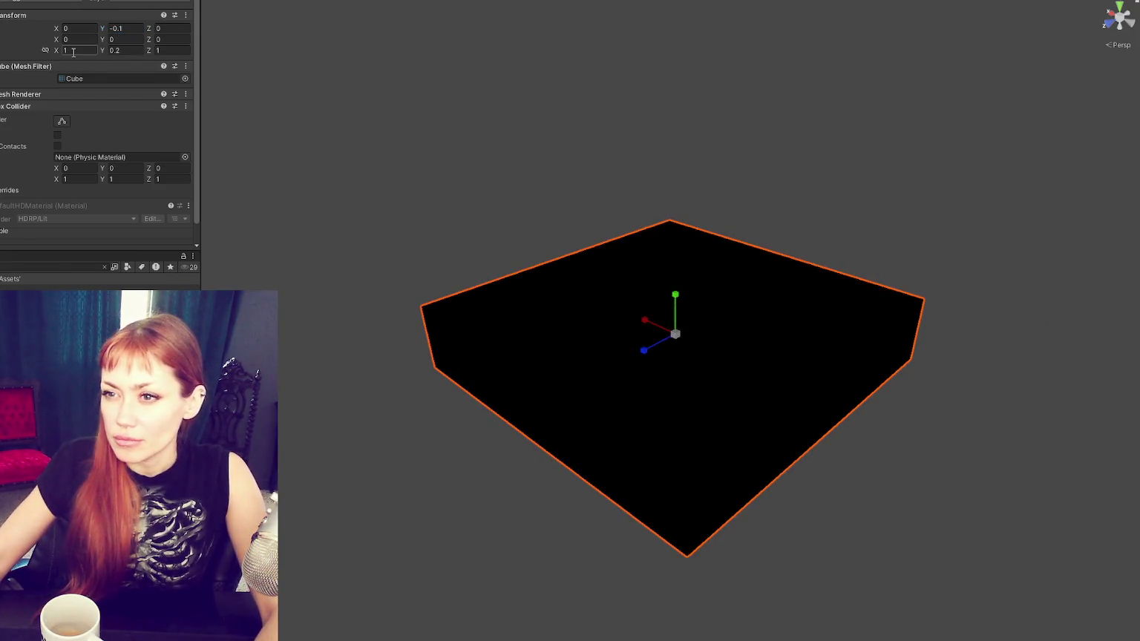
Step: Scale the slab to 100 in X and Z
{"action": "type", "text": "100"}
{"action": "left_click", "coordinate": [172, 50]}
{"action": "type", "text": "100"}
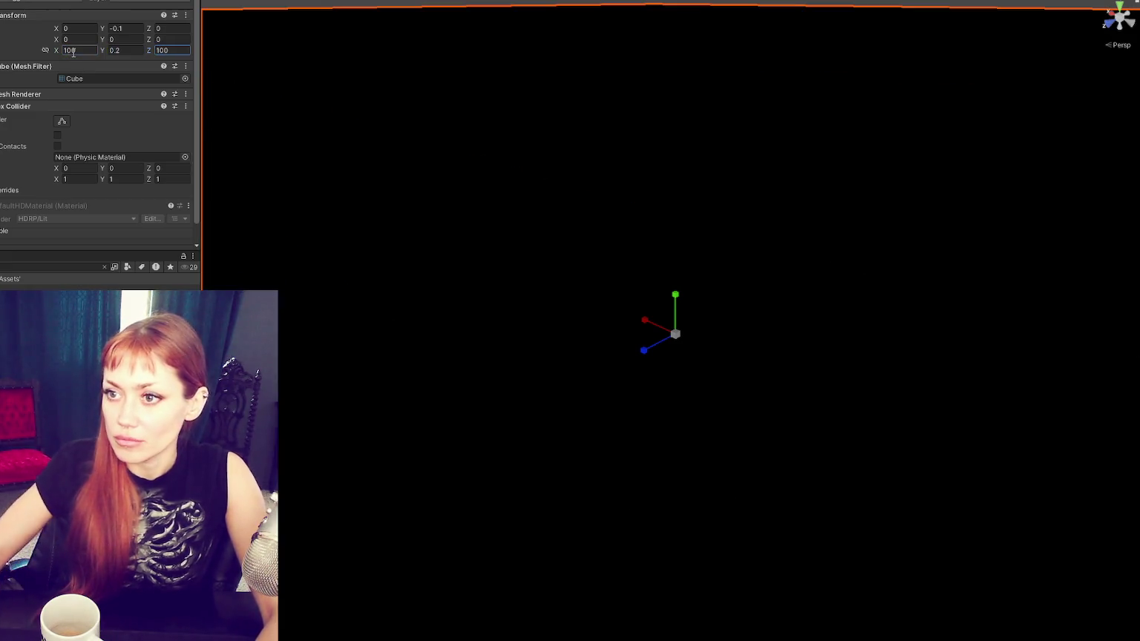
{"action": "scroll", "coordinate": [792, 276], "scroll_direction": "down", "scroll_amount": 5}
{"action": "left_click_drag", "start_coordinate": [794, 268], "coordinate": [598, 176]}
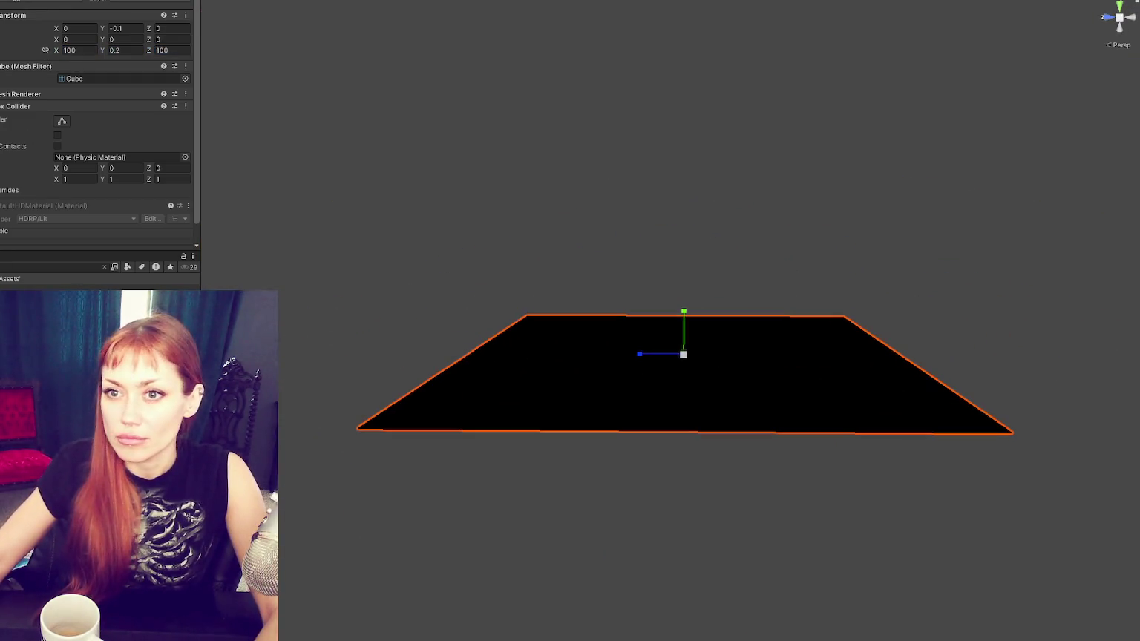
{"action": "left_click", "coordinate": [74, 256]}
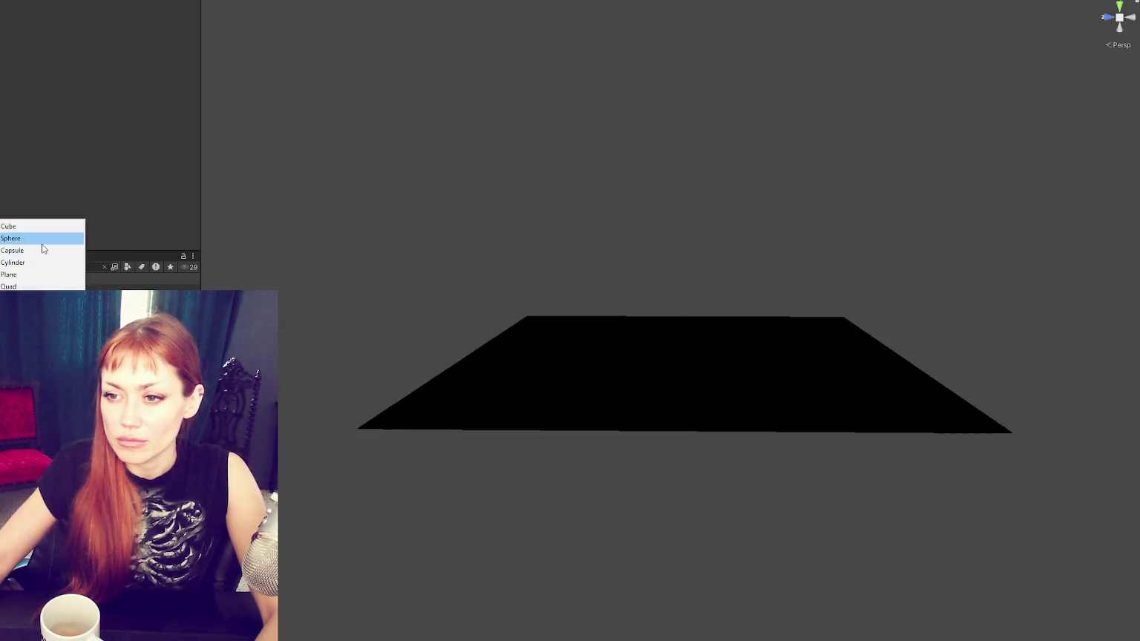
Step: Add a sphere, scale it to 107.5 and move it to about X 120
{"action": "left_click", "coordinate": [42, 239]}
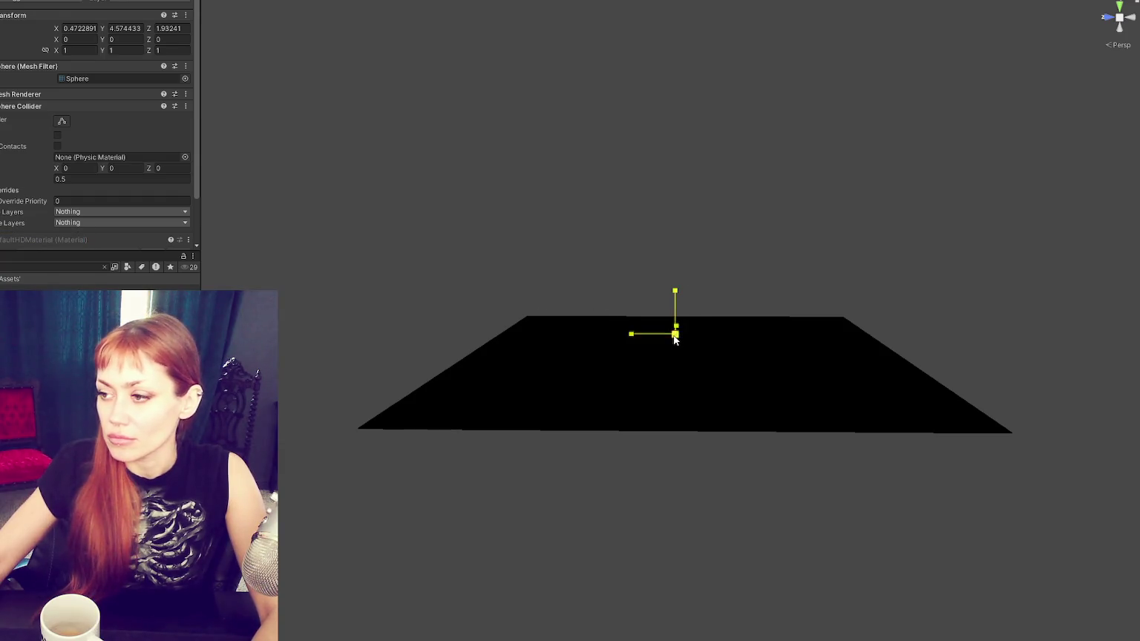
{"action": "mouse_move", "coordinate": [676, 335]}
{"action": "left_mouse_down"}
{"action": "mouse_move", "coordinate": [920, 166]}
{"action": "mouse_move", "coordinate": [1114, 7]}
{"action": "left_mouse_up"}
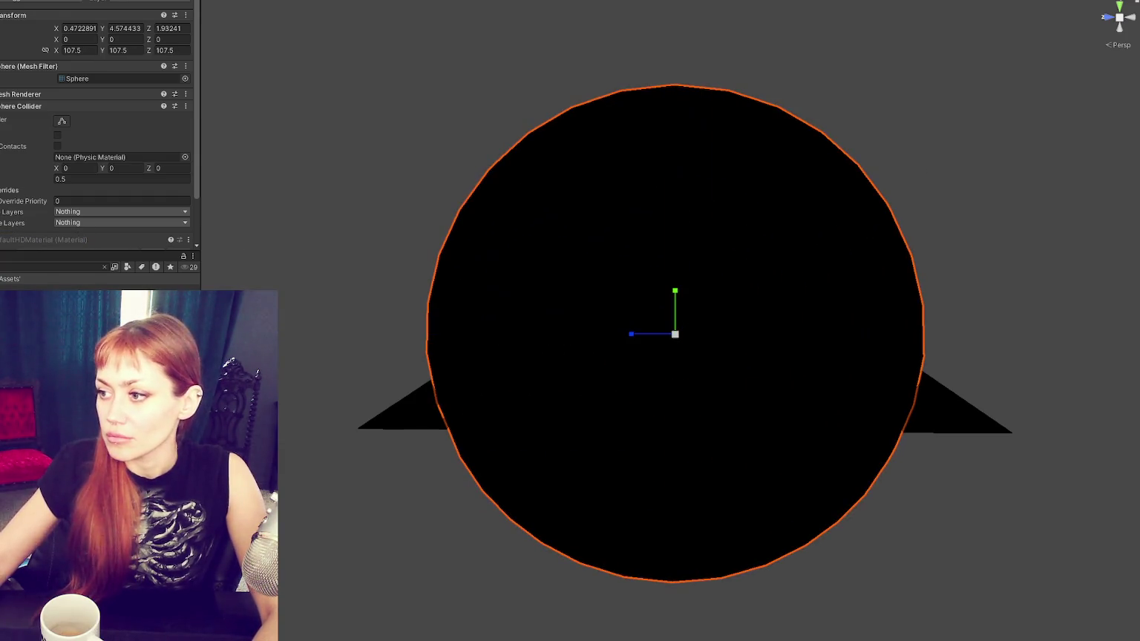
{"action": "left_click_drag", "start_coordinate": [579, 222], "coordinate": [644, 241]}
{"action": "key", "text": "w"}
{"action": "left_click_drag", "start_coordinate": [702, 319], "coordinate": [890, 245]}
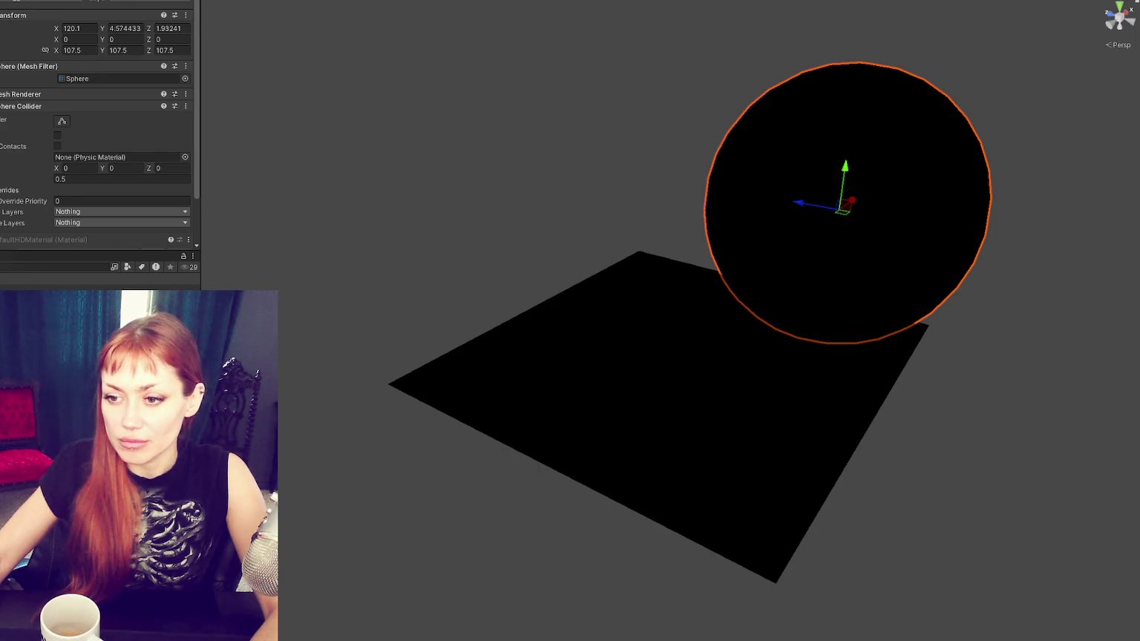
Step: Deselect the sphere, check the Build Settings scene list, and view the door's Change Scenes targeting Wasteland
{"action": "key", "text": "ctrl+shift+d"}
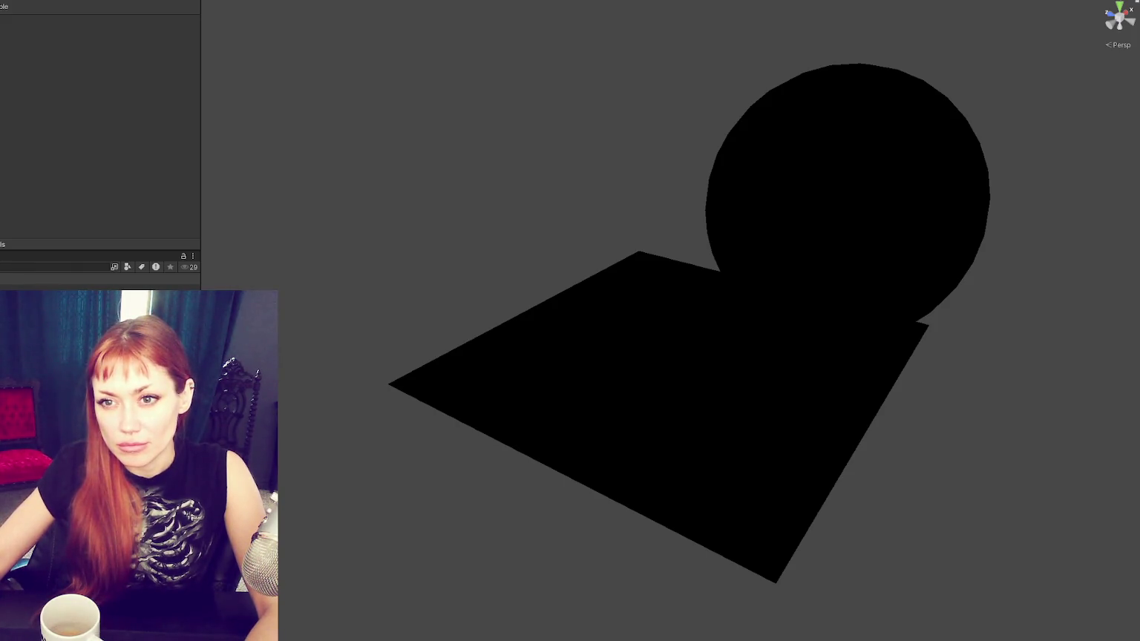
{"action": "key", "text": "ctrl+shift+b"}
{"action": "left_click", "coordinate": [536, 78]}
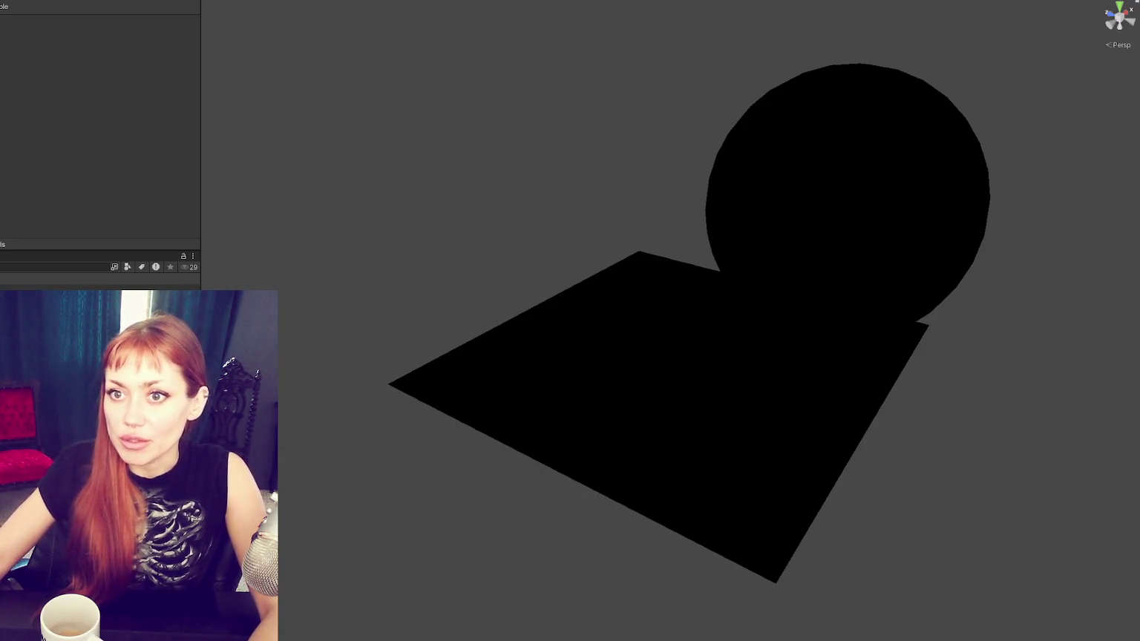
{"action": "scroll", "coordinate": [152, 123], "scroll_direction": "down", "scroll_amount": 5}
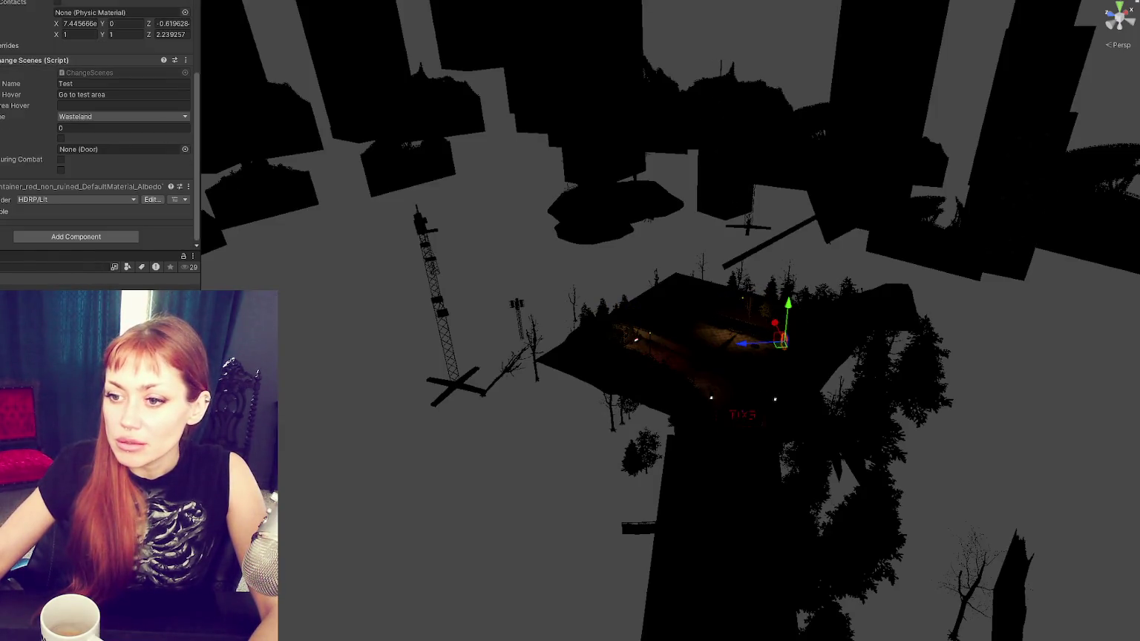
Step: Play the game and choose DEV MODE on the STRAIN title menu
{"action": "key", "text": "ctrl+p"}
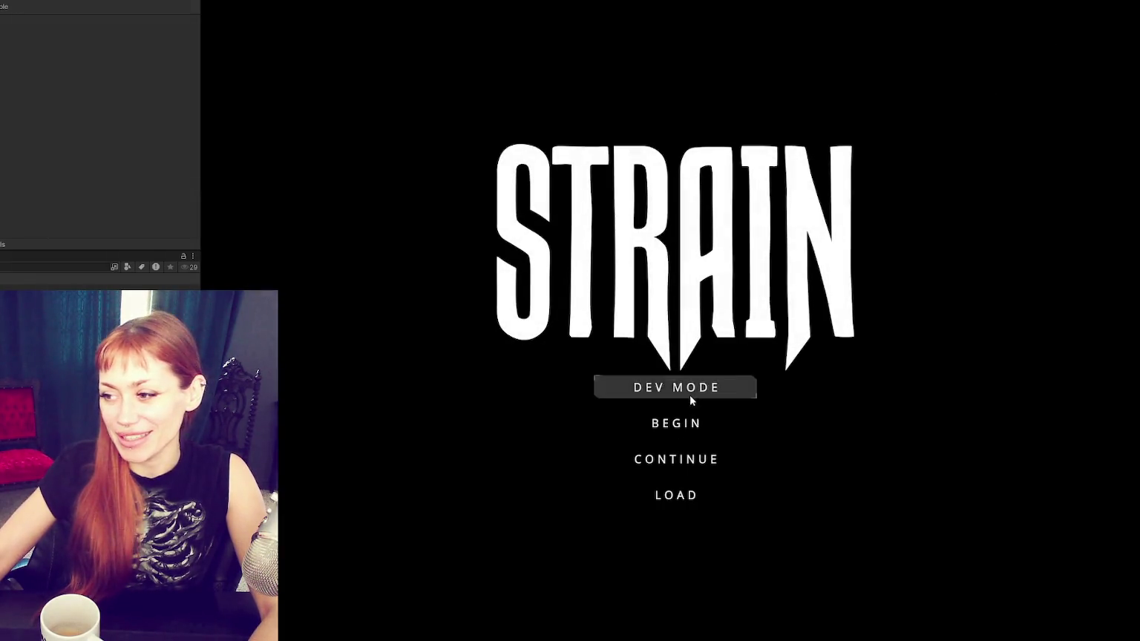
{"action": "left_click", "coordinate": [690, 397]}
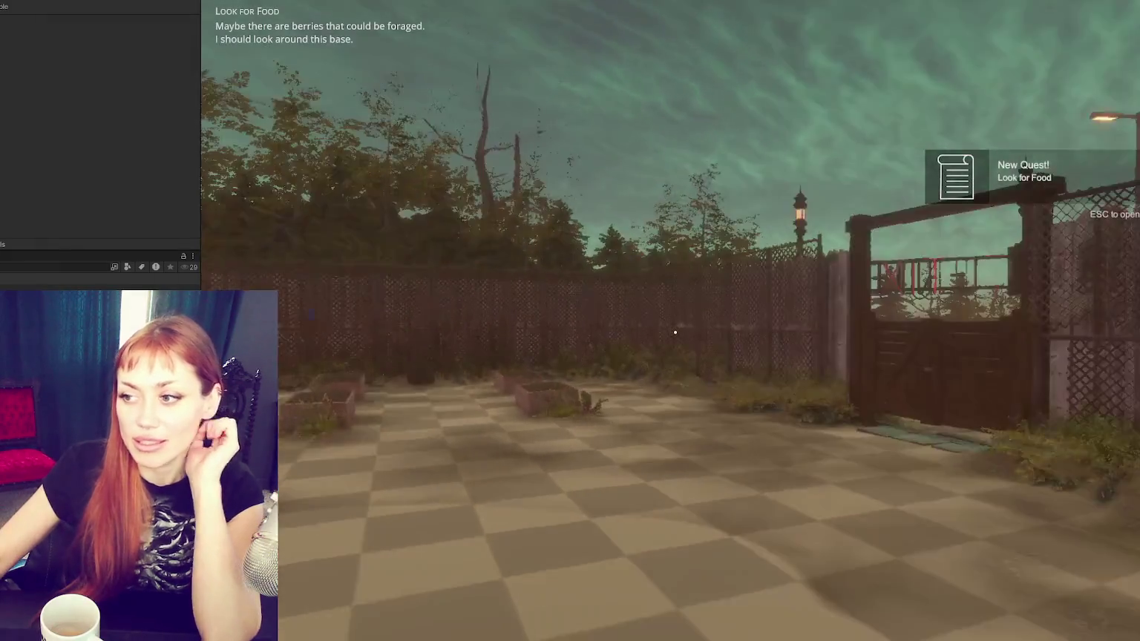
Step: Walk the player to the red door's Enter Test prompt, open Tasks, then switch to SceneControls.cs
{"action": "key", "text": "w"}
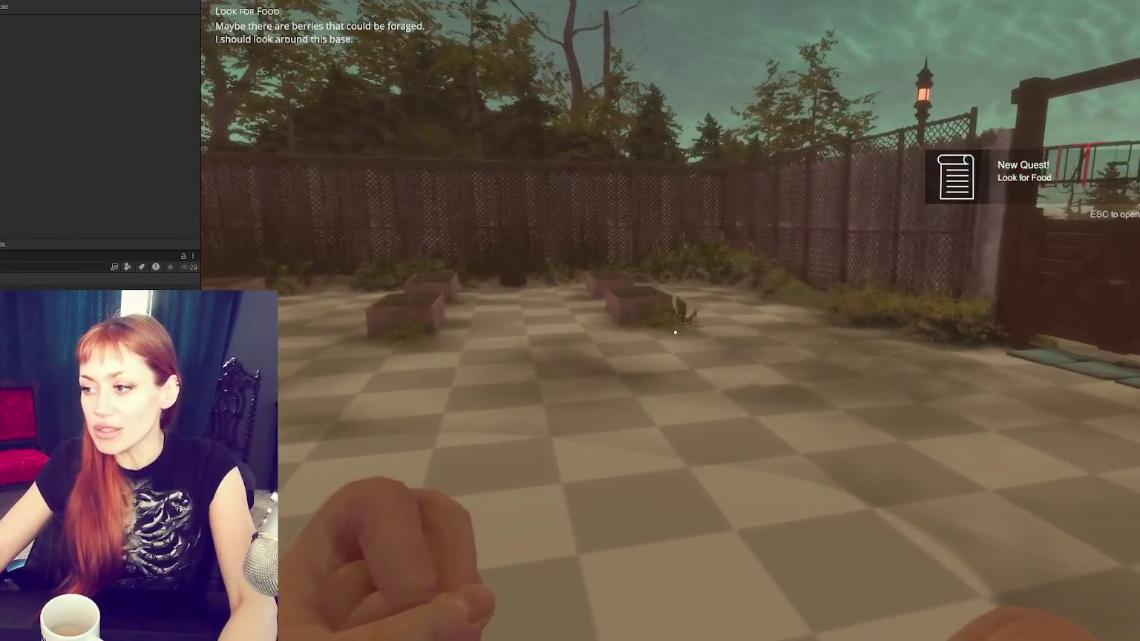
{"action": "key", "text": "w"}
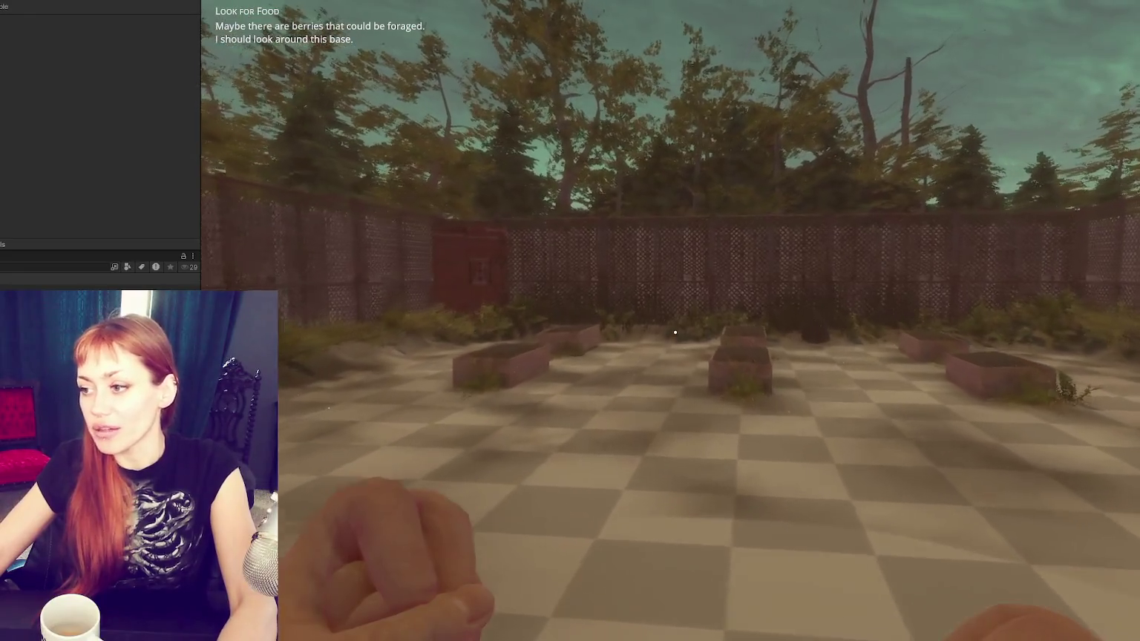
{"action": "key", "text": "w"}
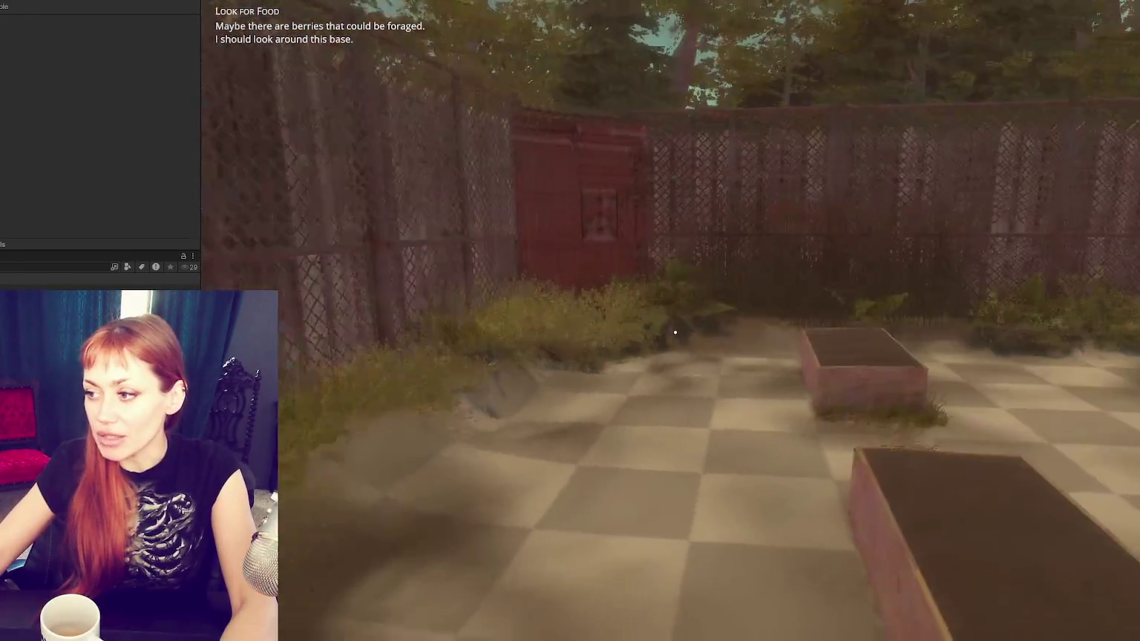
{"action": "key", "text": "w"}
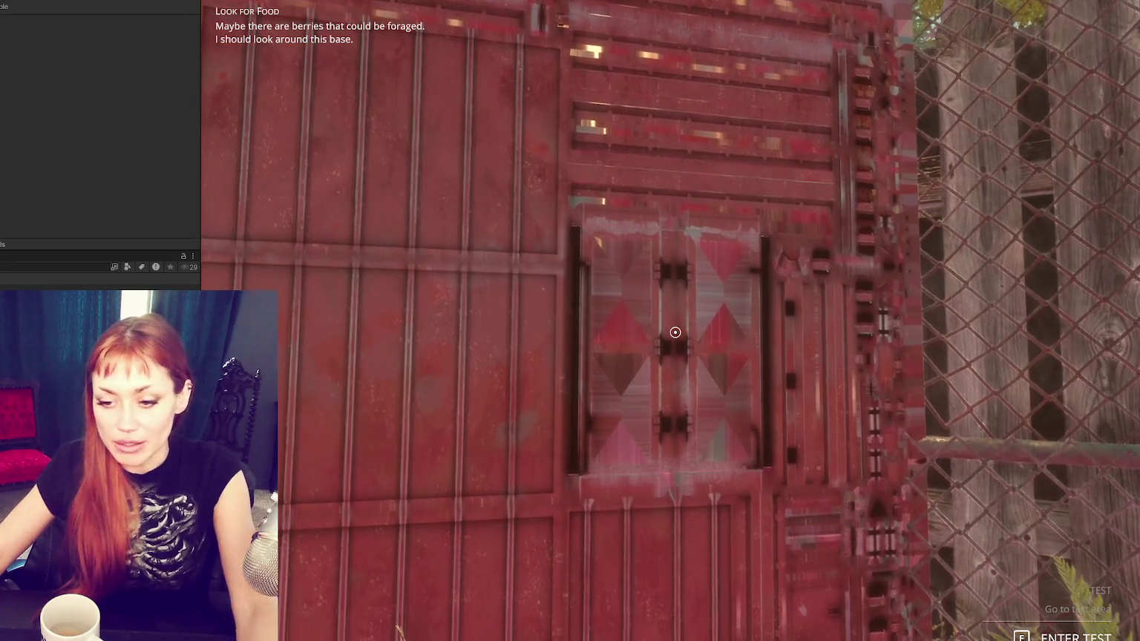
{"action": "key", "text": "Tab"}
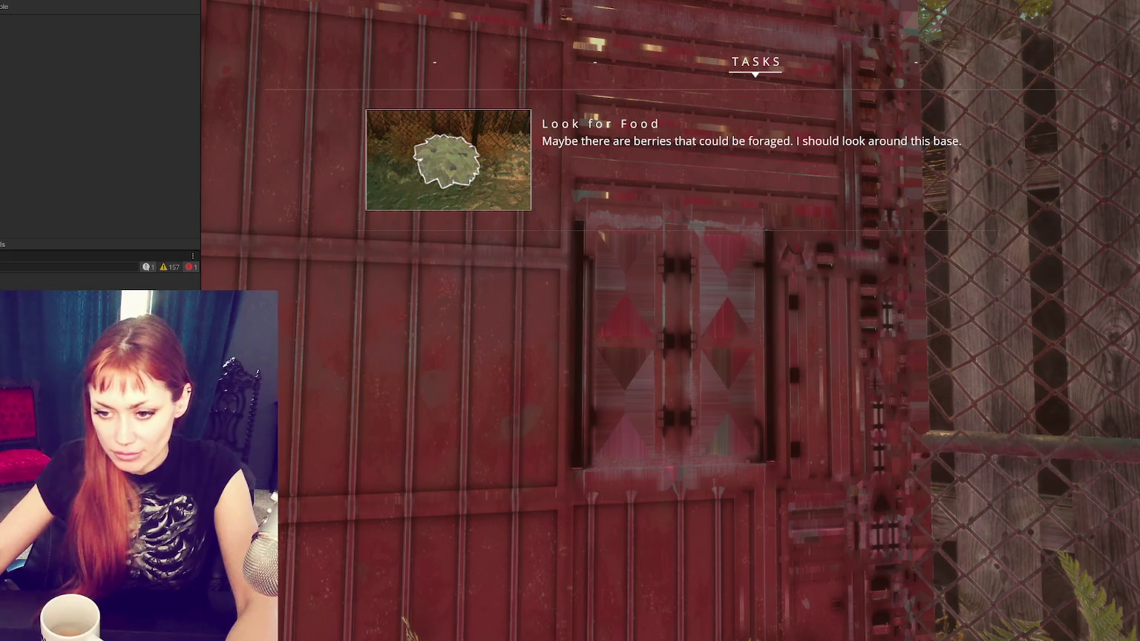
{"action": "key", "text": "alt+Tab"}
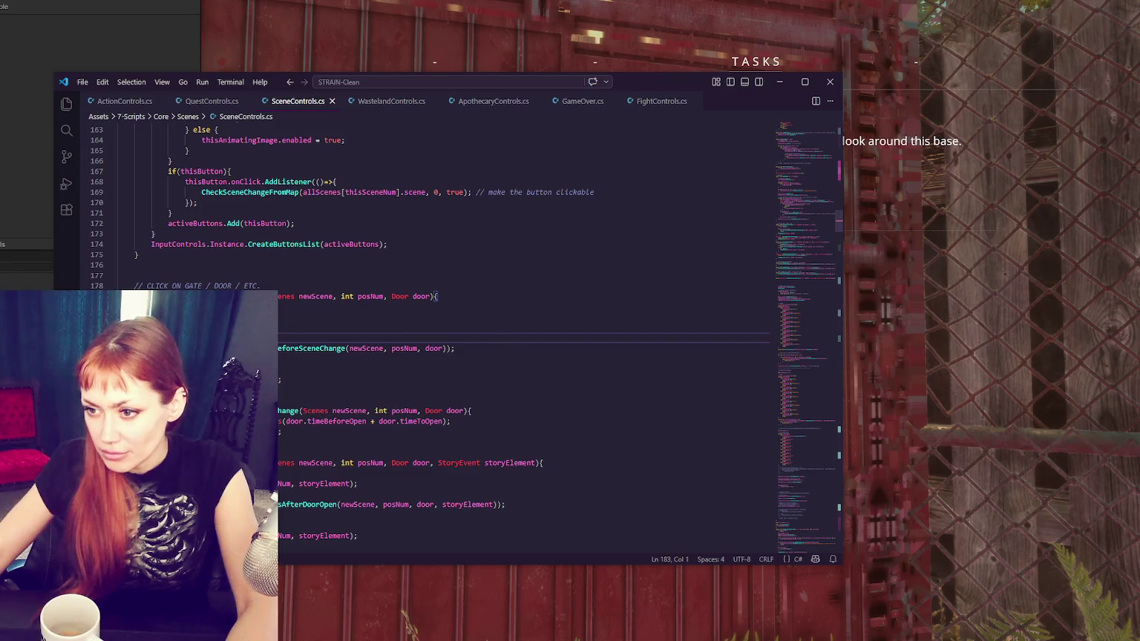
Step: Delete then restore the four door scene-change lines after line 181, and return to Unity
{"action": "left_click", "coordinate": [157, 328]}
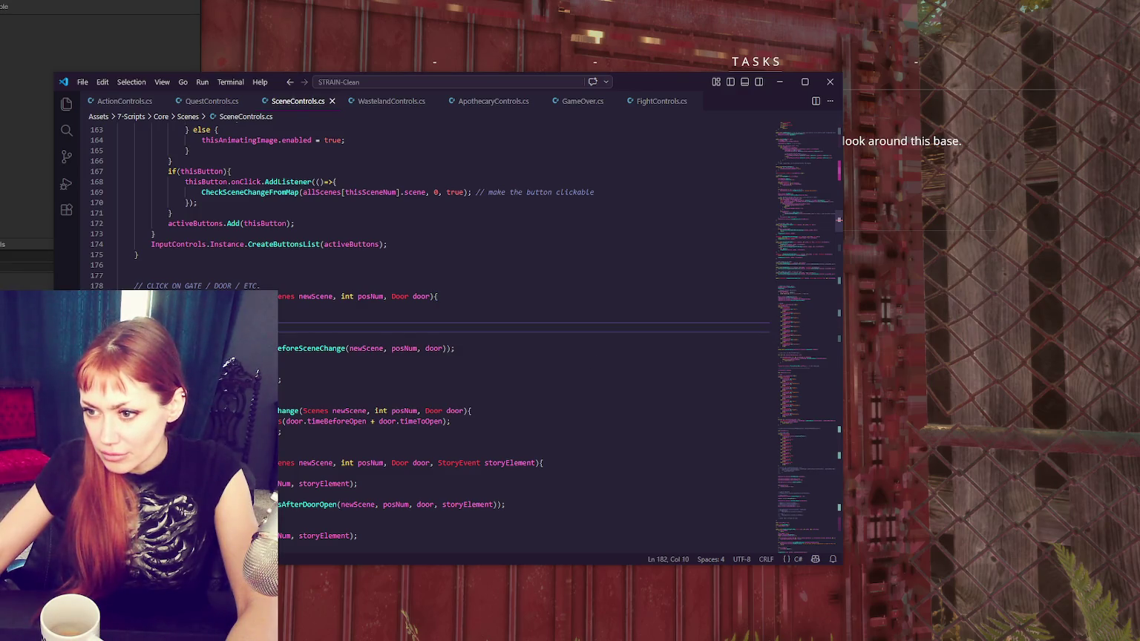
{"action": "left_click", "coordinate": [226, 315]}
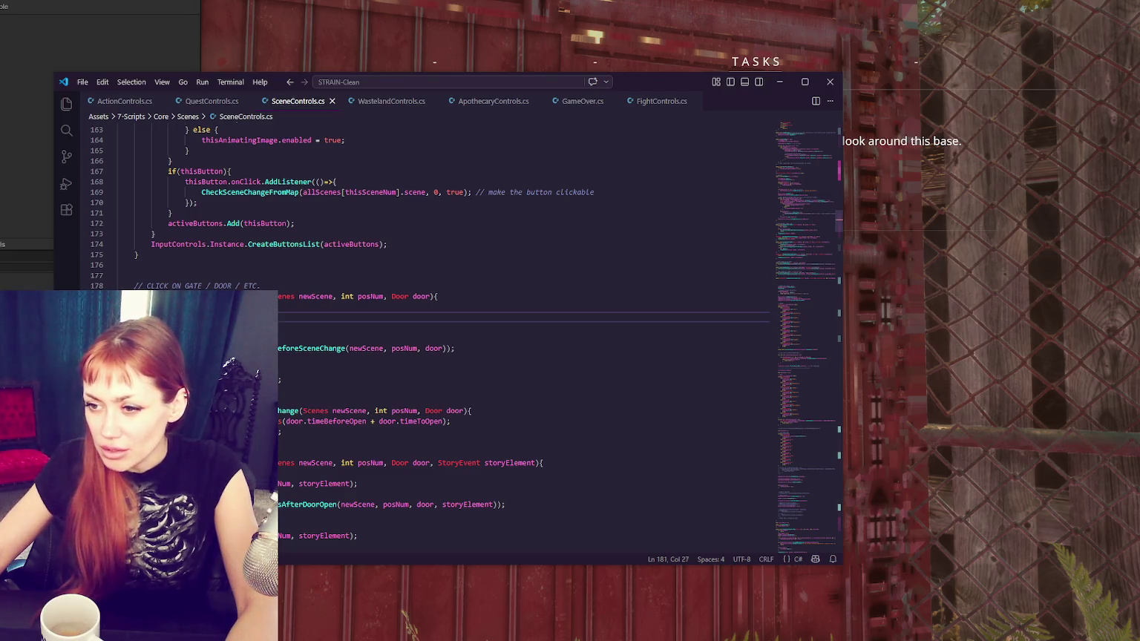
{"action": "left_click_drag", "start_coordinate": [155, 327], "coordinate": [155, 369]}
{"action": "key", "text": "Delete"}
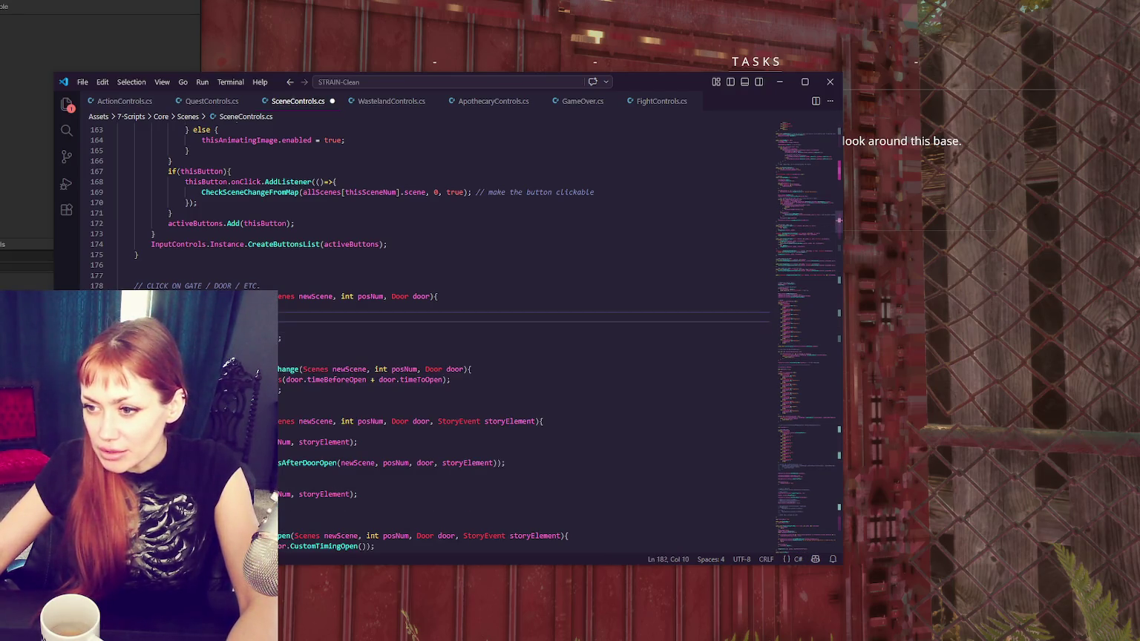
{"action": "key", "text": "ctrl+z"}
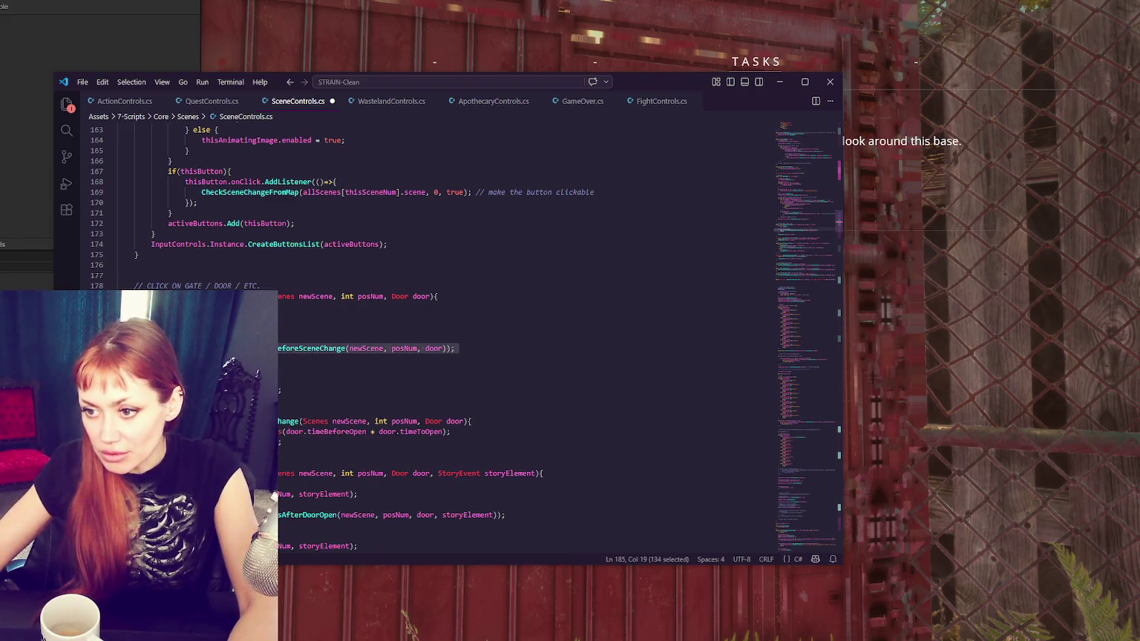
{"action": "key", "text": "alt+Tab"}
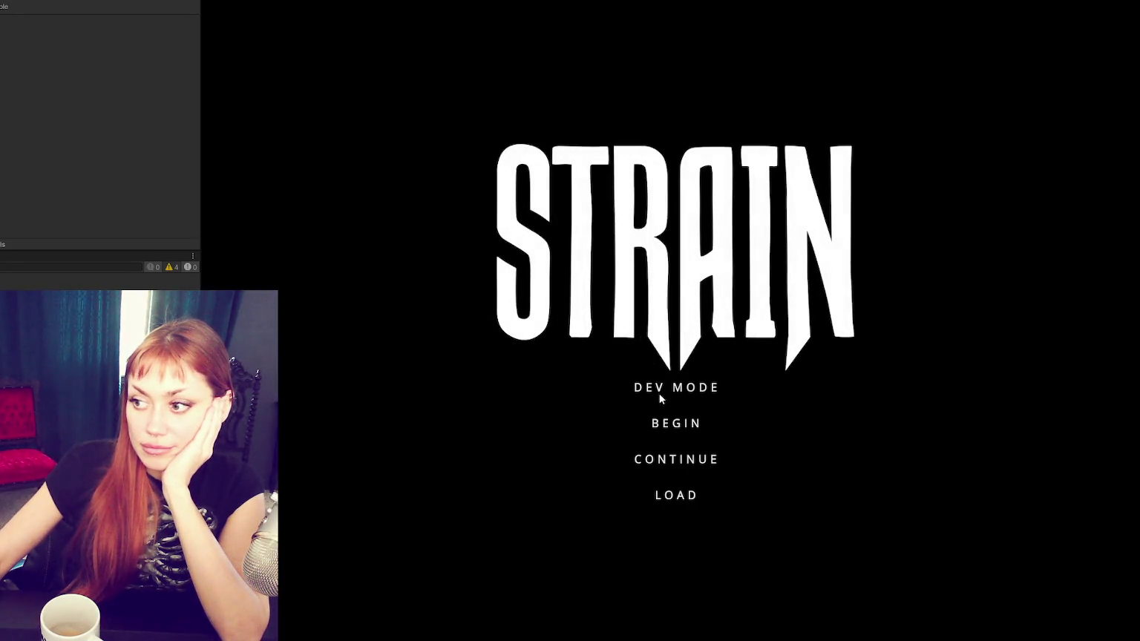
Step: Start the game in DEV MODE and toggle the Tasks journal open and closed
{"action": "left_click", "coordinate": [660, 397]}
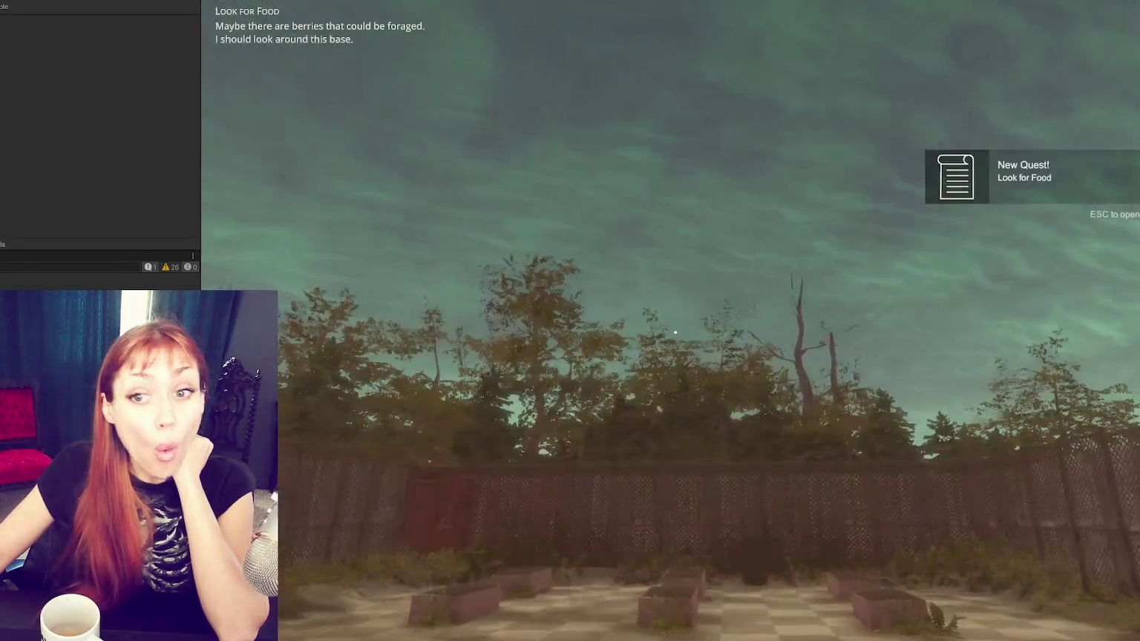
{"action": "key", "text": "Escape"}
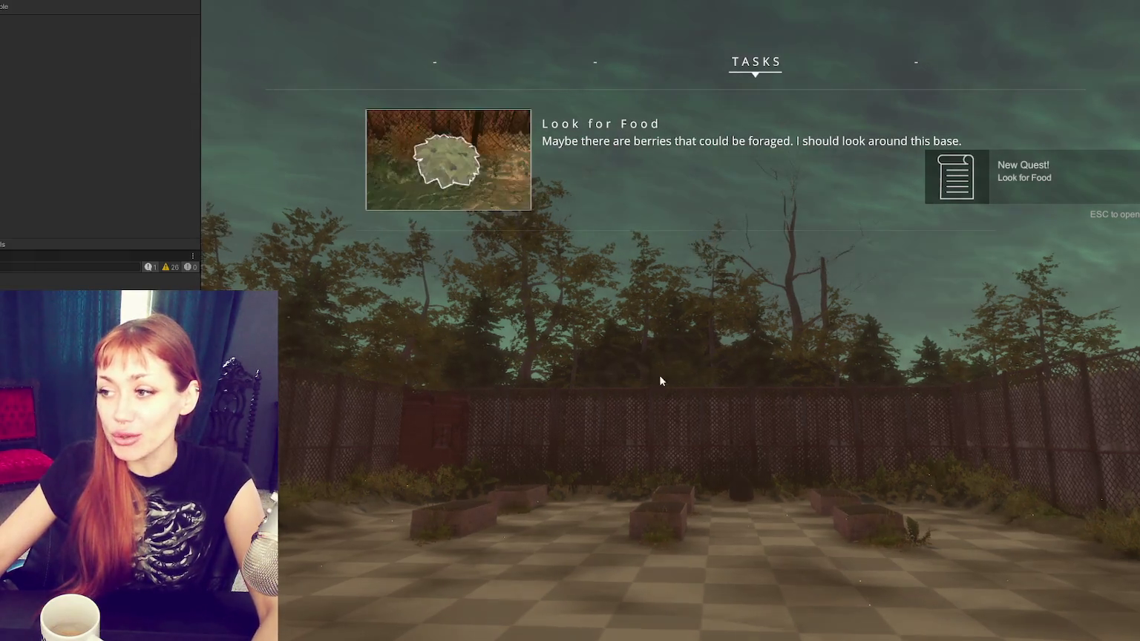
{"action": "key", "text": "Escape"}
Step: Walk the player up to the red door until Enter Test appears, then open the Tasks menu
{"action": "key", "text": "w"}
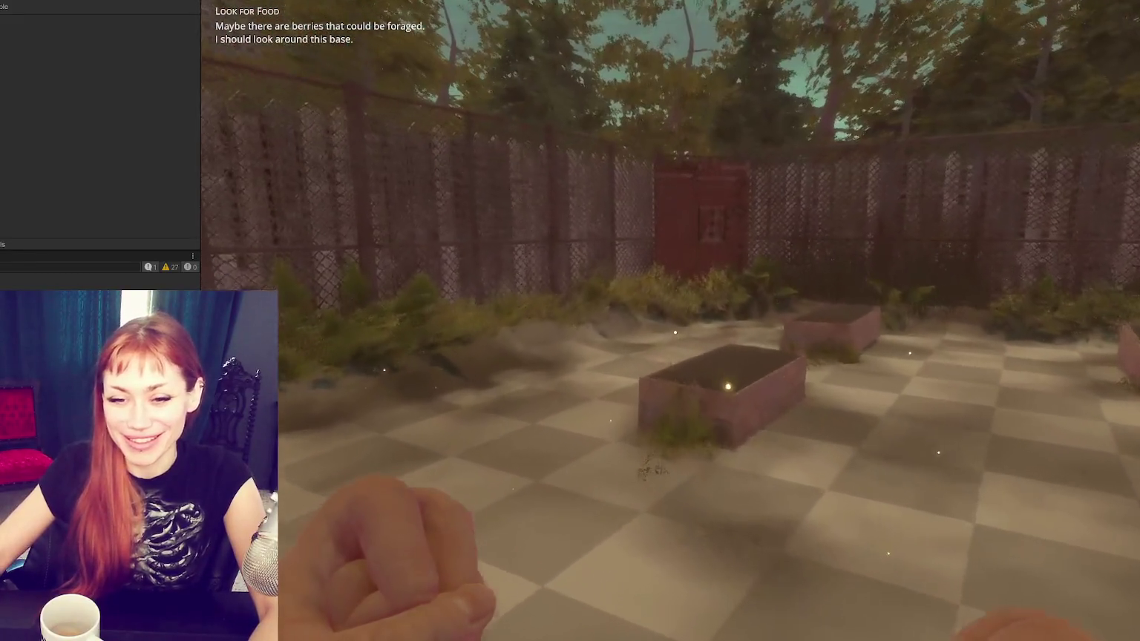
{"action": "key", "text": "w"}
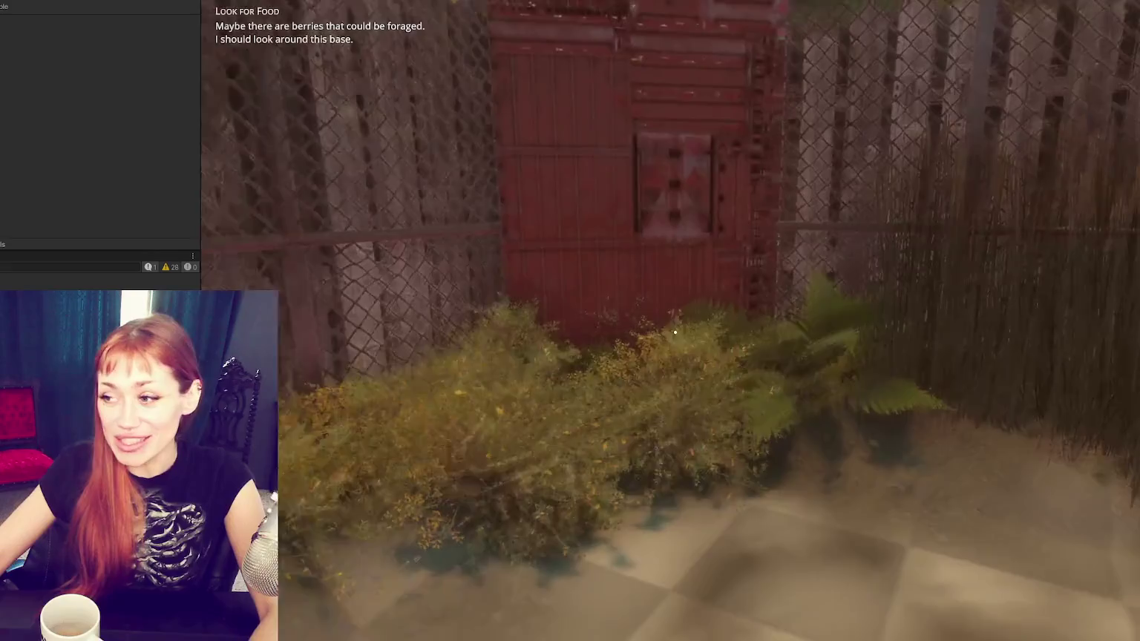
{"action": "key", "text": "w"}
{"action": "key", "text": "w"}
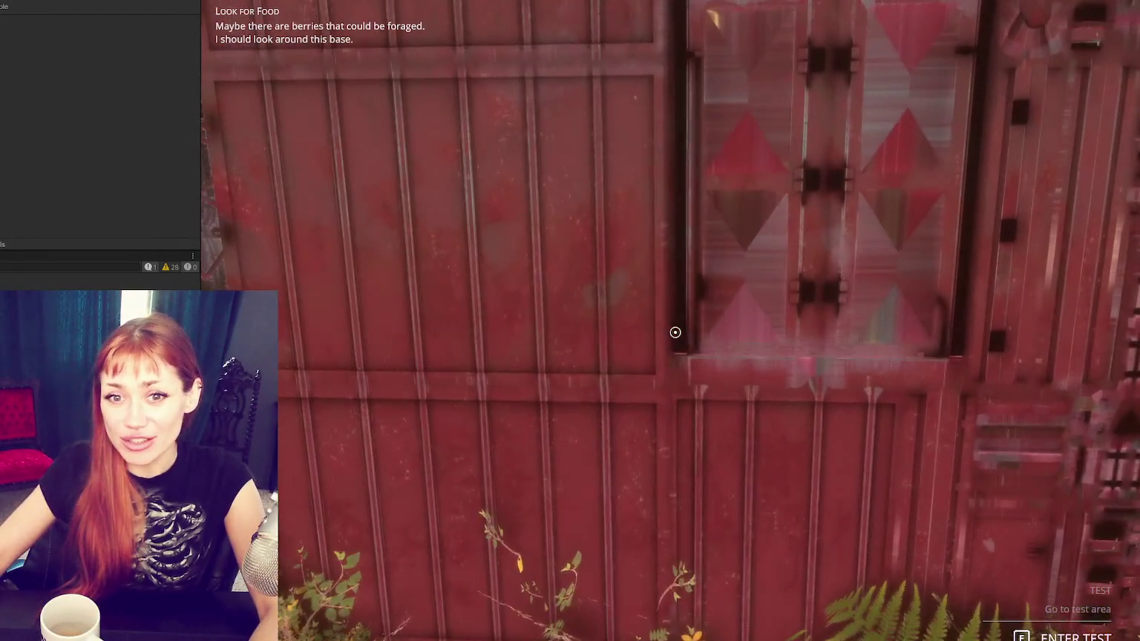
{"action": "key", "text": "w"}
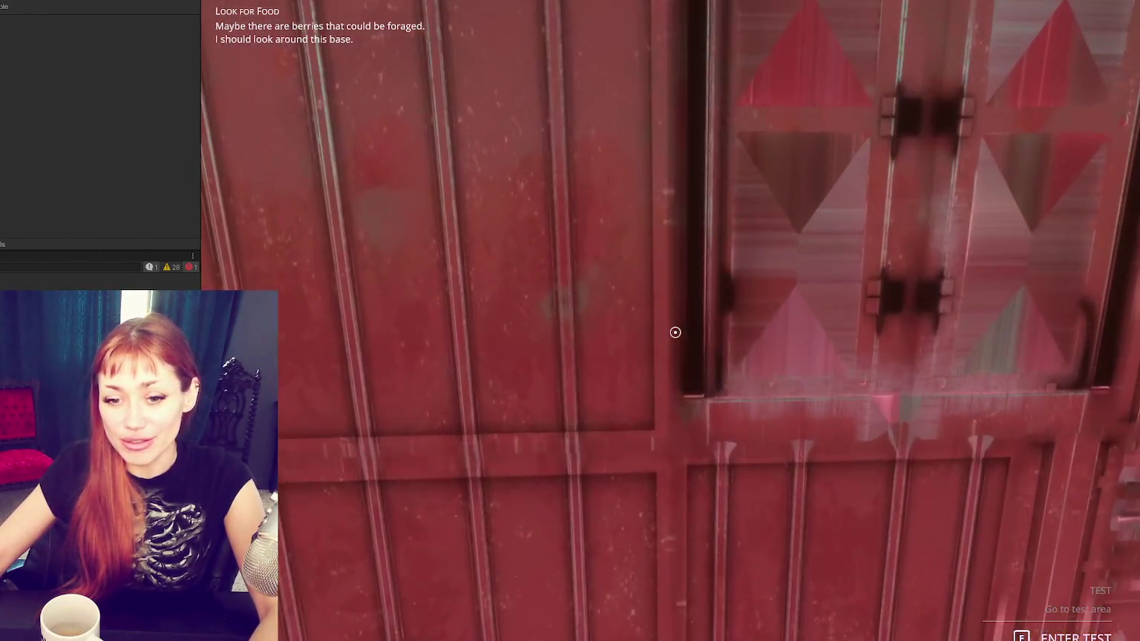
{"action": "key", "text": "s"}
{"action": "key", "text": "Tab"}
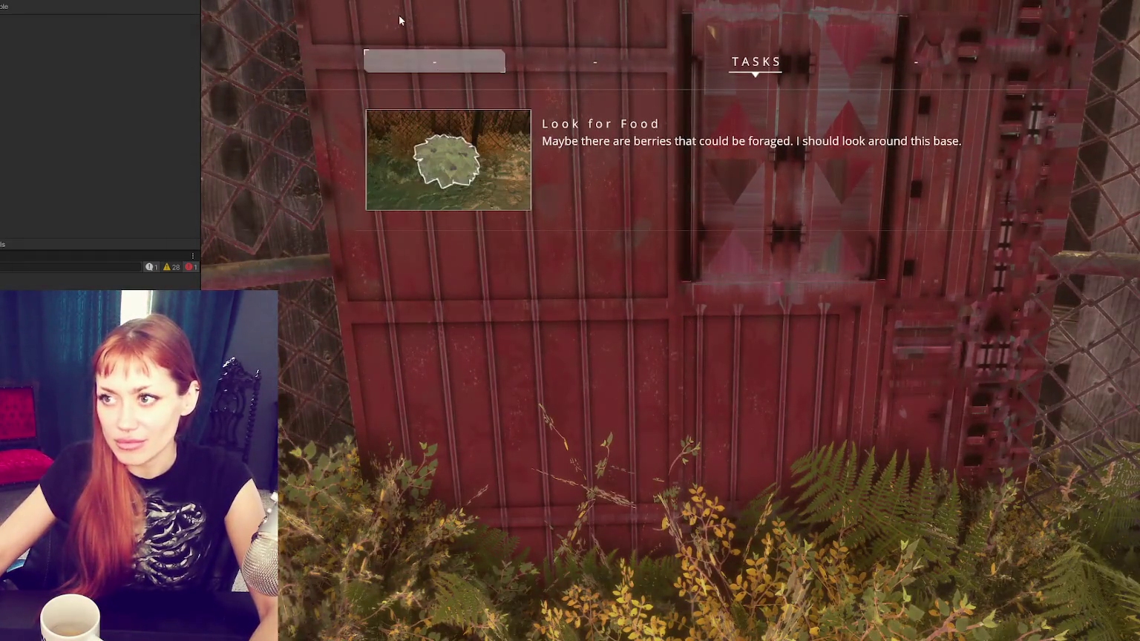
Step: Stop the game and scroll SceneControls.cs down to the LOAD SCENE STUFF scene-index switch
{"action": "key", "text": "ctrl+p"}
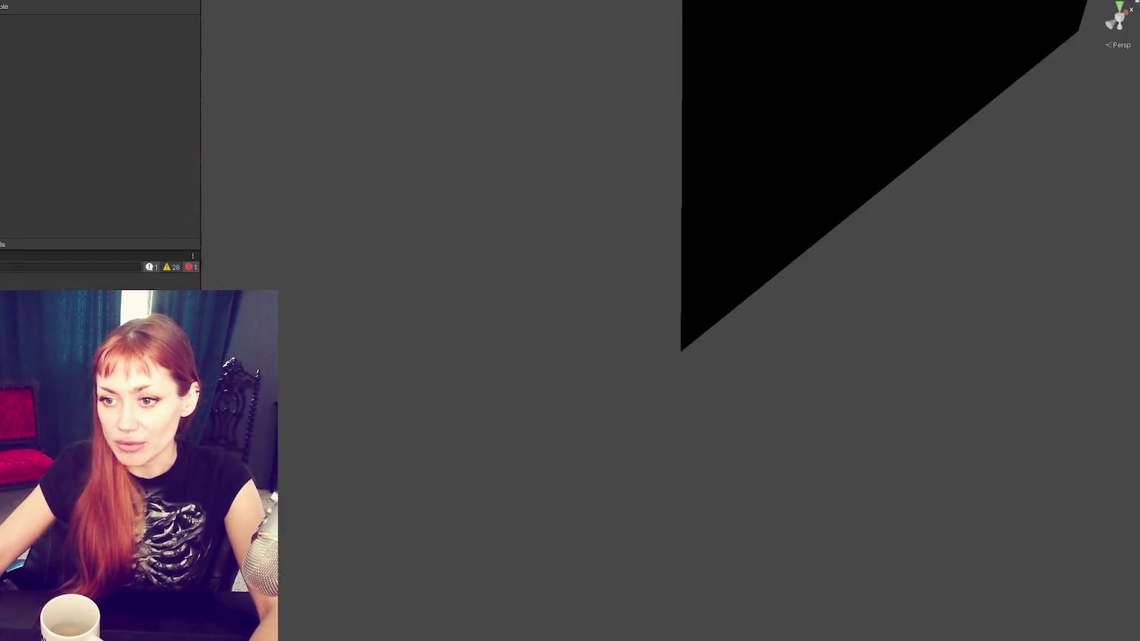
{"action": "key", "text": "alt+Tab"}
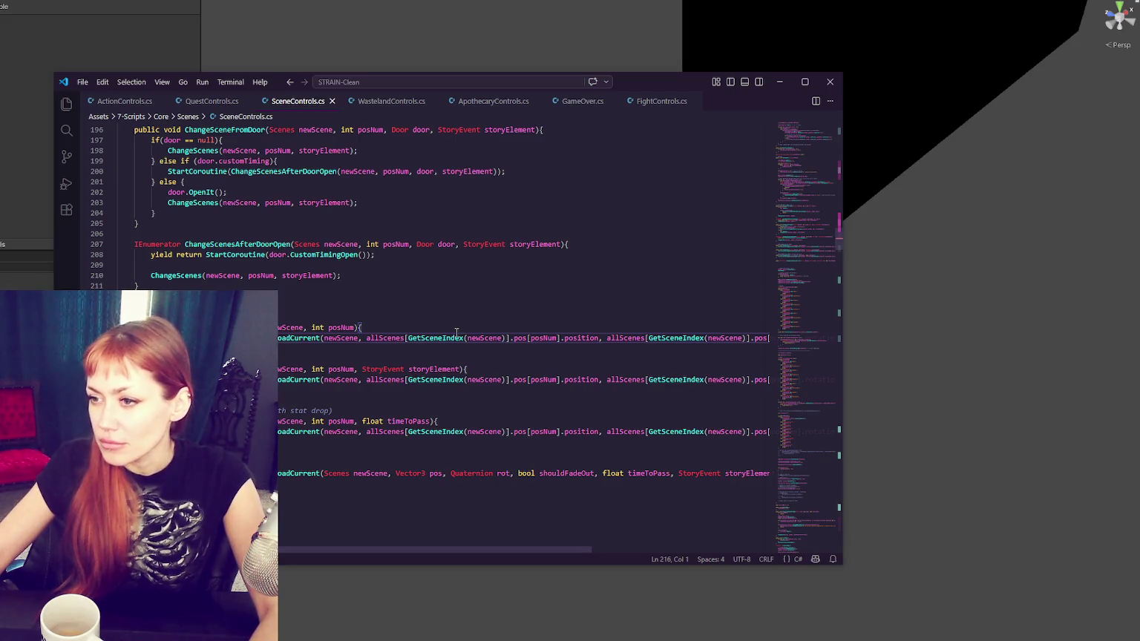
{"action": "left_click_drag", "start_coordinate": [798, 259], "coordinate": [820, 143]}
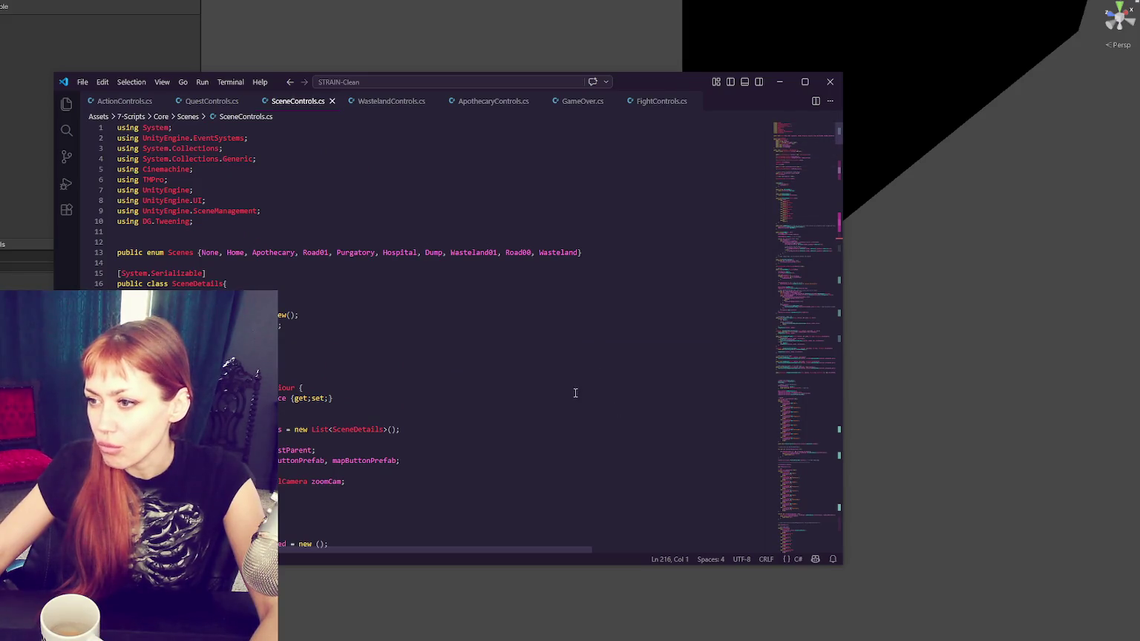
{"action": "scroll", "coordinate": [444, 343], "scroll_direction": "down", "scroll_amount": 19}
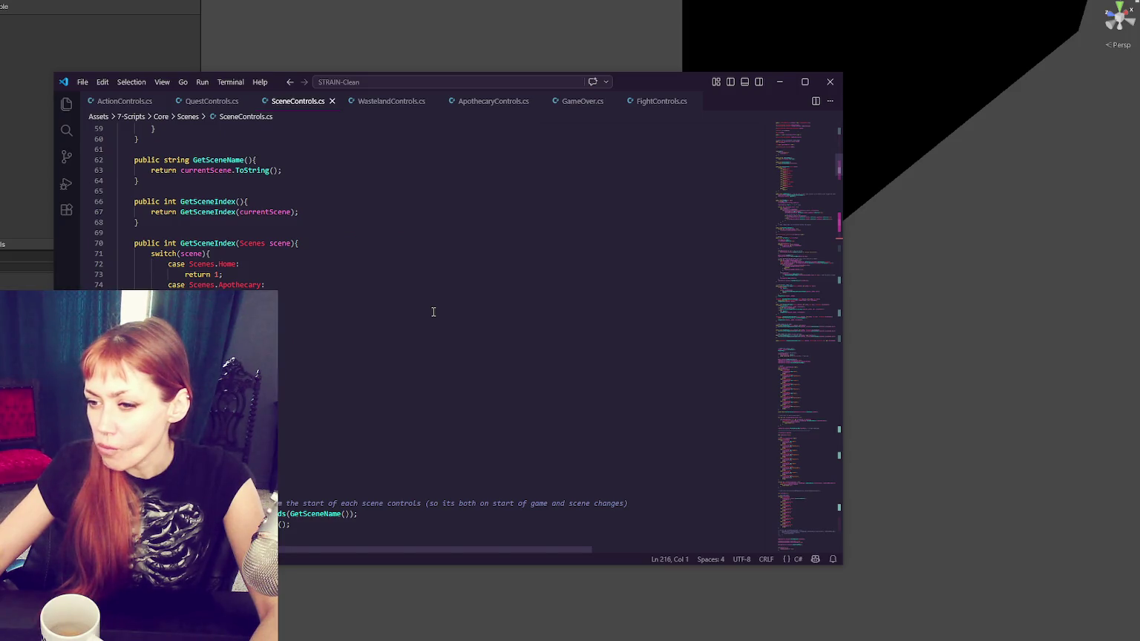
{"action": "scroll", "coordinate": [434, 312], "scroll_direction": "down", "scroll_amount": 20}
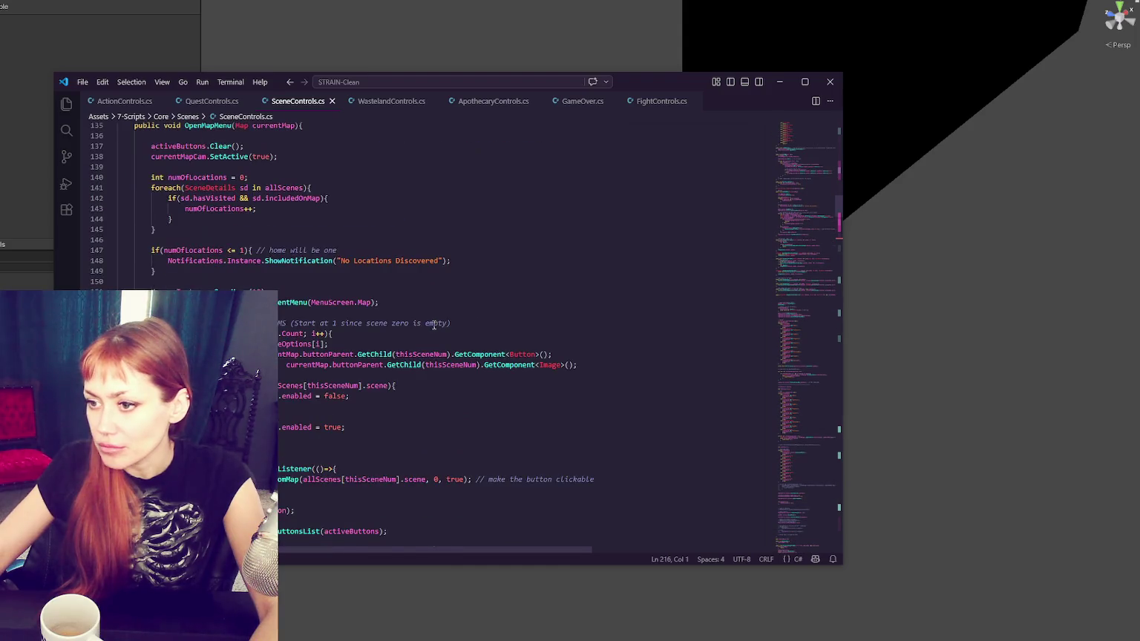
{"action": "scroll", "coordinate": [436, 327], "scroll_direction": "down", "scroll_amount": 20}
{"action": "scroll", "coordinate": [441, 331], "scroll_direction": "down", "scroll_amount": 18}
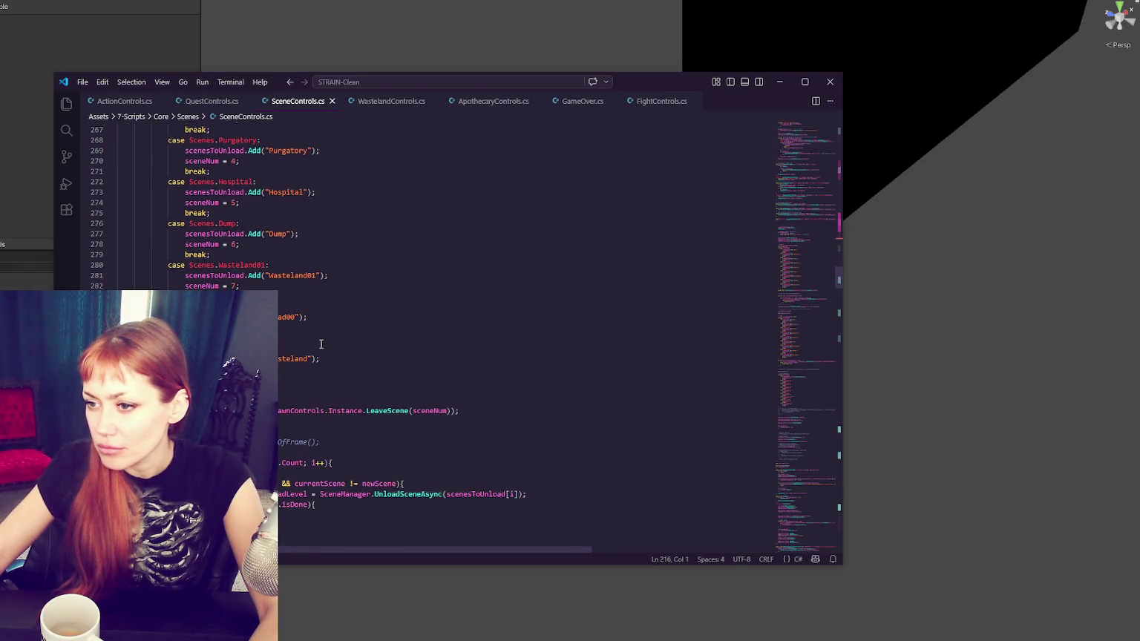
{"action": "scroll", "coordinate": [454, 330], "scroll_direction": "down", "scroll_amount": 20}
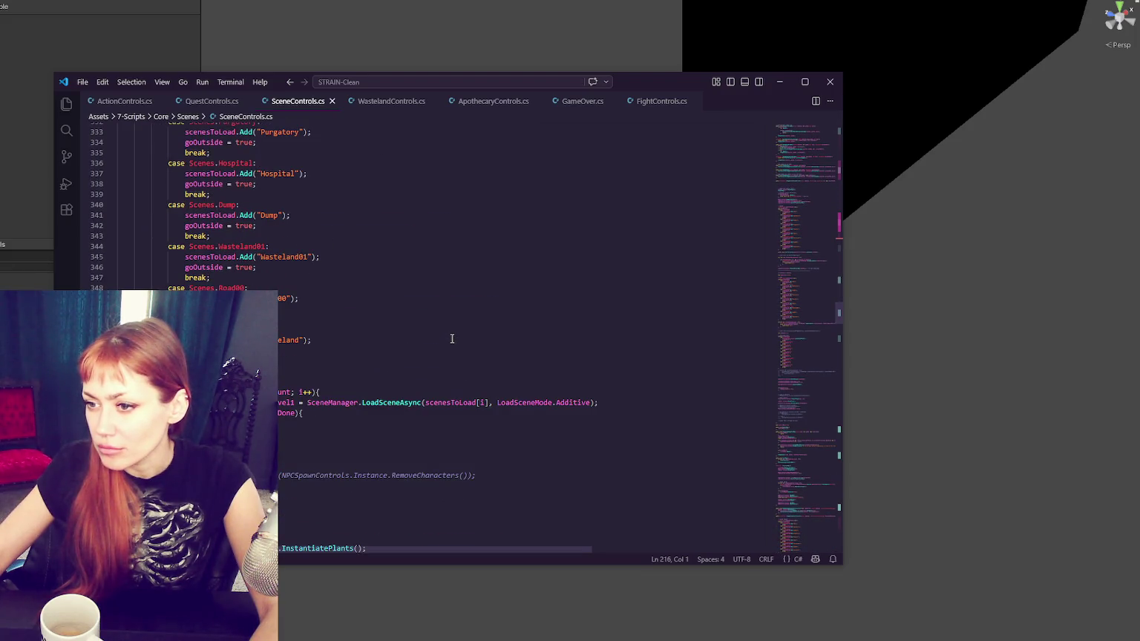
{"action": "scroll", "coordinate": [453, 340], "scroll_direction": "down", "scroll_amount": 18}
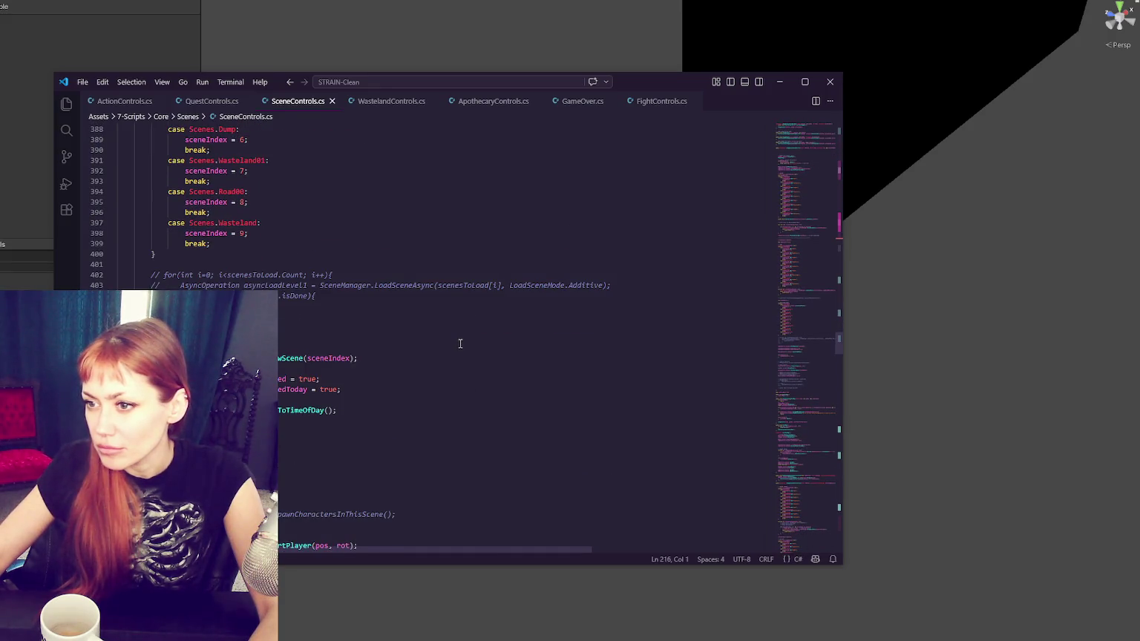
{"action": "scroll", "coordinate": [460, 344], "scroll_direction": "up", "scroll_amount": 8}
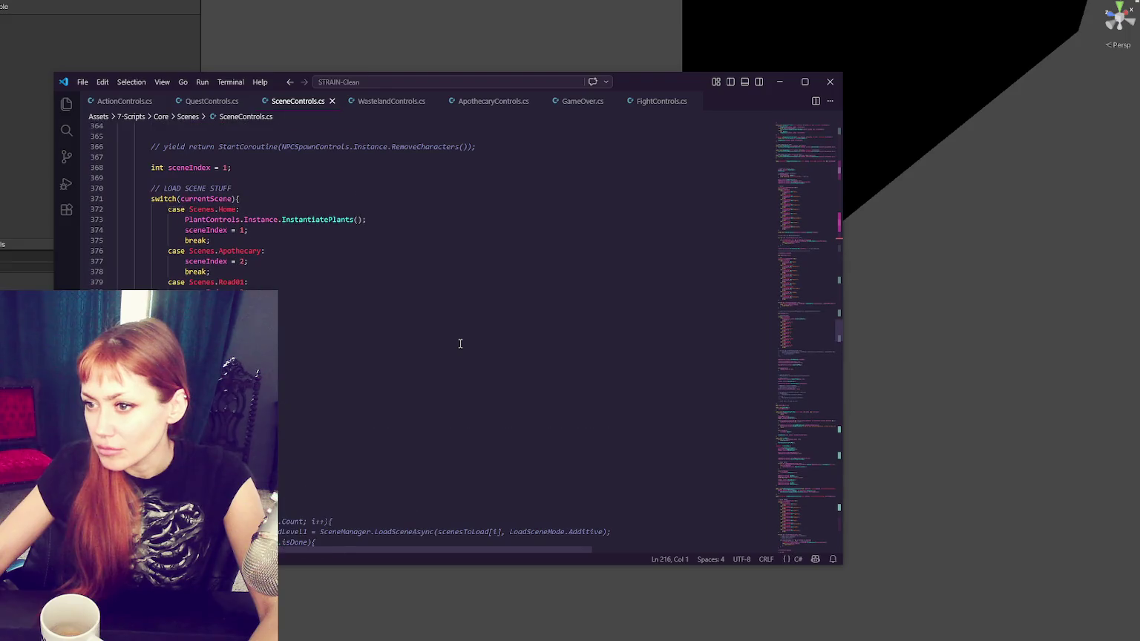
Step: Select the Wasteland01, Road00 and Wasteland cases on lines 391–394
{"action": "double_click", "coordinate": [230, 438]}
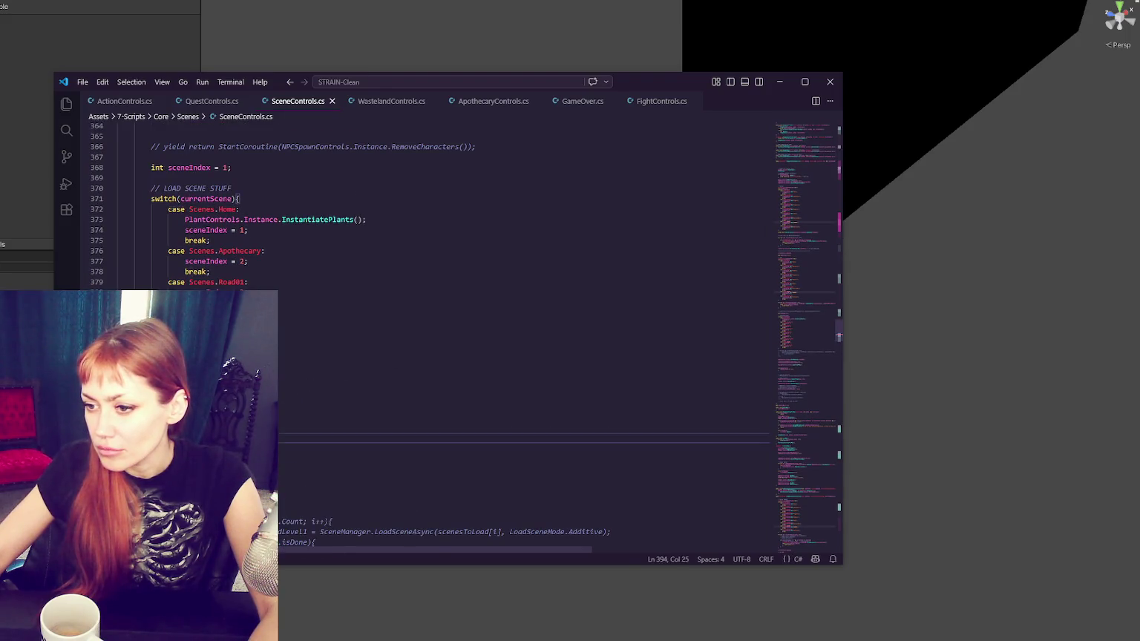
{"action": "left_click", "coordinate": [299, 407], "text": "shift"}
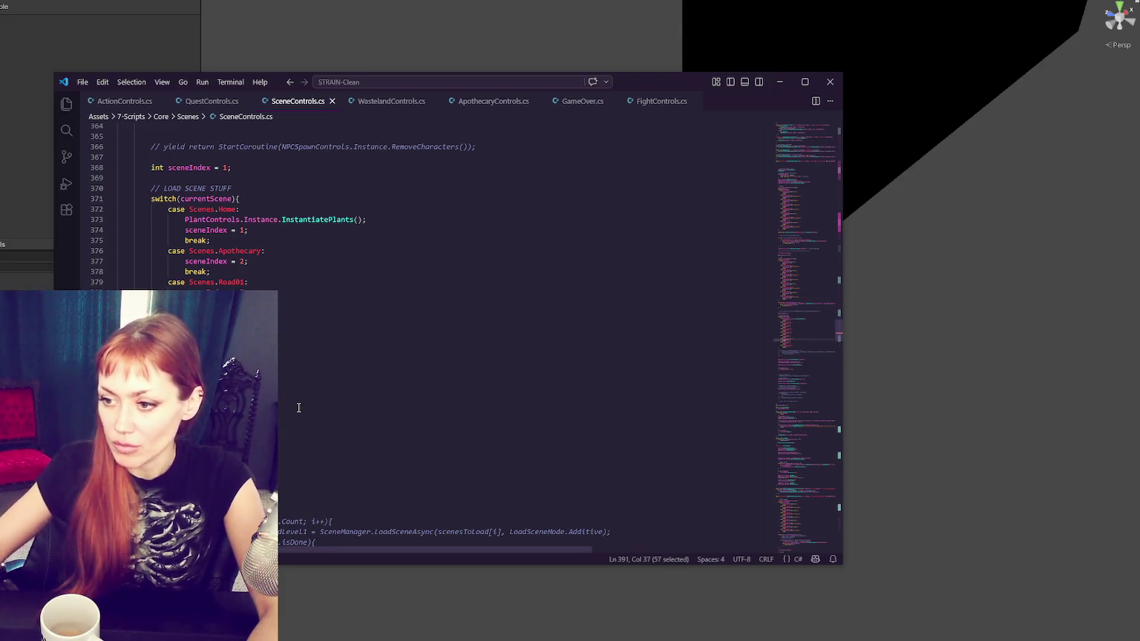
{"action": "double_click", "coordinate": [299, 407]}
Step: Step through every Wasteland01 match in SceneControls.cs, ending at the unload list entry
{"action": "key", "text": "ctrl+f"}
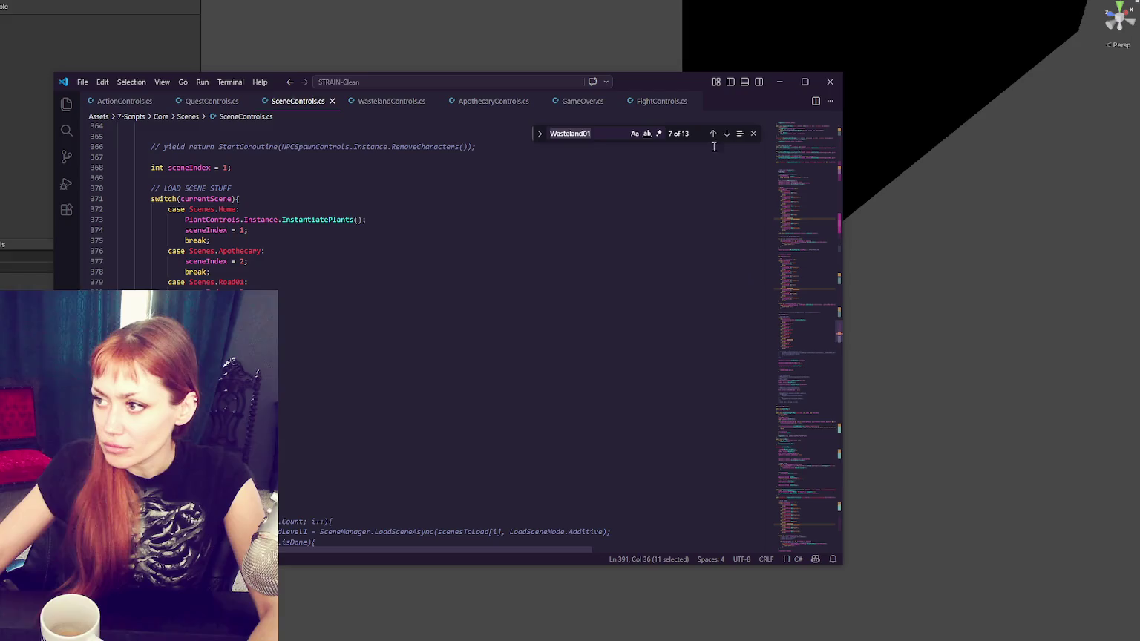
{"action": "left_click", "coordinate": [712, 138]}
{"action": "left_click", "coordinate": [712, 138]}
{"action": "left_click", "coordinate": [711, 138]}
{"action": "left_click", "coordinate": [711, 138]}
{"action": "left_click", "coordinate": [712, 138]}
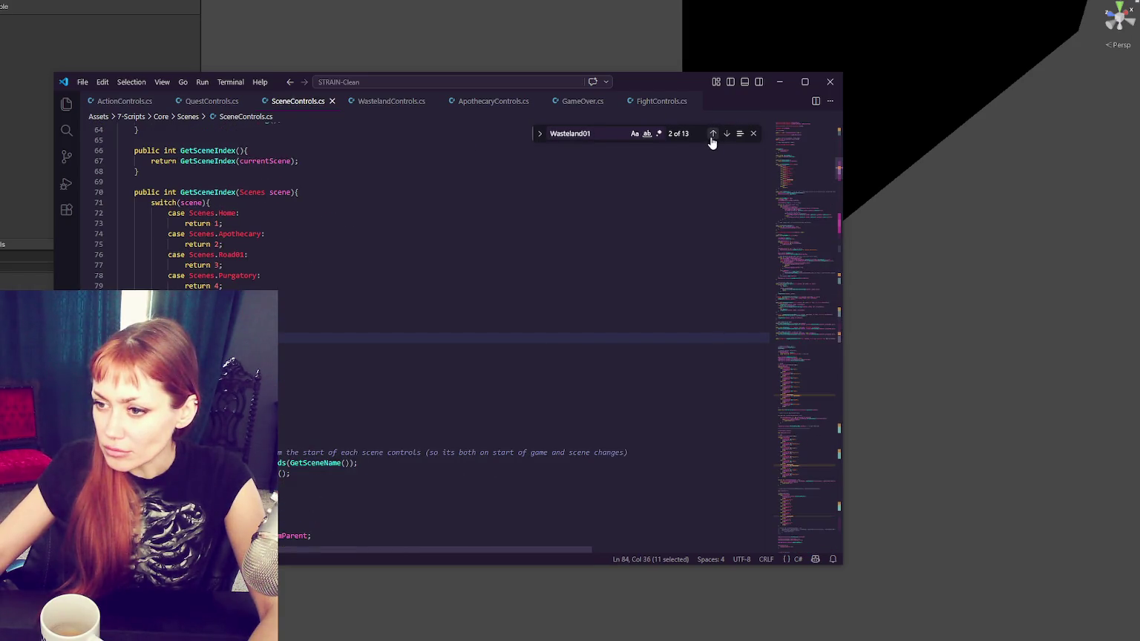
{"action": "left_click", "coordinate": [712, 139]}
{"action": "left_click", "coordinate": [727, 143]}
{"action": "left_click", "coordinate": [727, 143]}
{"action": "left_click", "coordinate": [728, 143]}
{"action": "left_click", "coordinate": [727, 143]}
{"action": "left_click", "coordinate": [727, 143]}
{"action": "left_click", "coordinate": [727, 144]}
{"action": "left_click", "coordinate": [728, 143]}
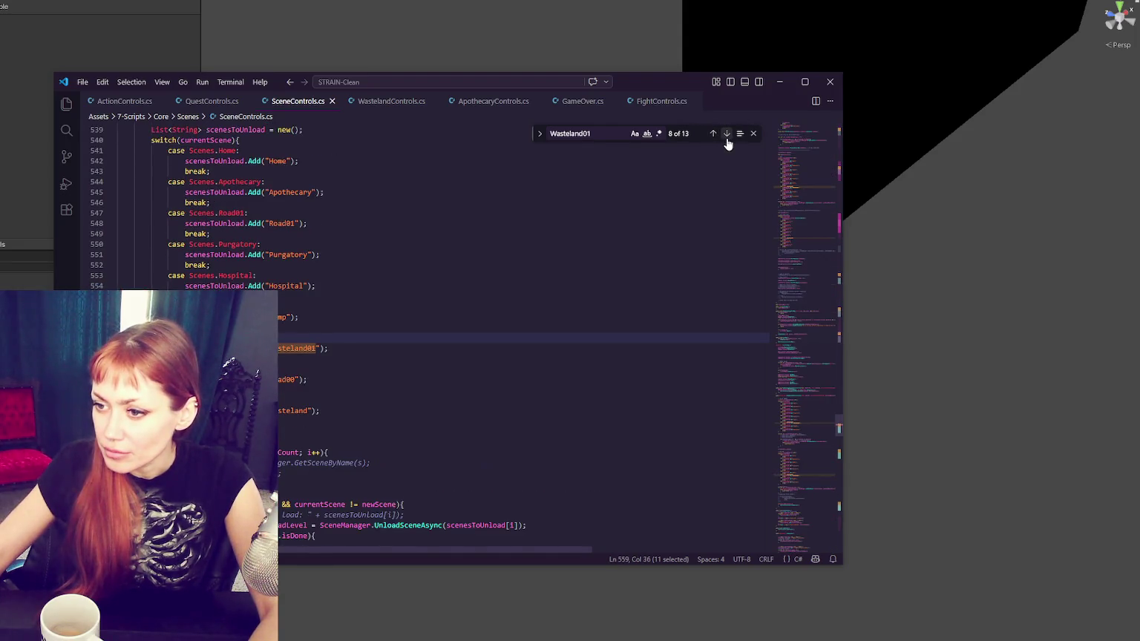
{"action": "double_click", "coordinate": [288, 411]}
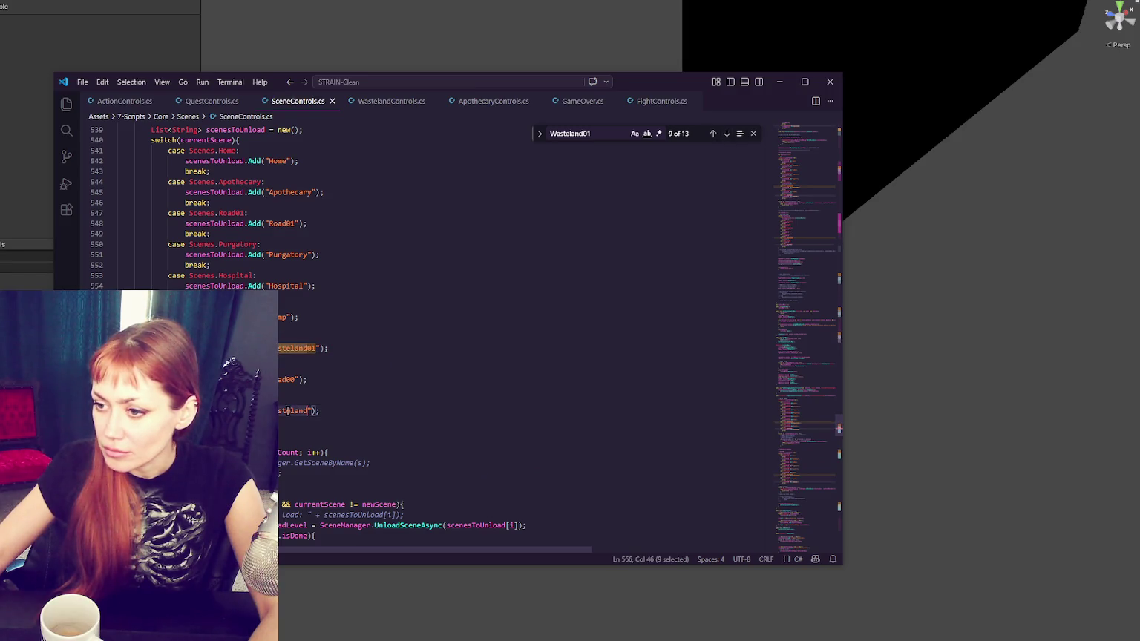
{"action": "left_click", "coordinate": [538, 350]}
Step: Search for Home and step through its matches to the scene-index switch Home case
{"action": "scroll", "coordinate": [291, 323], "scroll_direction": "up", "scroll_amount": 1}
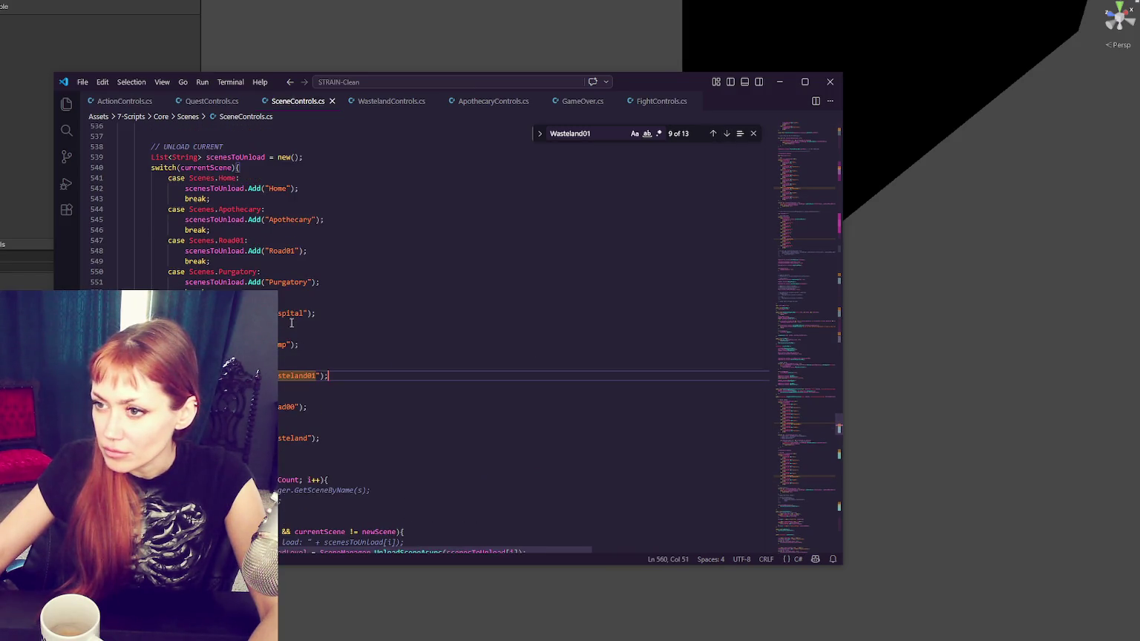
{"action": "double_click", "coordinate": [275, 188]}
{"action": "key", "text": "ctrl+f"}
{"action": "left_click", "coordinate": [805, 146]}
{"action": "left_click", "coordinate": [644, 208]}
{"action": "left_click", "coordinate": [728, 136]}
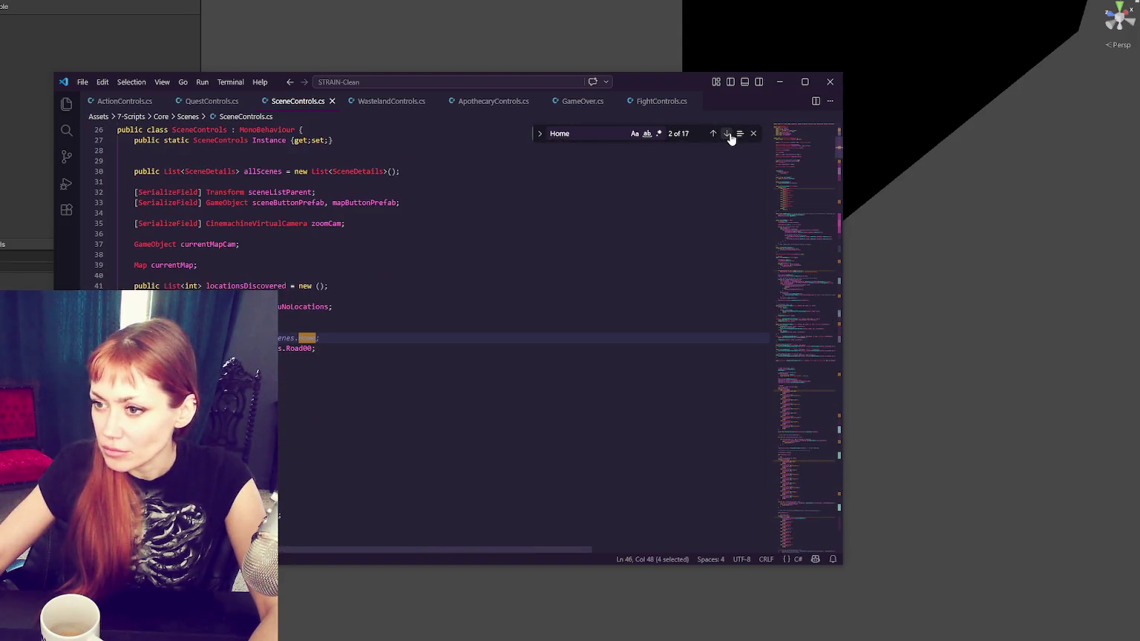
{"action": "left_click", "coordinate": [728, 136]}
{"action": "left_click", "coordinate": [728, 135]}
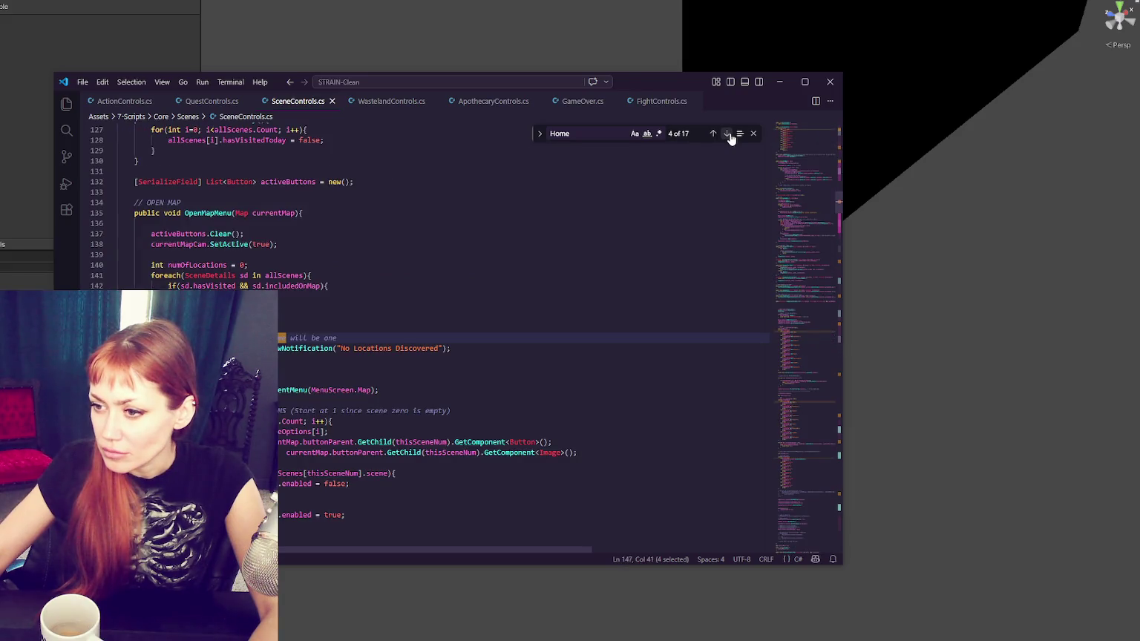
{"action": "left_click", "coordinate": [728, 136]}
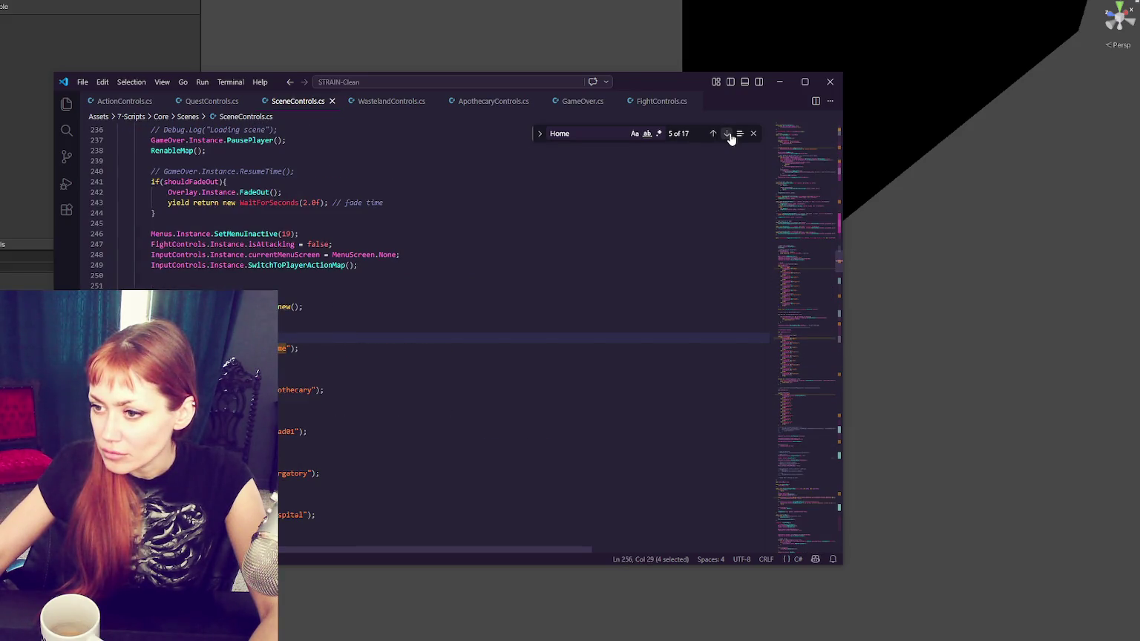
{"action": "left_click", "coordinate": [728, 136]}
{"action": "left_click", "coordinate": [728, 136]}
{"action": "scroll", "coordinate": [714, 217], "scroll_direction": "up", "scroll_amount": 3}
{"action": "scroll", "coordinate": [713, 223], "scroll_direction": "down", "scroll_amount": 10}
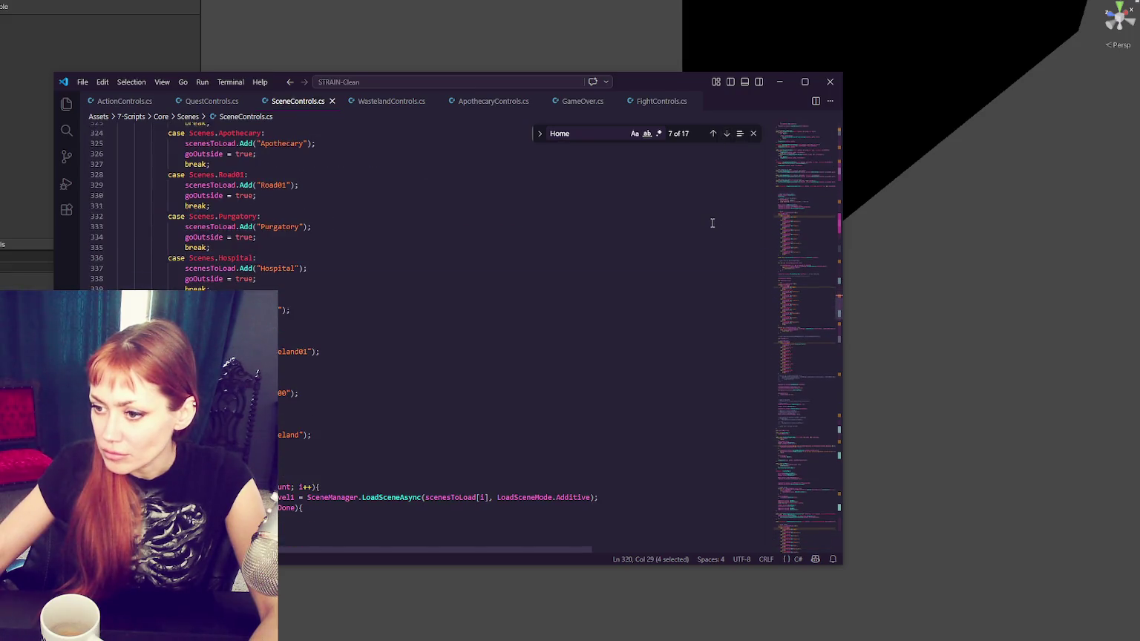
{"action": "left_click", "coordinate": [727, 135]}
{"action": "scroll", "coordinate": [714, 187], "scroll_direction": "down", "scroll_amount": 7}
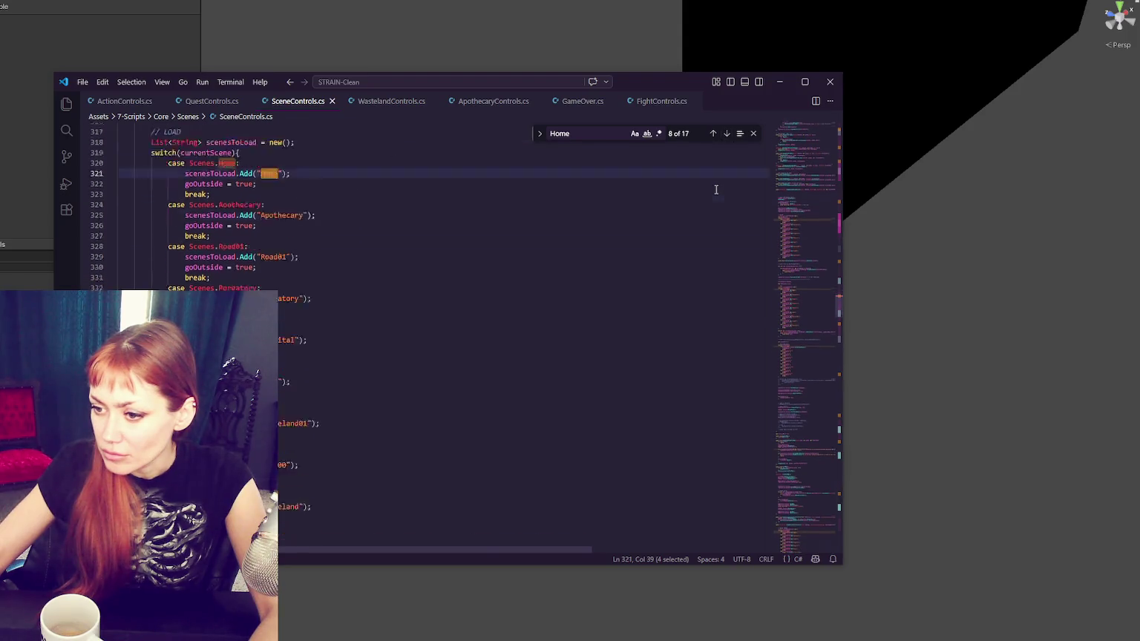
{"action": "left_click", "coordinate": [724, 136]}
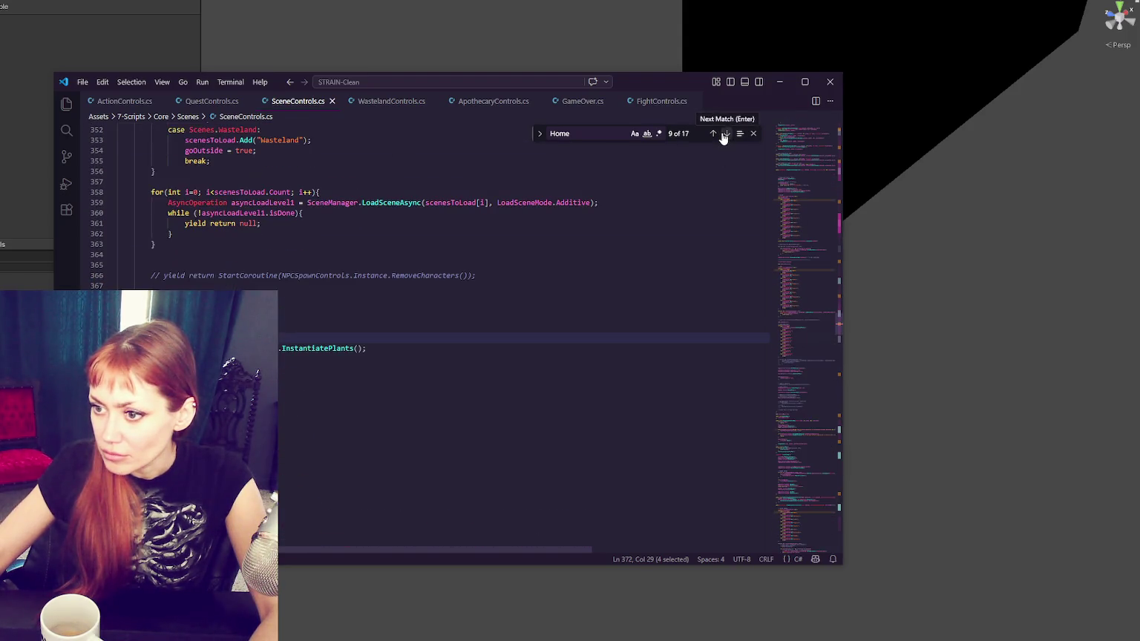
Step: Continue through the remaining Home matches, including the save-loading Home case
{"action": "scroll", "coordinate": [686, 198], "scroll_direction": "down", "scroll_amount": 4}
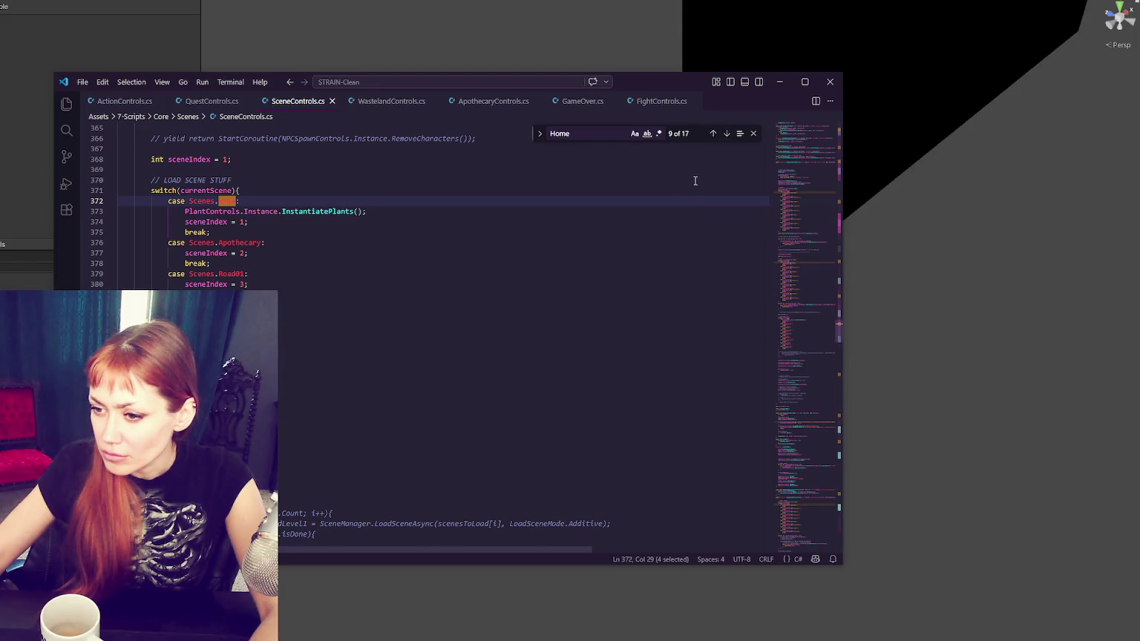
{"action": "left_click", "coordinate": [727, 135]}
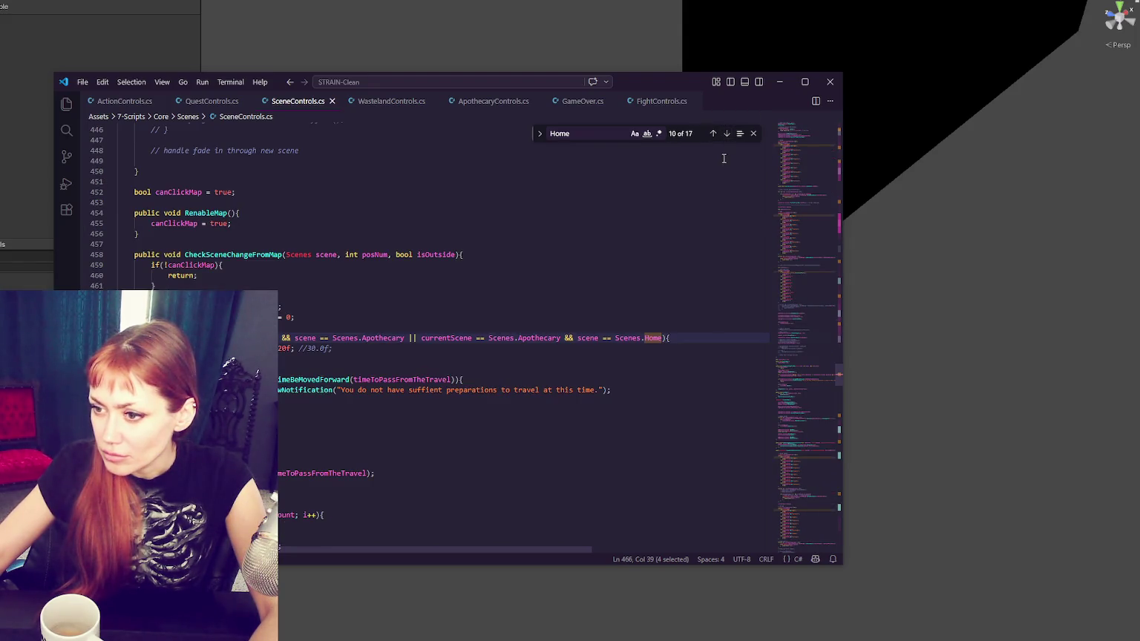
{"action": "left_click", "coordinate": [727, 135]}
{"action": "left_click", "coordinate": [727, 136]}
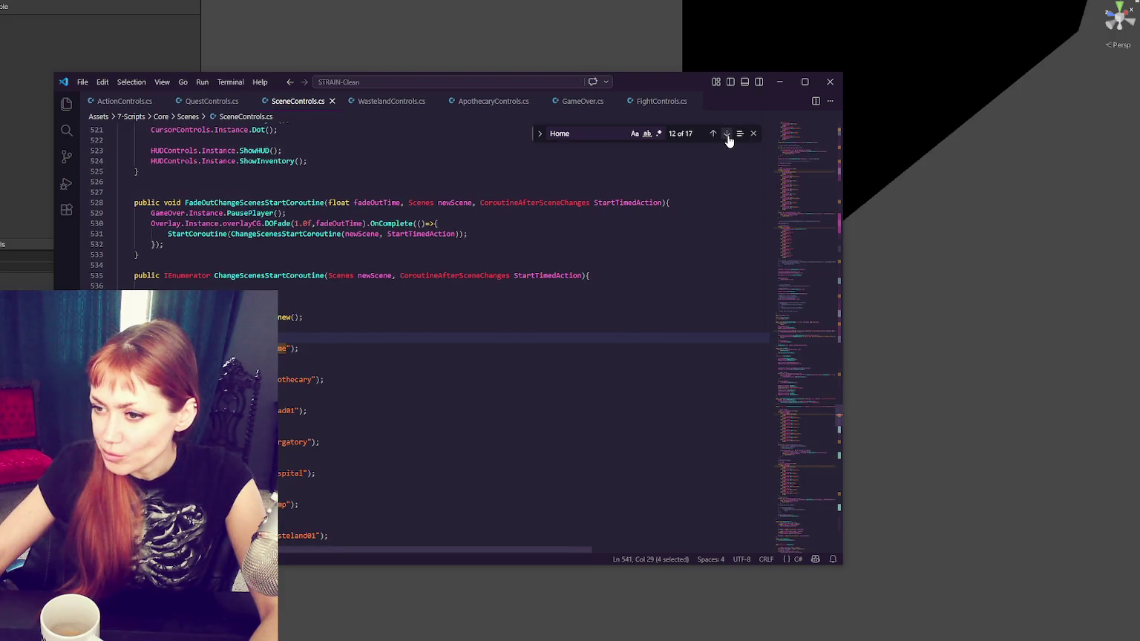
{"action": "left_click", "coordinate": [726, 135]}
{"action": "left_click", "coordinate": [726, 135]}
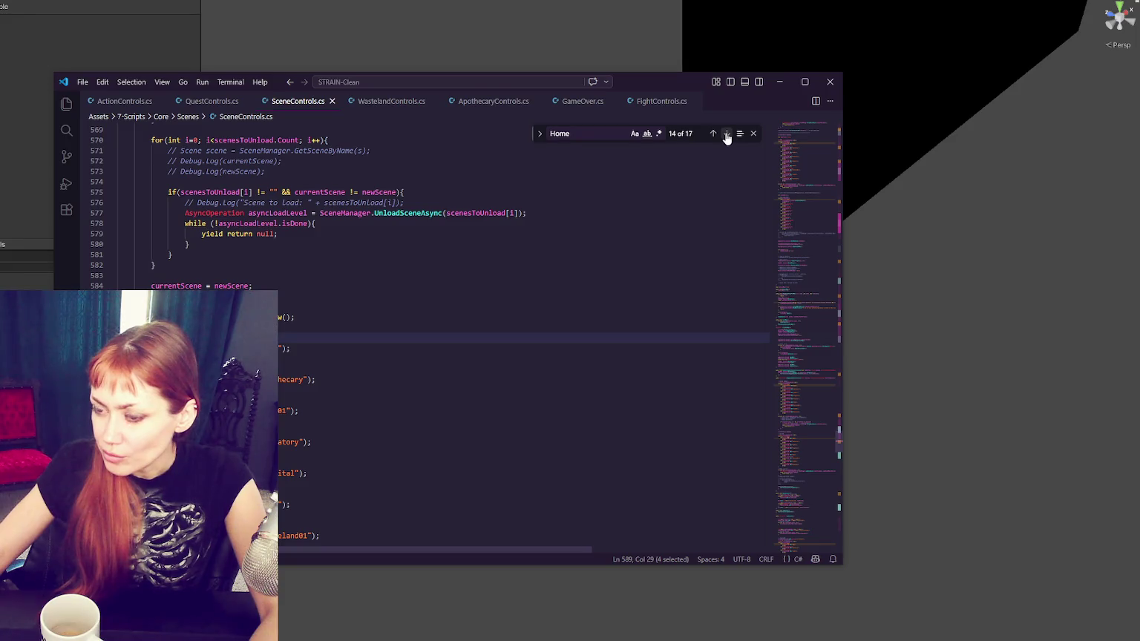
{"action": "left_click", "coordinate": [726, 135]}
{"action": "left_click", "coordinate": [726, 135]}
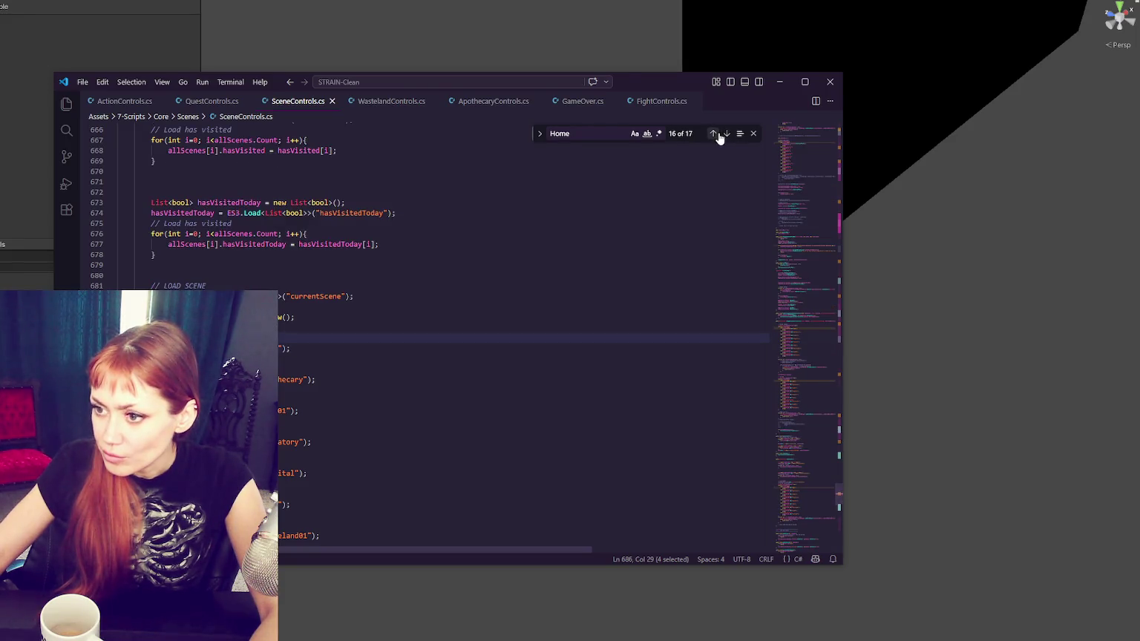
{"action": "left_click", "coordinate": [713, 135]}
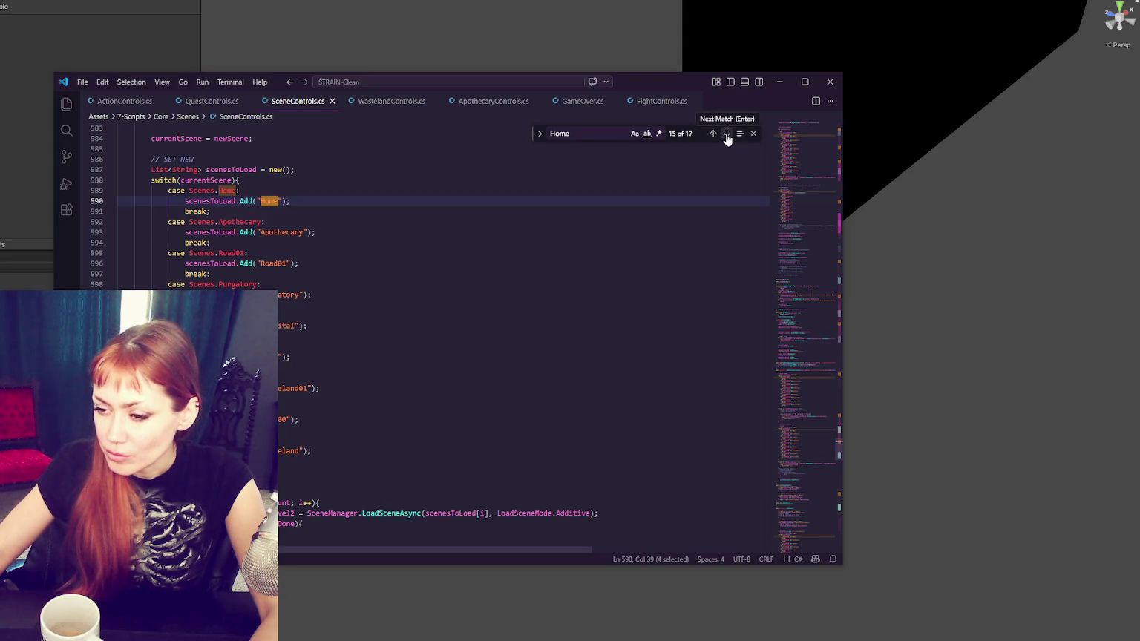
{"action": "left_click", "coordinate": [727, 134]}
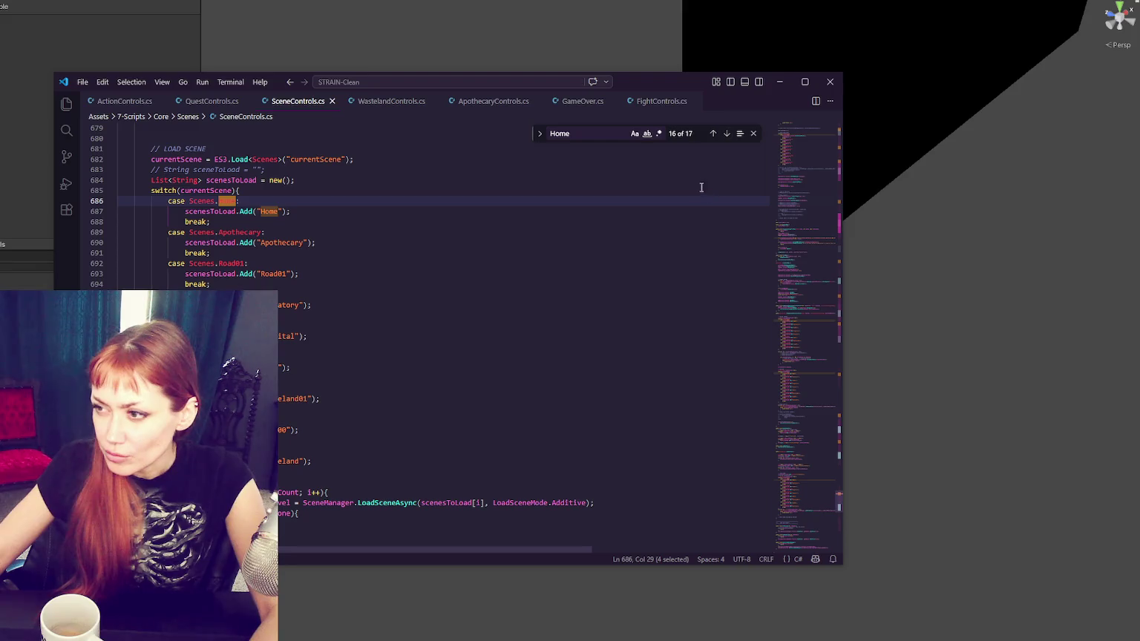
{"action": "left_click", "coordinate": [726, 134]}
Step: Review allScenes and newScene uses in the scene-loading function, then open ChangeScenes.cs from Unity
{"action": "key", "text": "alt+Tab"}
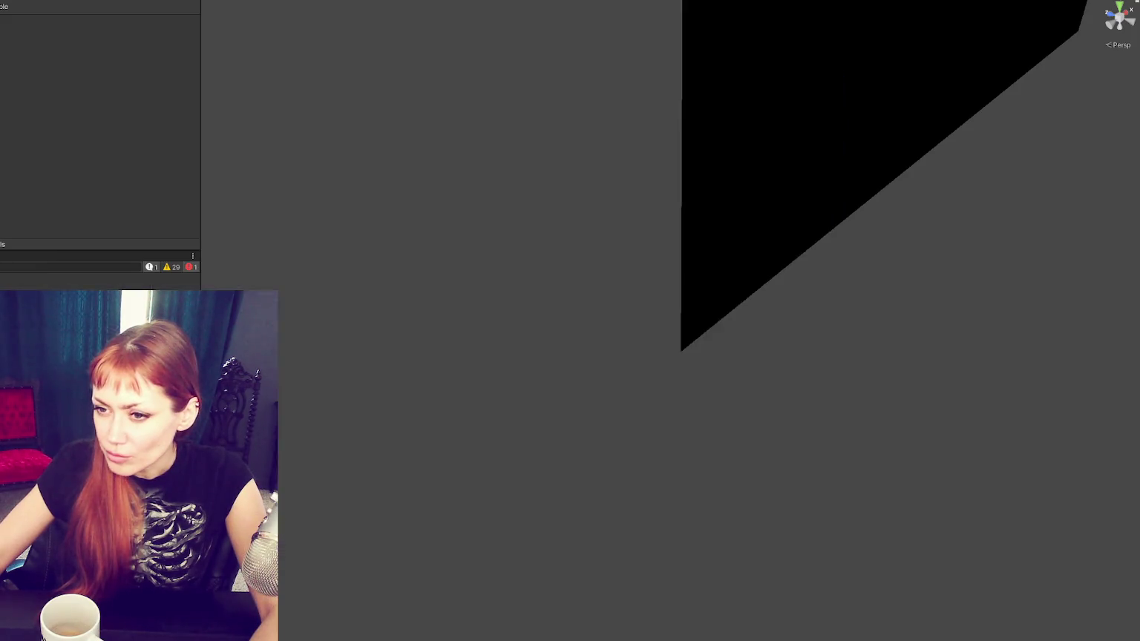
{"action": "key", "text": "alt+Tab"}
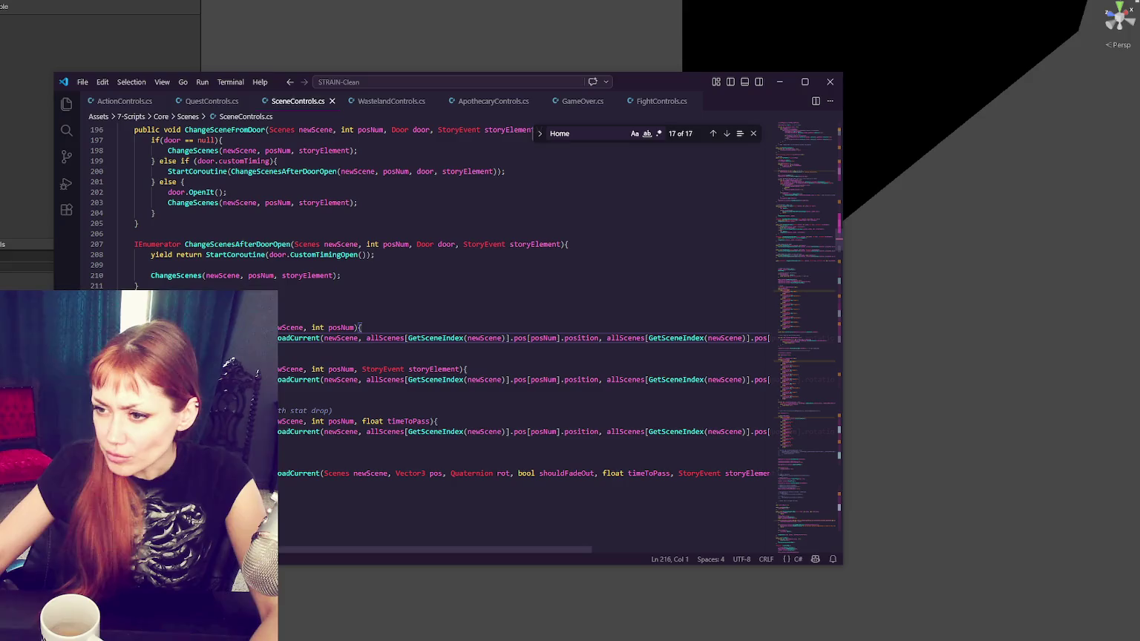
{"action": "double_click", "coordinate": [295, 337]}
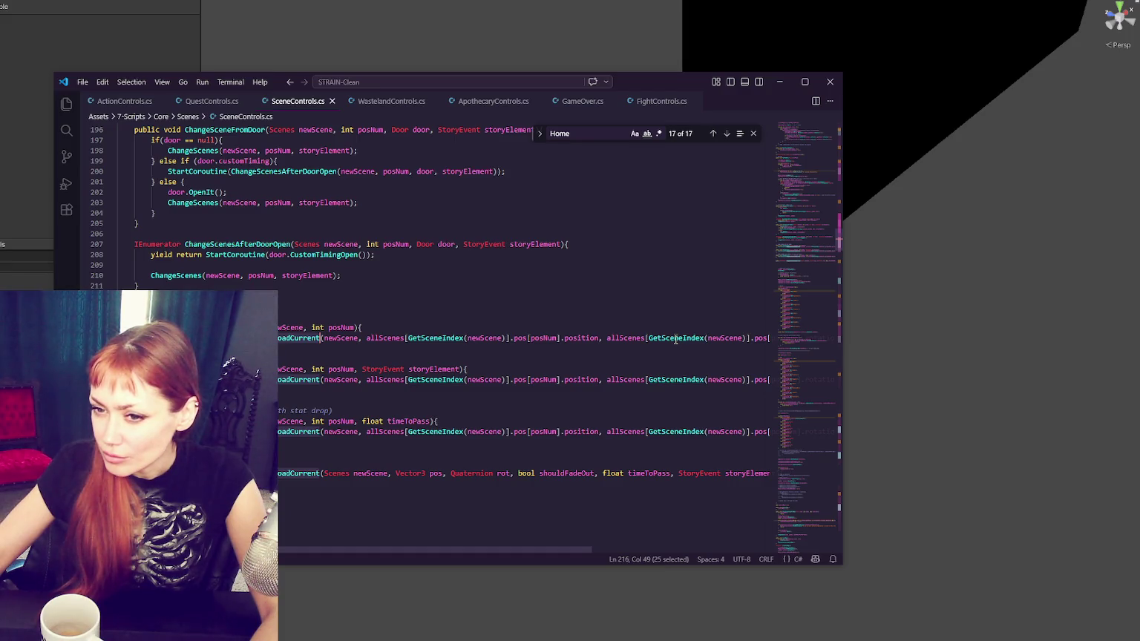
{"action": "double_click", "coordinate": [387, 338]}
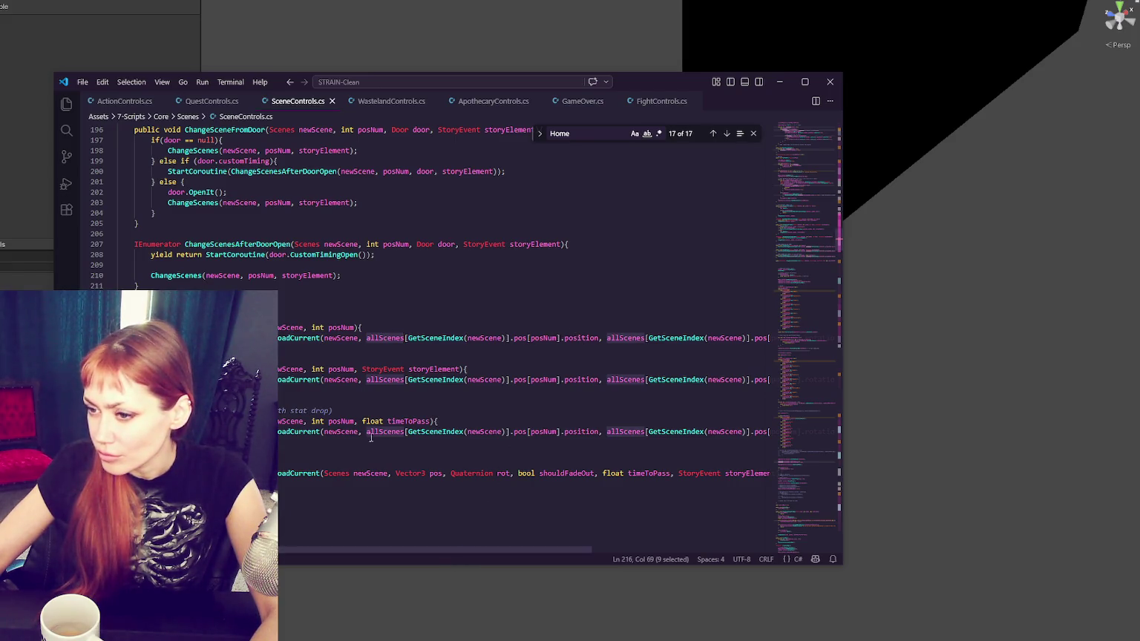
{"action": "double_click", "coordinate": [288, 328]}
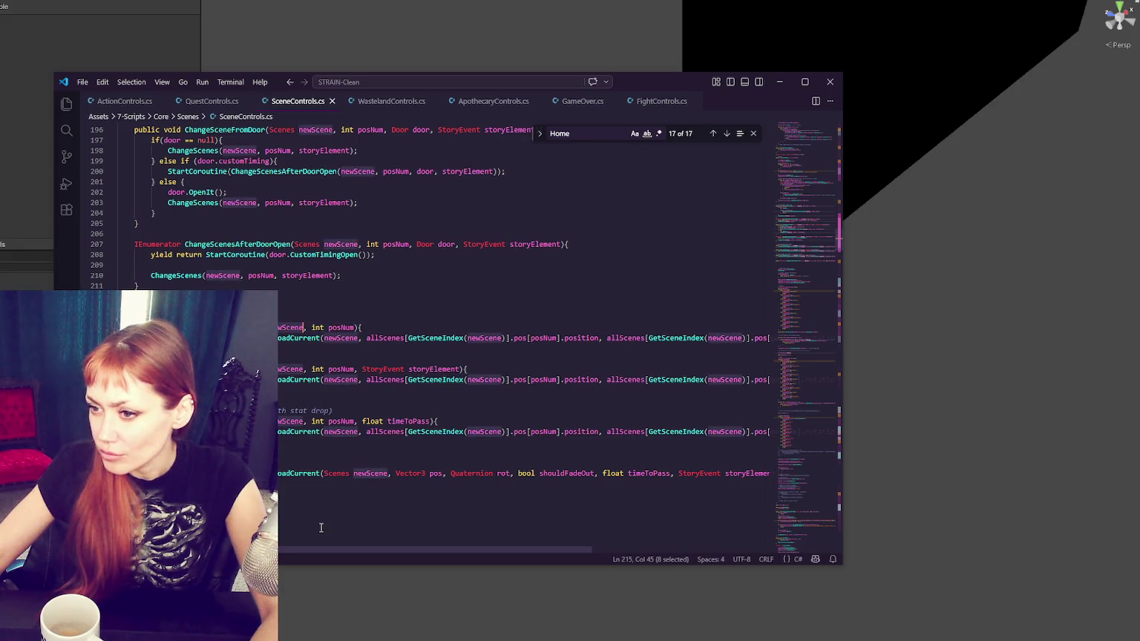
{"action": "mouse_move", "coordinate": [382, 554]}
{"action": "left_mouse_down"}
{"action": "mouse_move", "coordinate": [566, 541]}
{"action": "mouse_move", "coordinate": [308, 536]}
{"action": "left_mouse_up"}
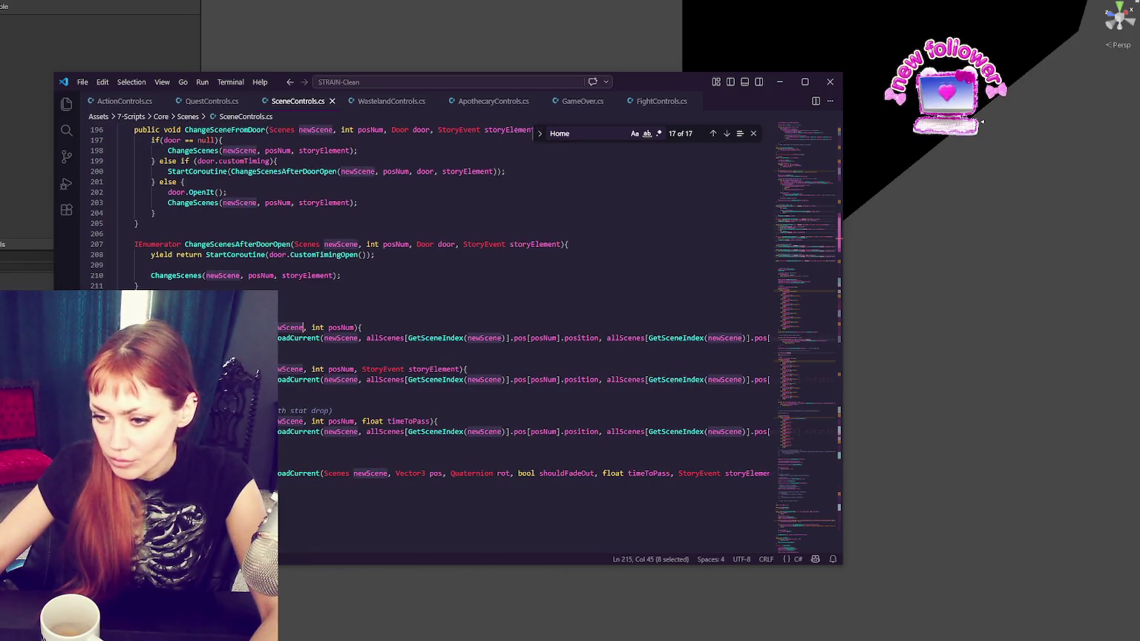
{"action": "key", "text": "alt+Tab"}
{"action": "key", "text": "alt+Tab"}
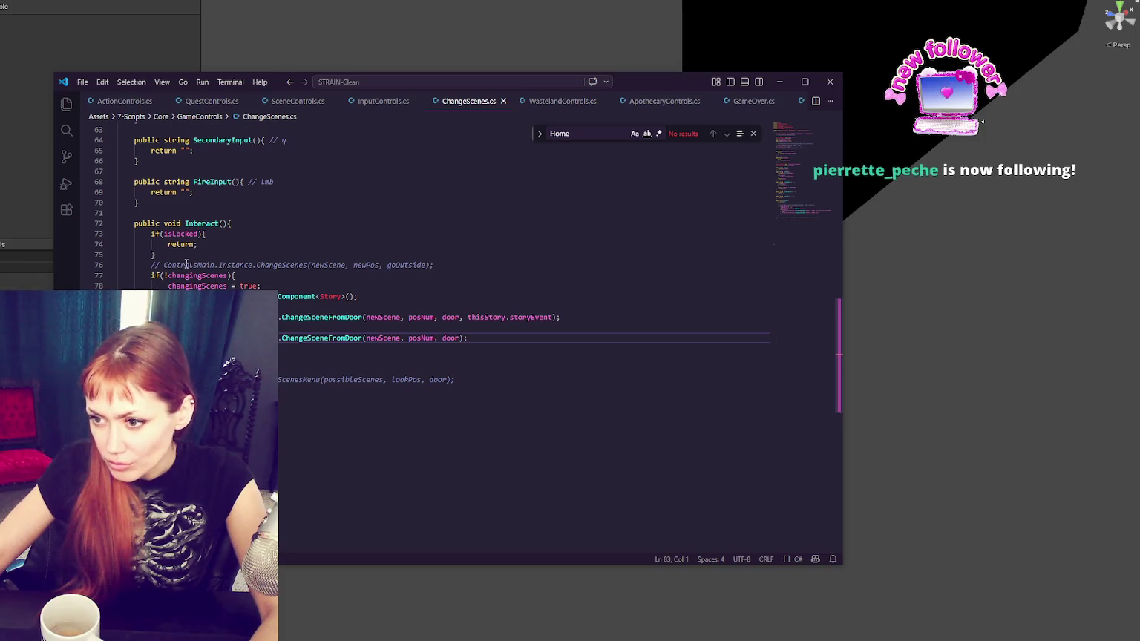
Step: Check newScene uses on line 83, search for 'scenes', then return to SceneControls.cs
{"action": "double_click", "coordinate": [368, 338]}
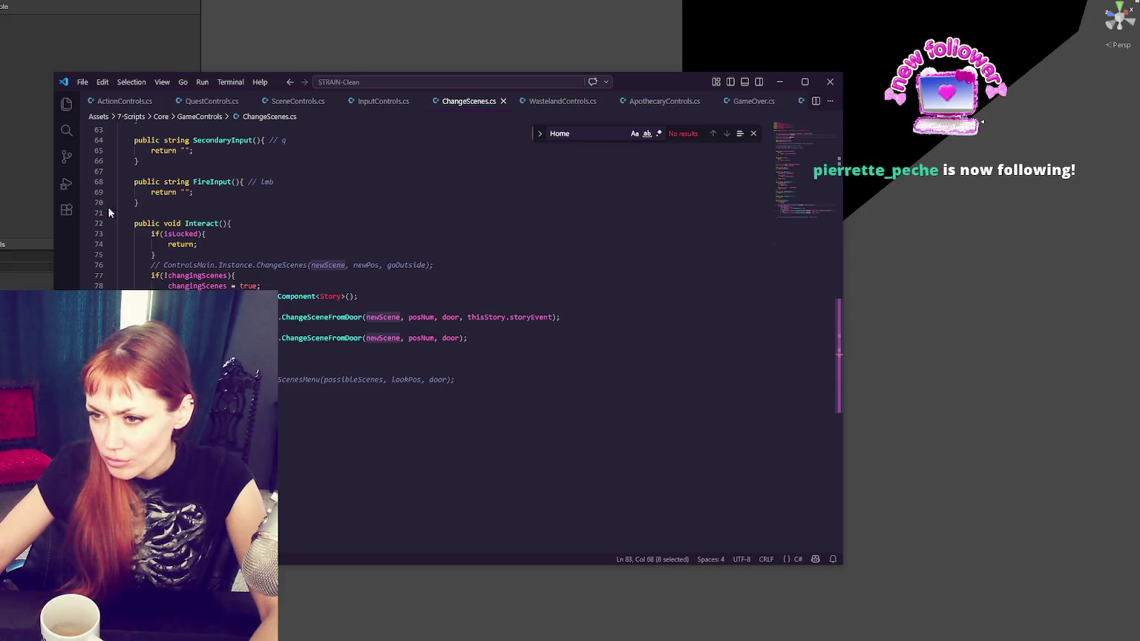
{"action": "left_click", "coordinate": [292, 243]}
{"action": "key", "text": "ctrl+f"}
{"action": "type", "text": "scenes"}
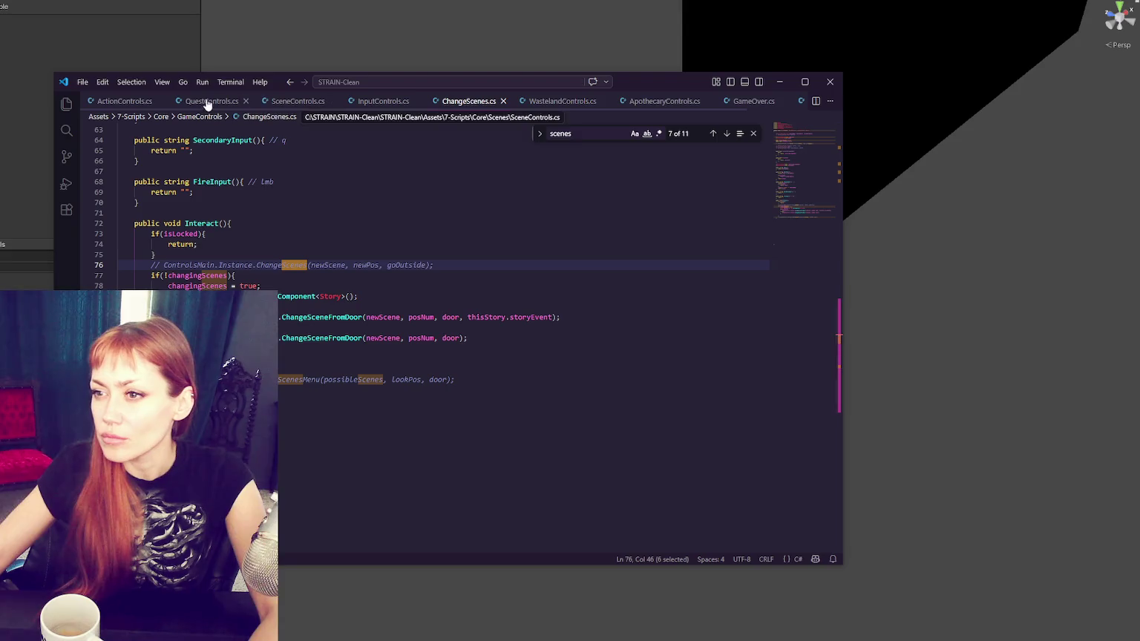
{"action": "left_click", "coordinate": [310, 101]}
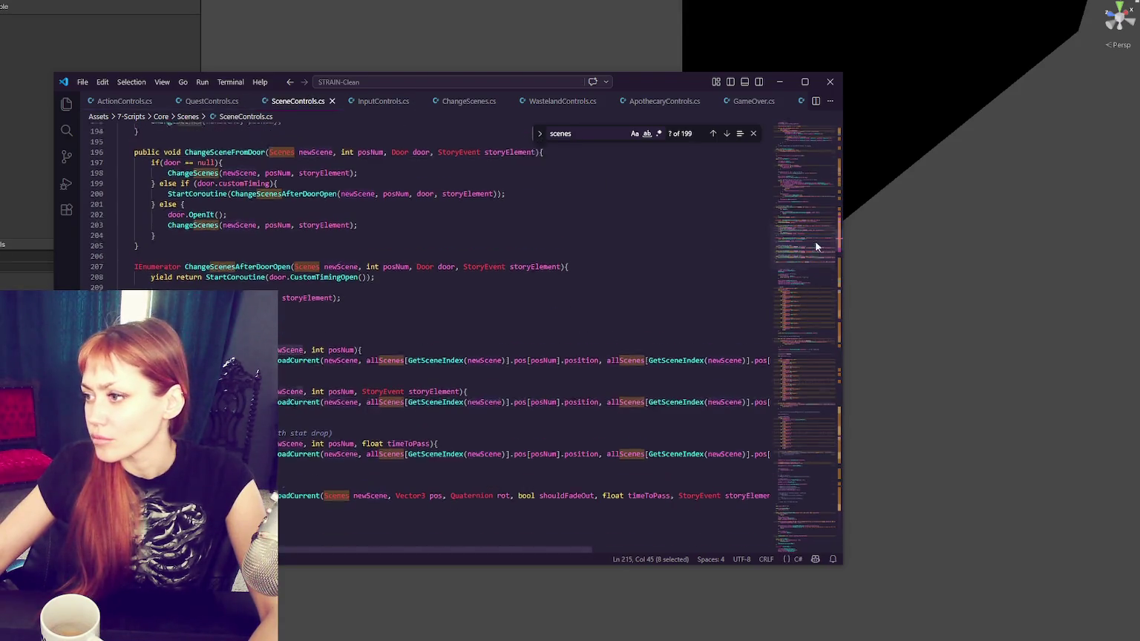
{"action": "left_click_drag", "start_coordinate": [814, 243], "coordinate": [814, 133]}
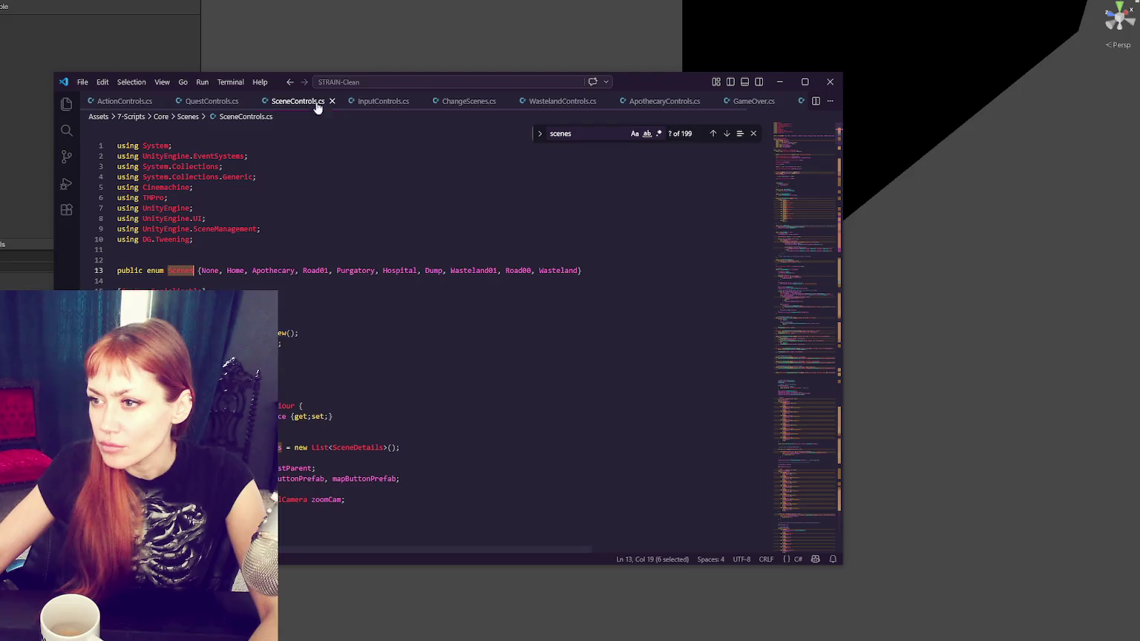
{"action": "left_click", "coordinate": [363, 104]}
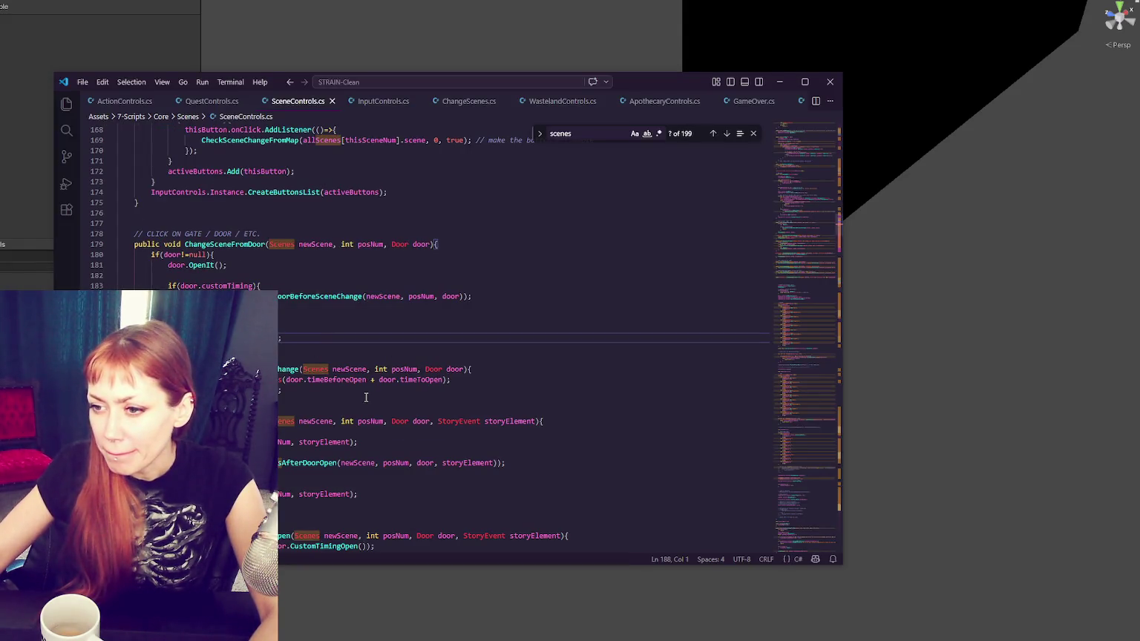
Step: Locate the ChangeScenes call, then jump from ChangeScenes.cs's ChangeSceneFromDoor call to its definition
{"action": "double_click", "coordinate": [177, 338]}
{"action": "key", "text": "ctrl+f"}
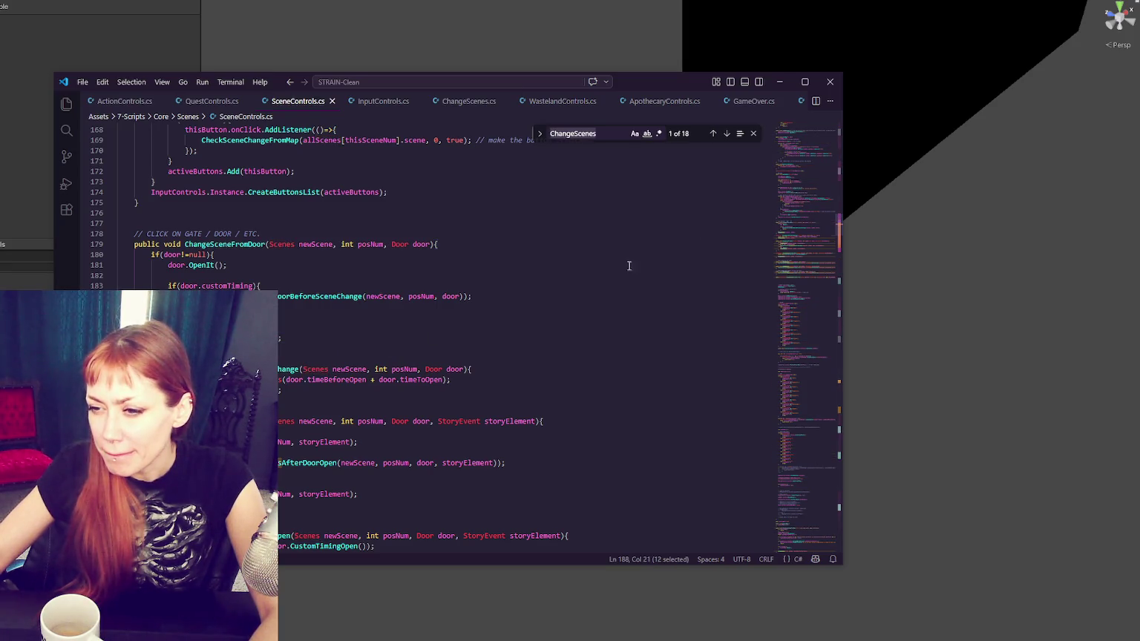
{"action": "scroll", "coordinate": [416, 337], "scroll_direction": "down", "scroll_amount": 10}
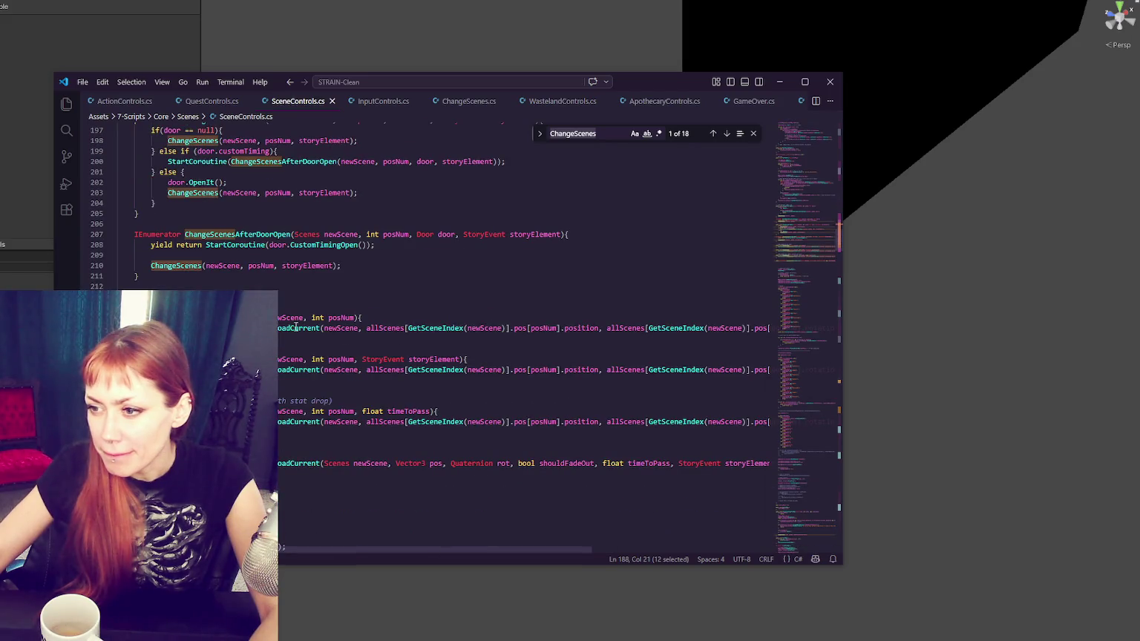
{"action": "left_click", "coordinate": [282, 317]}
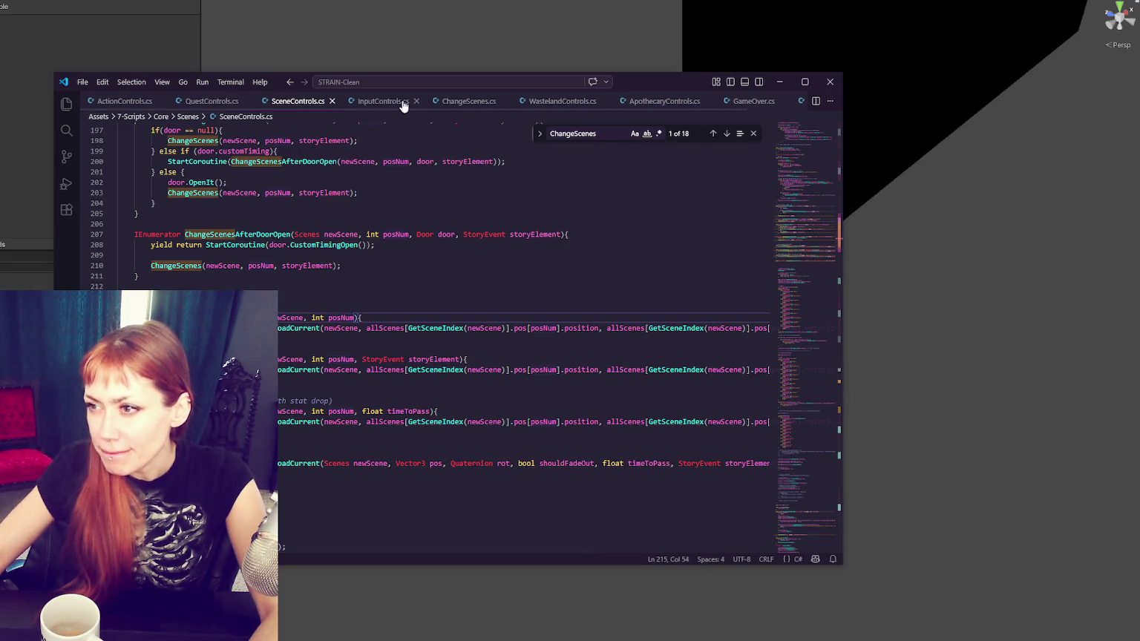
{"action": "left_click", "coordinate": [499, 102]}
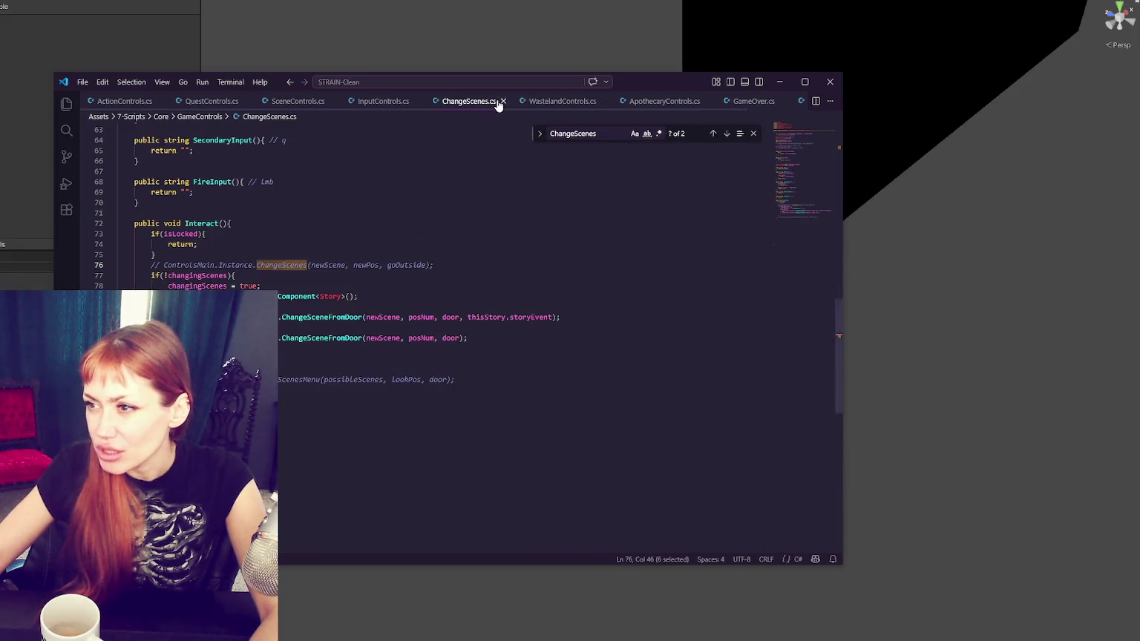
{"action": "left_click_drag", "start_coordinate": [184, 317], "coordinate": [239, 317]}
{"action": "double_click", "coordinate": [314, 316]}
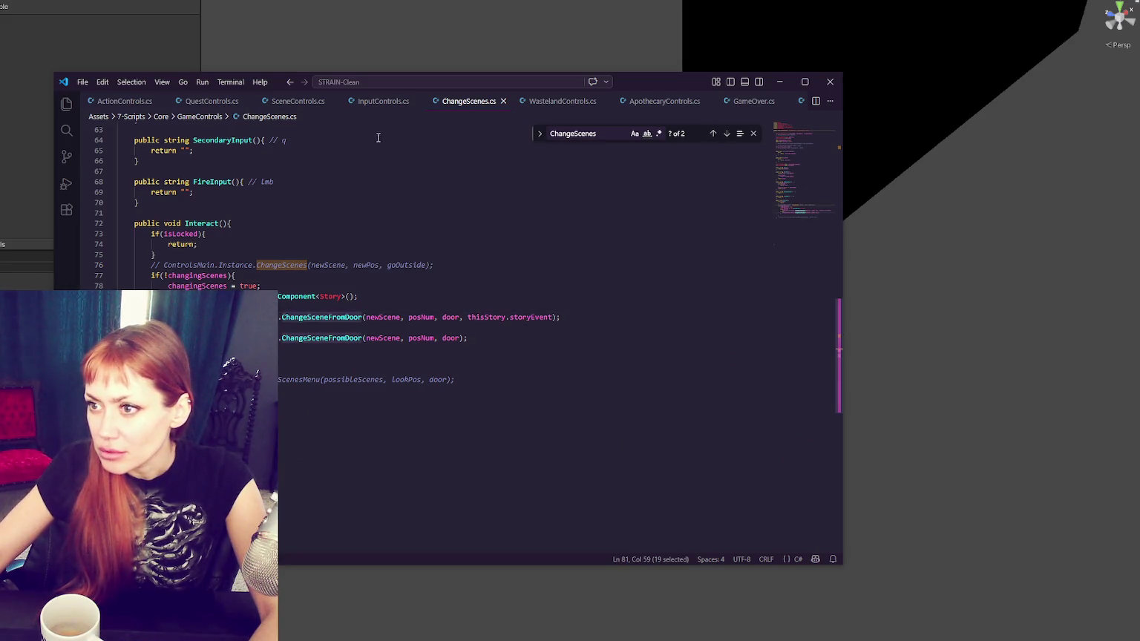
{"action": "key", "text": "F12"}
{"action": "key", "text": "ctrl+f"}
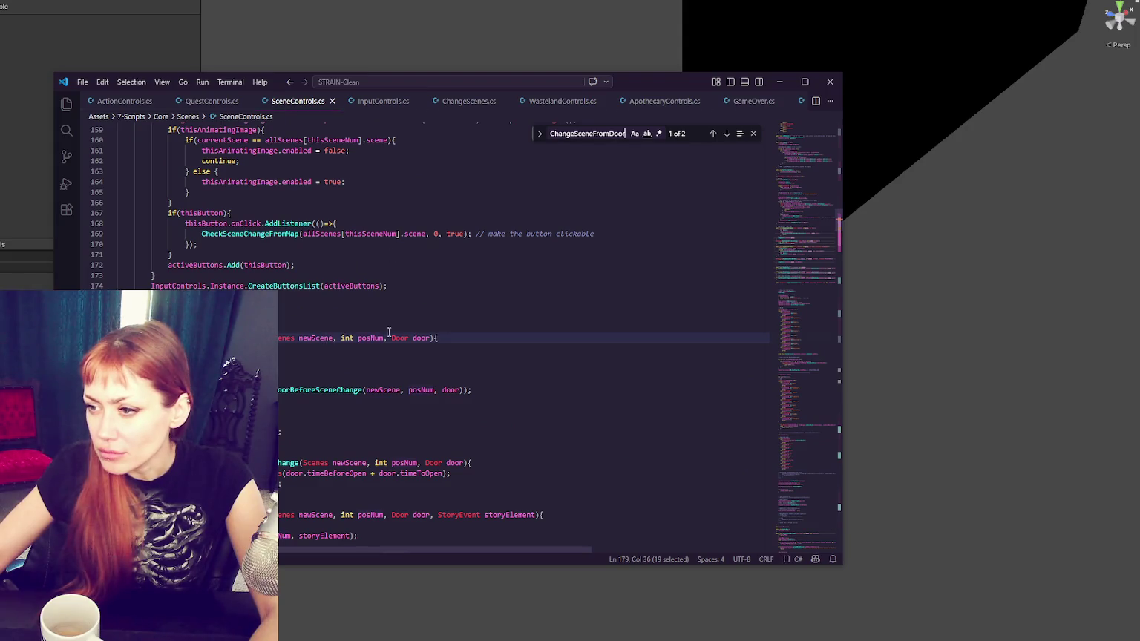
Step: Cut the leftover lines below ChangeSceneFromDoor's door block and save SceneControls.cs
{"action": "double_click", "coordinate": [226, 380]}
{"action": "double_click", "coordinate": [306, 389]}
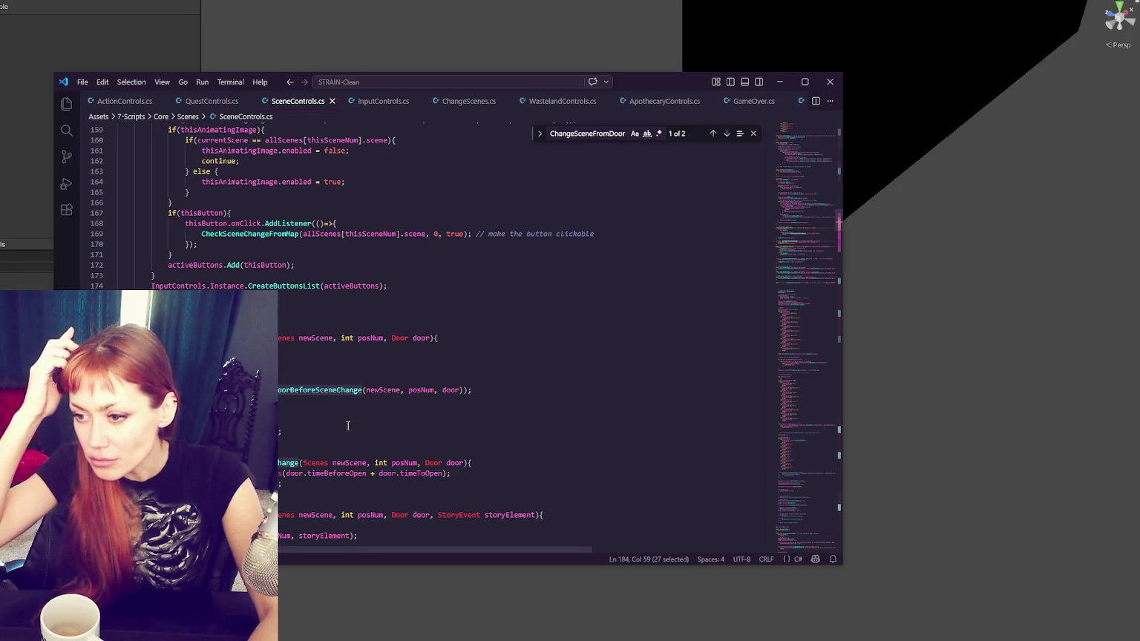
{"action": "left_click", "coordinate": [347, 425]}
{"action": "key", "text": "Up"}
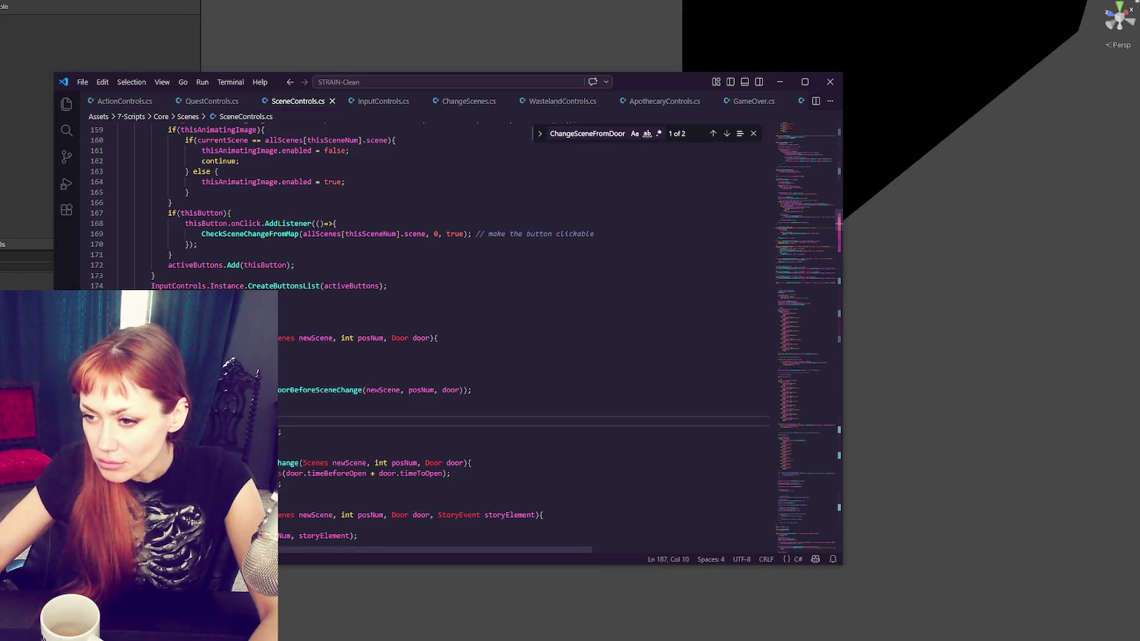
{"action": "key", "text": "ctrl+z"}
{"action": "key", "text": "ctrl+z"}
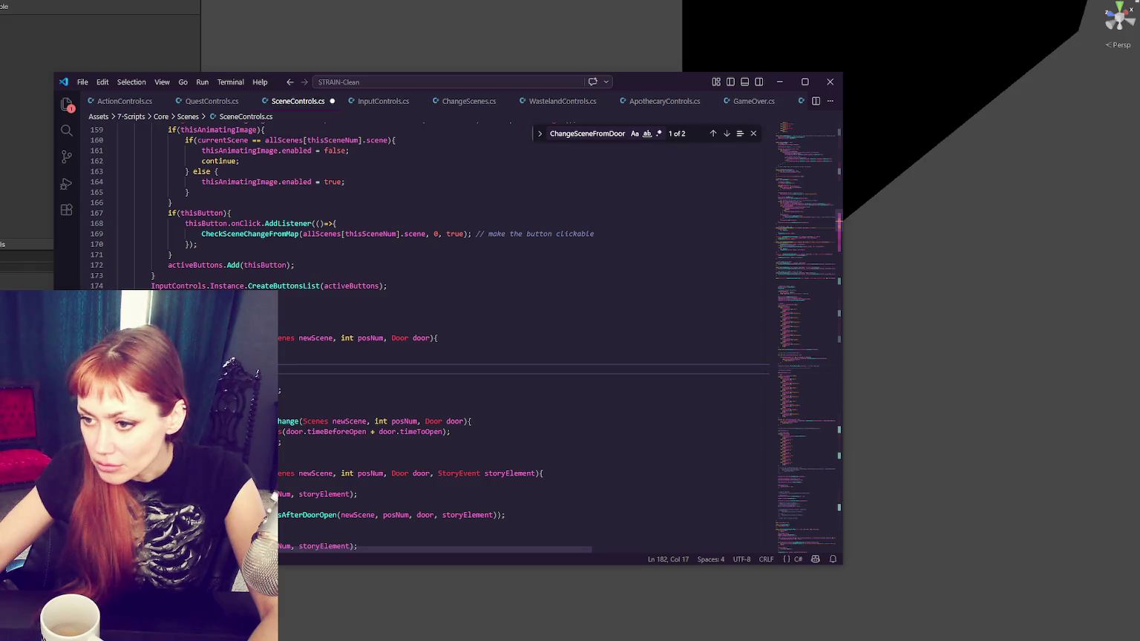
{"action": "key", "text": "ctrl+z"}
{"action": "key", "text": "ctrl+z"}
{"action": "key", "text": "ctrl+z"}
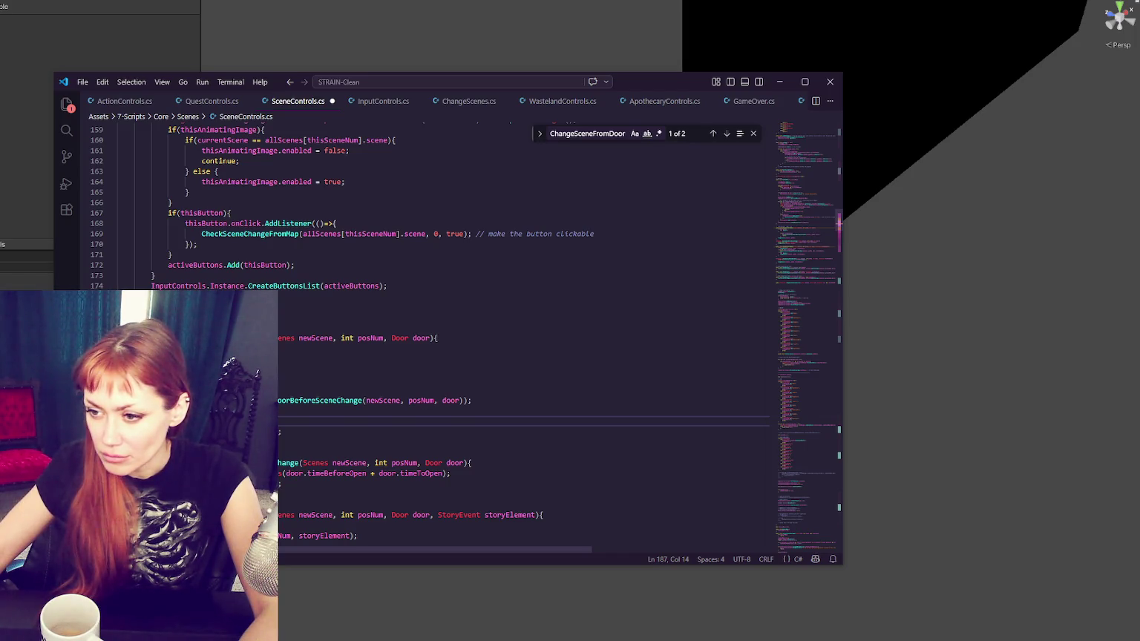
{"action": "left_click_drag", "start_coordinate": [223, 348], "coordinate": [191, 421]}
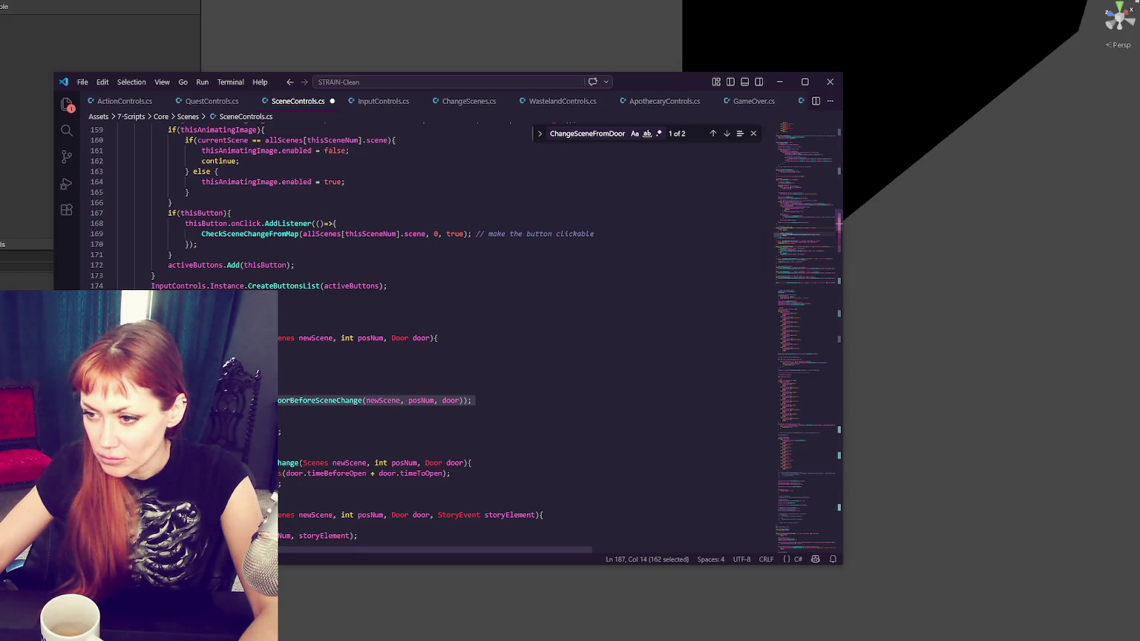
{"action": "key", "text": "ctrl+x"}
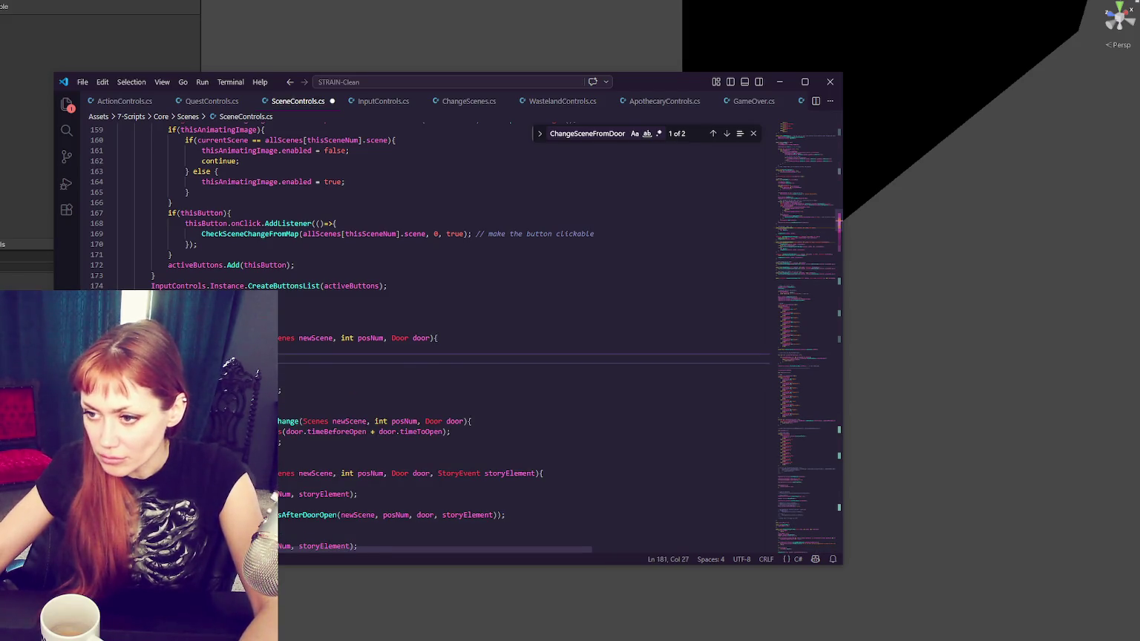
{"action": "double_click", "coordinate": [200, 390]}
{"action": "key", "text": "ctrl+s"}
Step: Review the door null check and the ChangeScenes call on line 188, then search ChangeScenes
{"action": "double_click", "coordinate": [183, 431]}
{"action": "left_click", "coordinate": [202, 348]}
{"action": "double_click", "coordinate": [225, 348]}
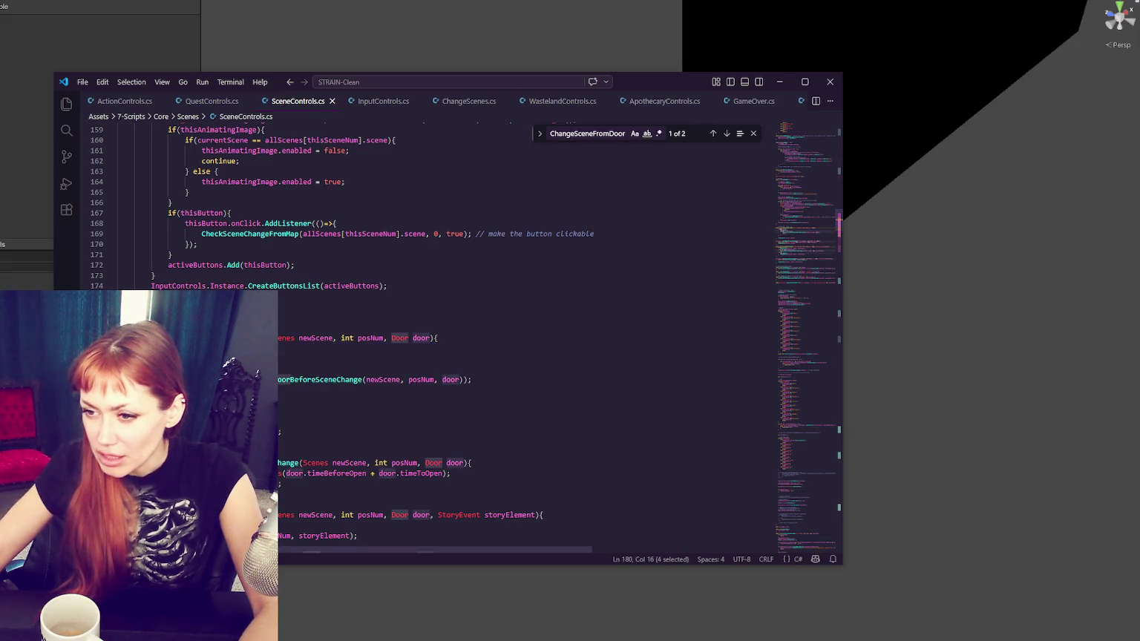
{"action": "left_click", "coordinate": [236, 379]}
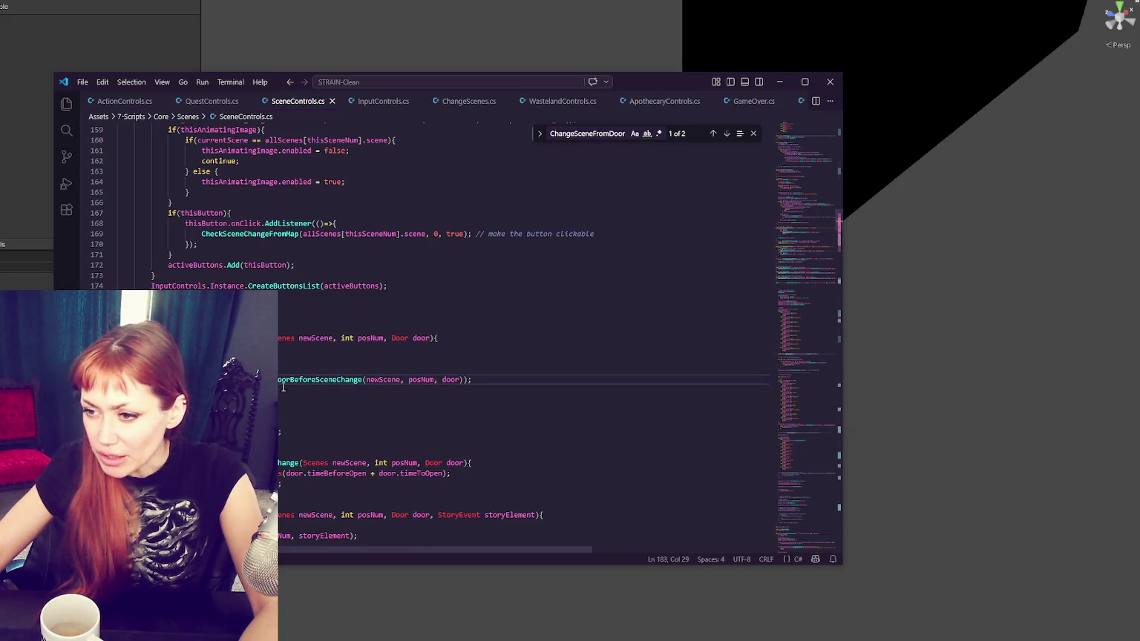
{"action": "key", "text": "Down"}
{"action": "scroll", "coordinate": [178, 376], "scroll_direction": "down", "scroll_amount": 2}
{"action": "double_click", "coordinate": [178, 377]}
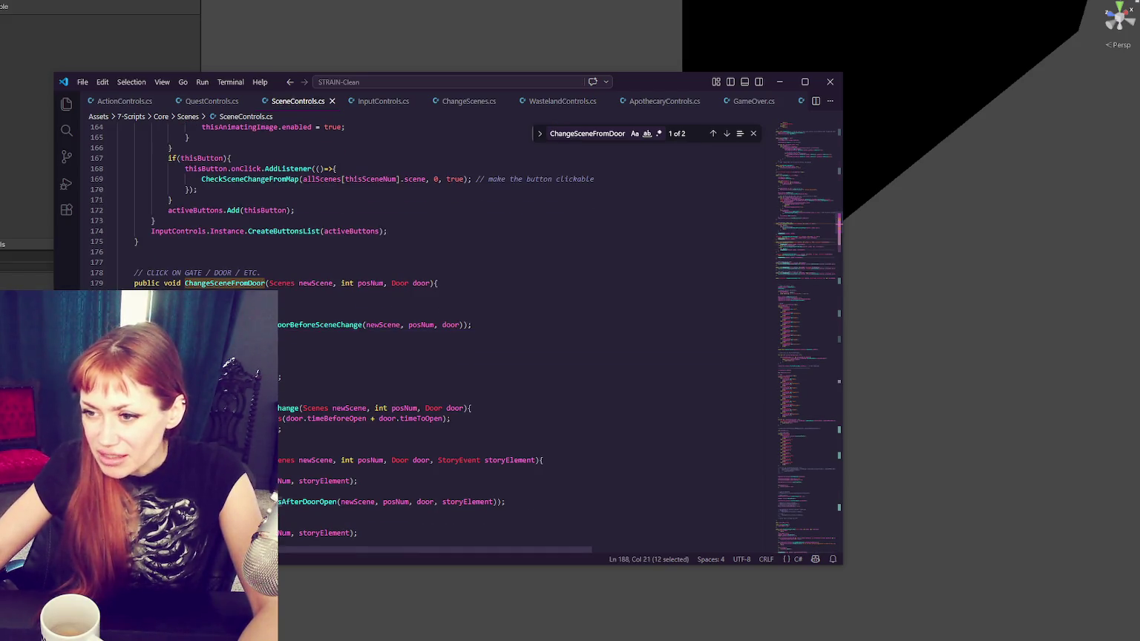
{"action": "scroll", "coordinate": [328, 378], "scroll_direction": "down", "scroll_amount": 3}
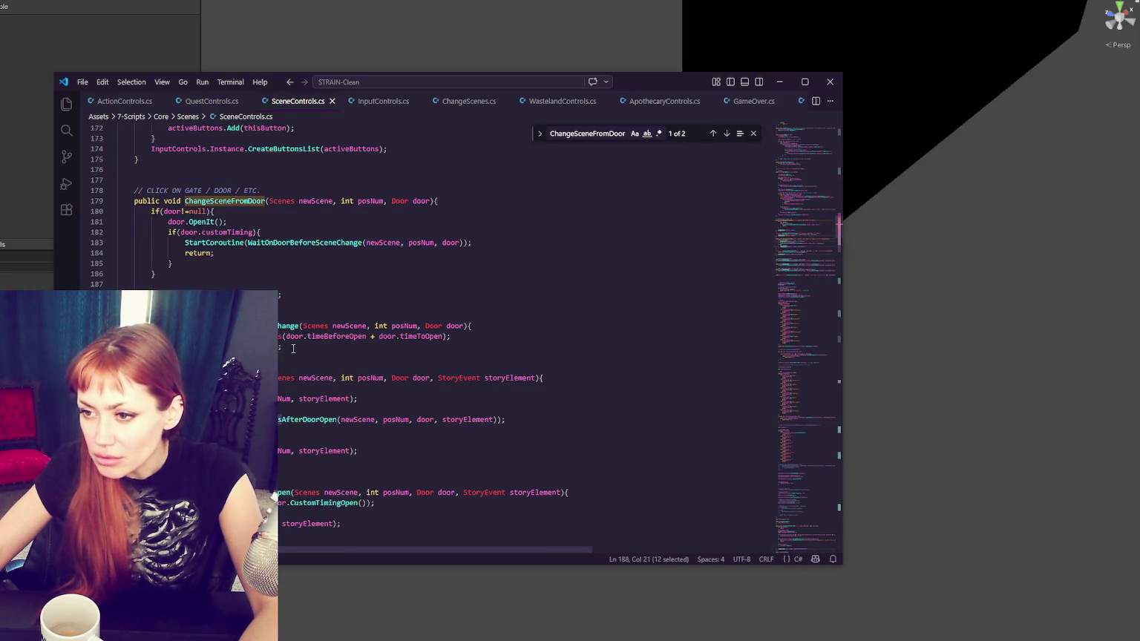
{"action": "key", "text": "ctrl+f"}
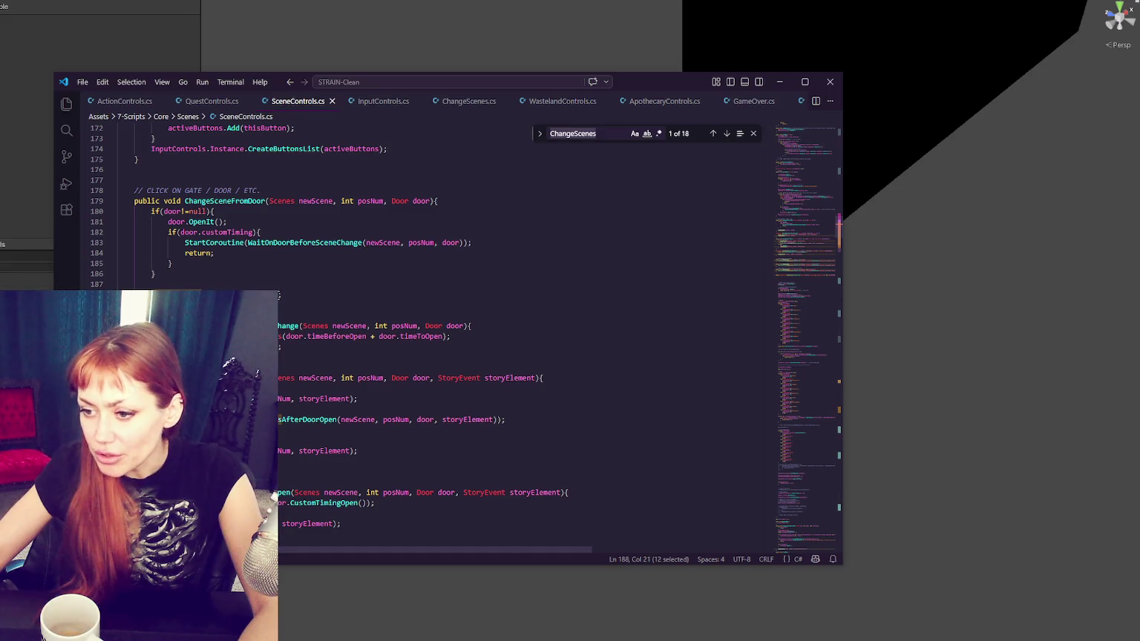
{"action": "scroll", "coordinate": [279, 296], "scroll_direction": "down", "scroll_amount": 9}
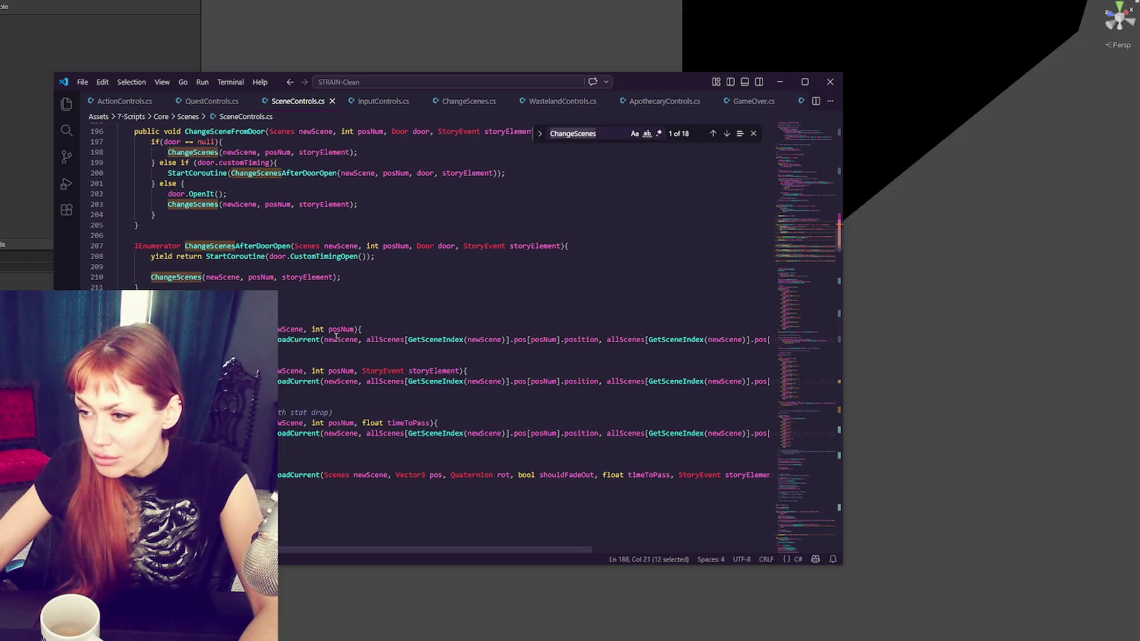
Step: Let Unity recompile SceneControls.cs, then zoom out in the Scene view to the white UI shapes
{"action": "key", "text": "alt+Tab"}
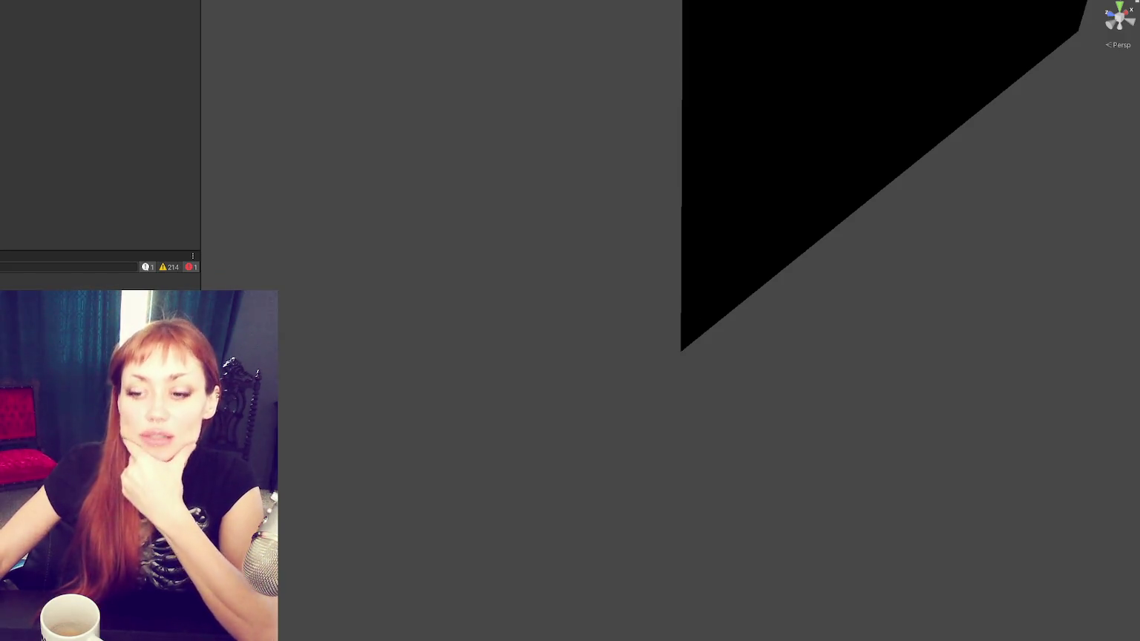
{"action": "key", "text": "alt+Tab"}
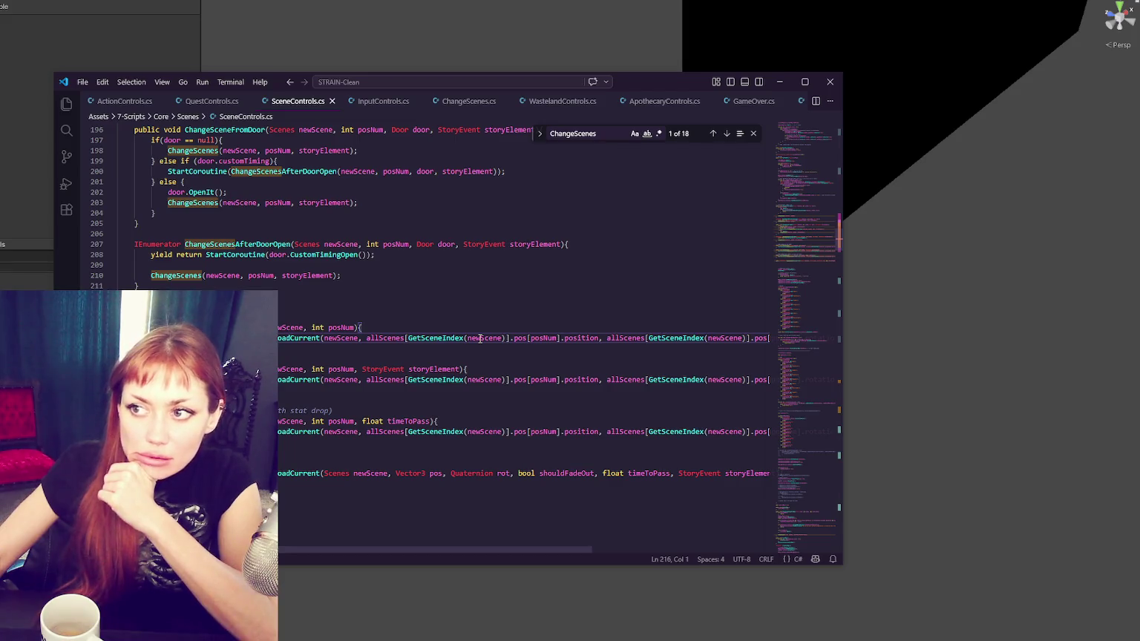
{"action": "key", "text": "alt+Tab"}
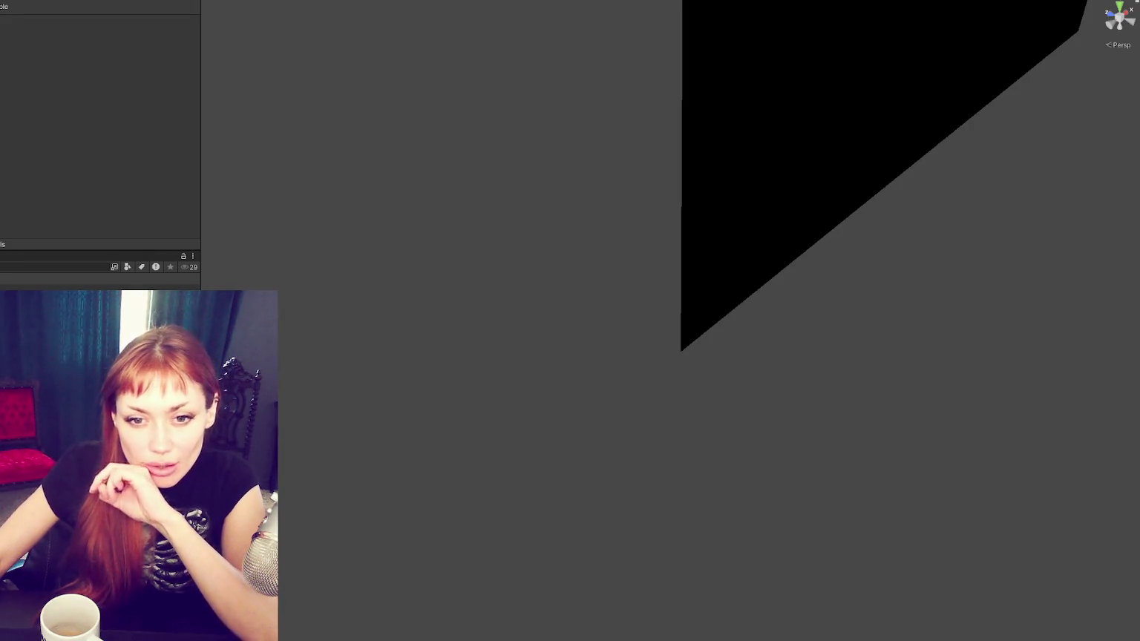
{"action": "scroll", "coordinate": [678, 350], "scroll_direction": "down", "scroll_amount": 5}
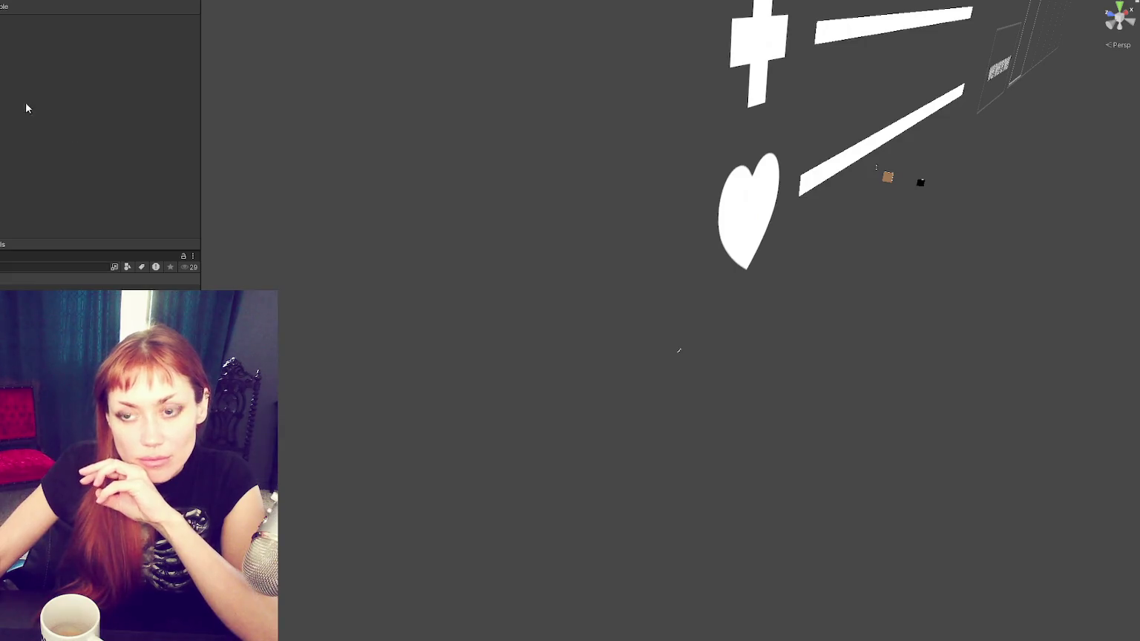
Step: Add Element 9 to the scenes list with Scene and Scene Name both set to Wasteland
{"action": "left_click", "coordinate": [678, 350]}
{"action": "scroll", "coordinate": [66, 110], "scroll_direction": "down", "scroll_amount": 1}
{"action": "left_click", "coordinate": [33, 41]}
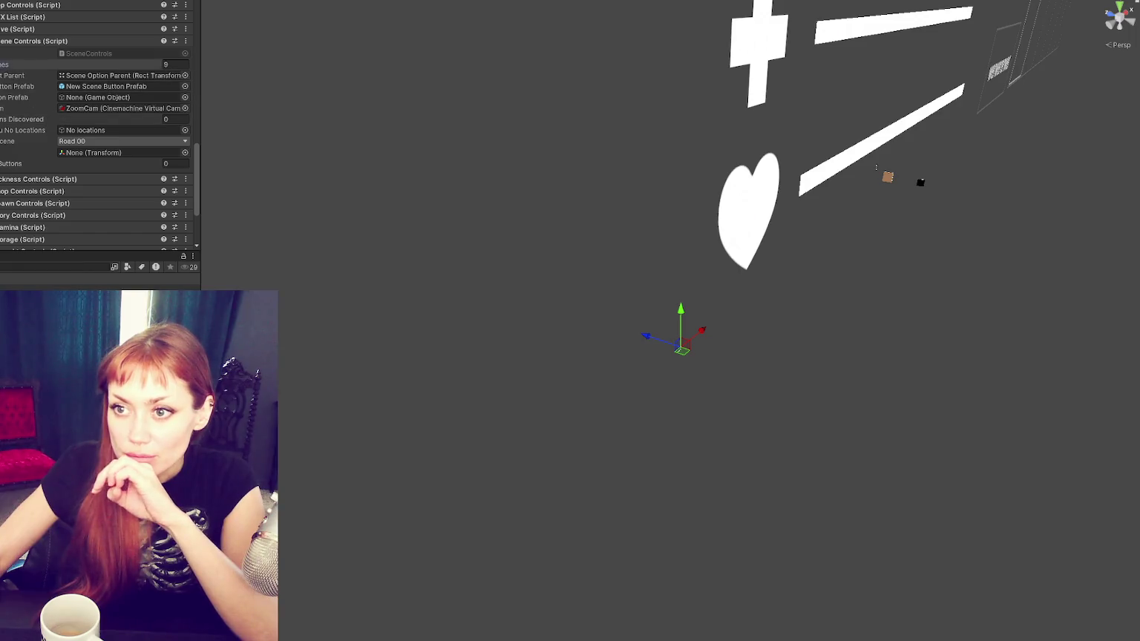
{"action": "left_click", "coordinate": [5, 65]}
{"action": "left_click", "coordinate": [169, 185]}
{"action": "left_click", "coordinate": [40, 192]}
{"action": "left_click", "coordinate": [89, 196]}
{"action": "left_click", "coordinate": [85, 221]}
{"action": "left_click", "coordinate": [95, 210]}
{"action": "type", "text": "Wasteland"}
Step: Check Element 9's position list against the Element 0 reference, then save the scene
{"action": "scroll", "coordinate": [83, 164], "scroll_direction": "down", "scroll_amount": 2}
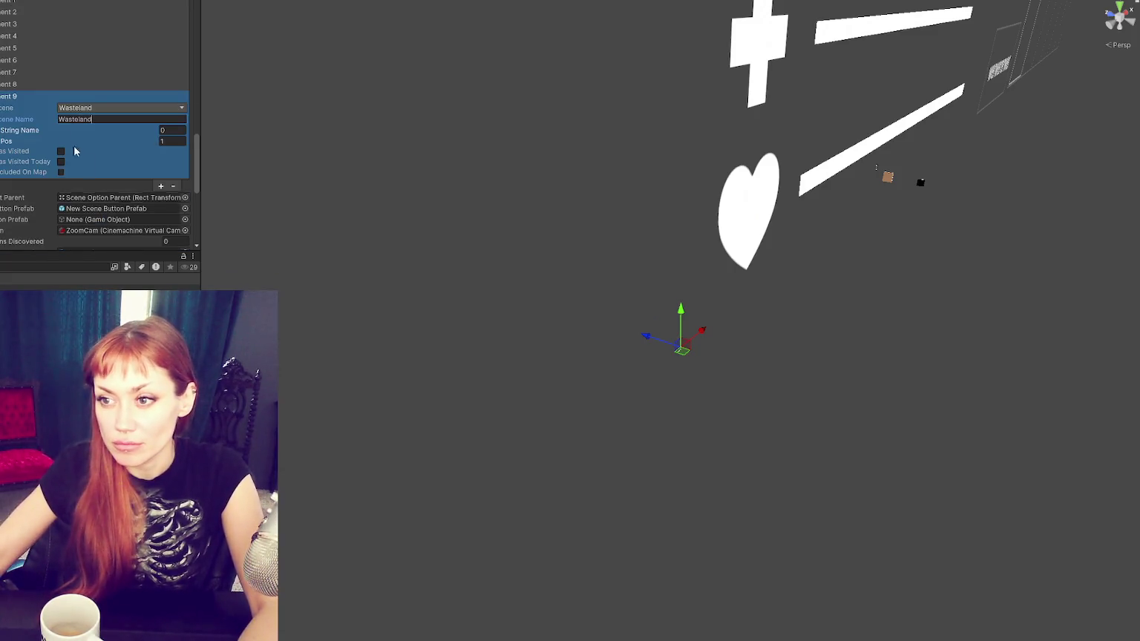
{"action": "left_click", "coordinate": [3, 142]}
{"action": "left_click", "coordinate": [77, 156]}
{"action": "left_click", "coordinate": [23, 141]}
{"action": "left_click", "coordinate": [33, 140]}
{"action": "left_click", "coordinate": [33, 140]}
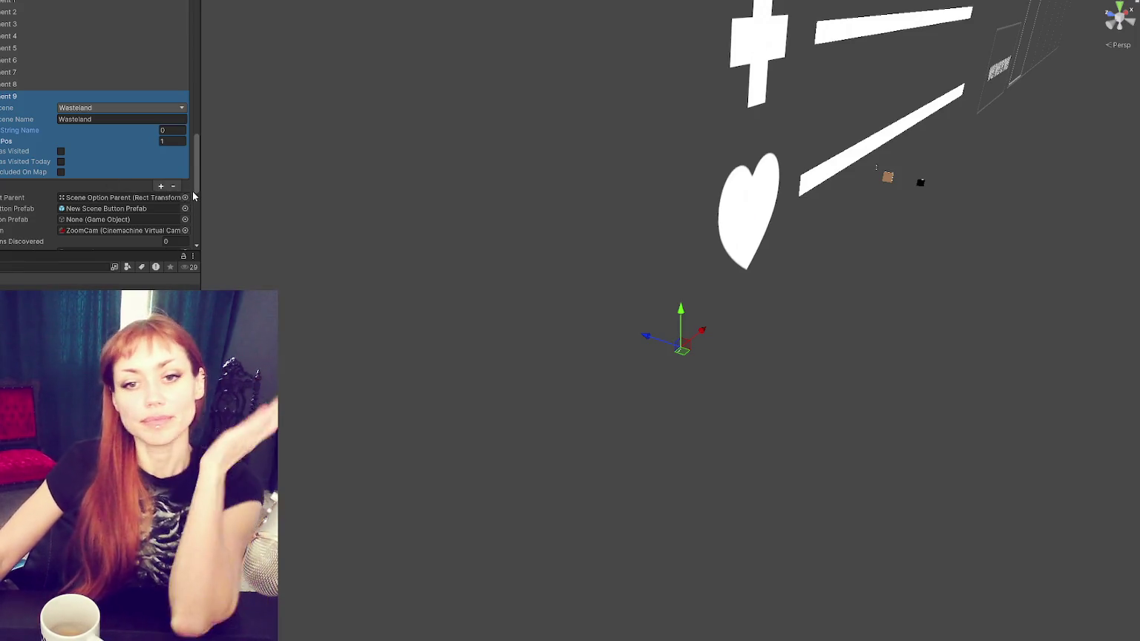
{"action": "key", "text": "ctrl+s"}
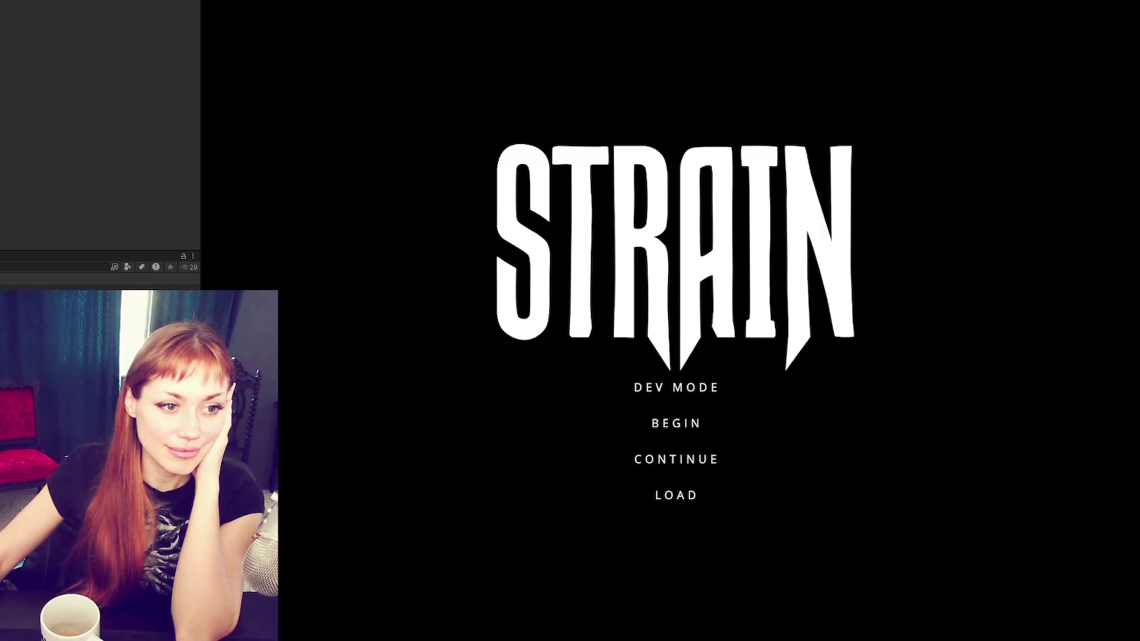
Step: Start Dev Mode from the STRAIN title menu to reach the loading screen
{"action": "left_click", "coordinate": [703, 386]}
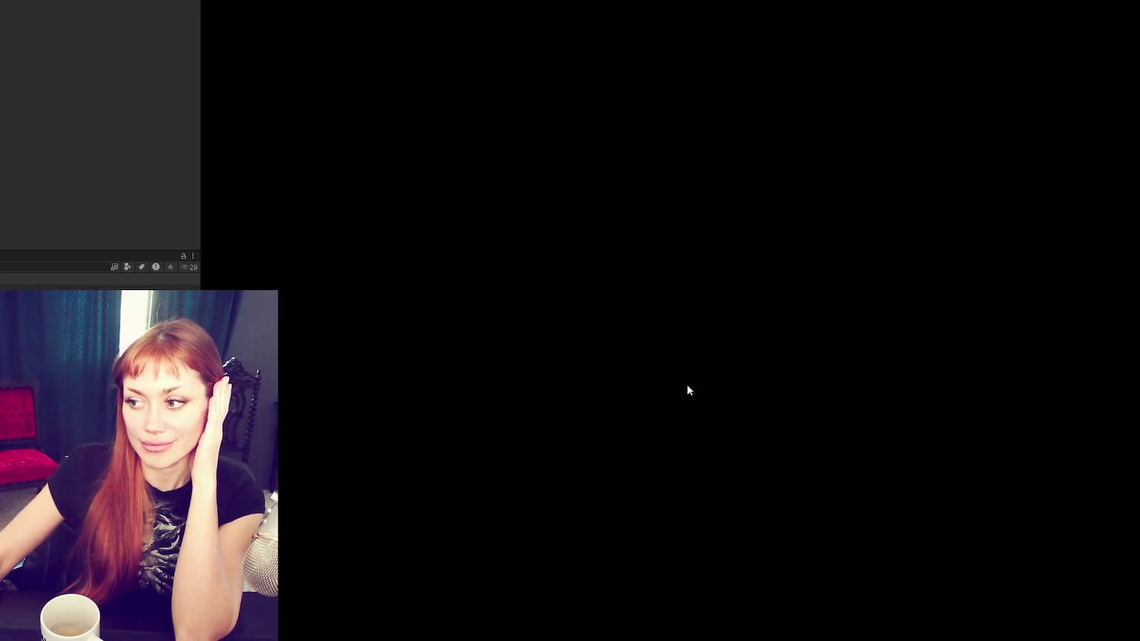
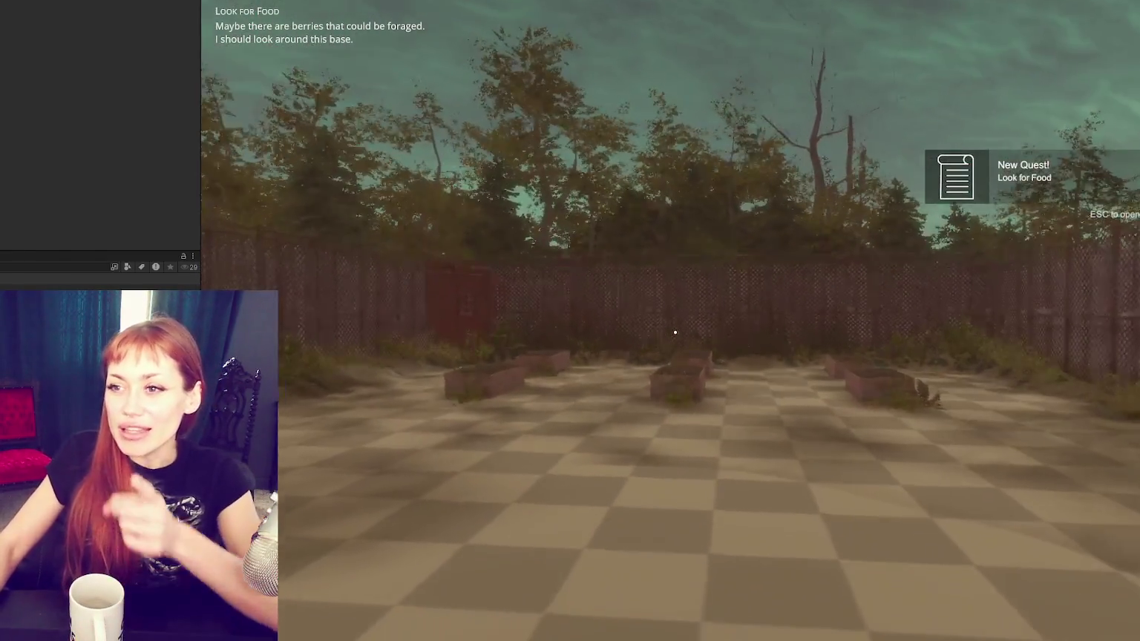
Step: Walk the first-person player forward past the planters to face the red gate
{"action": "mouse_move", "coordinate": [675, 332]}
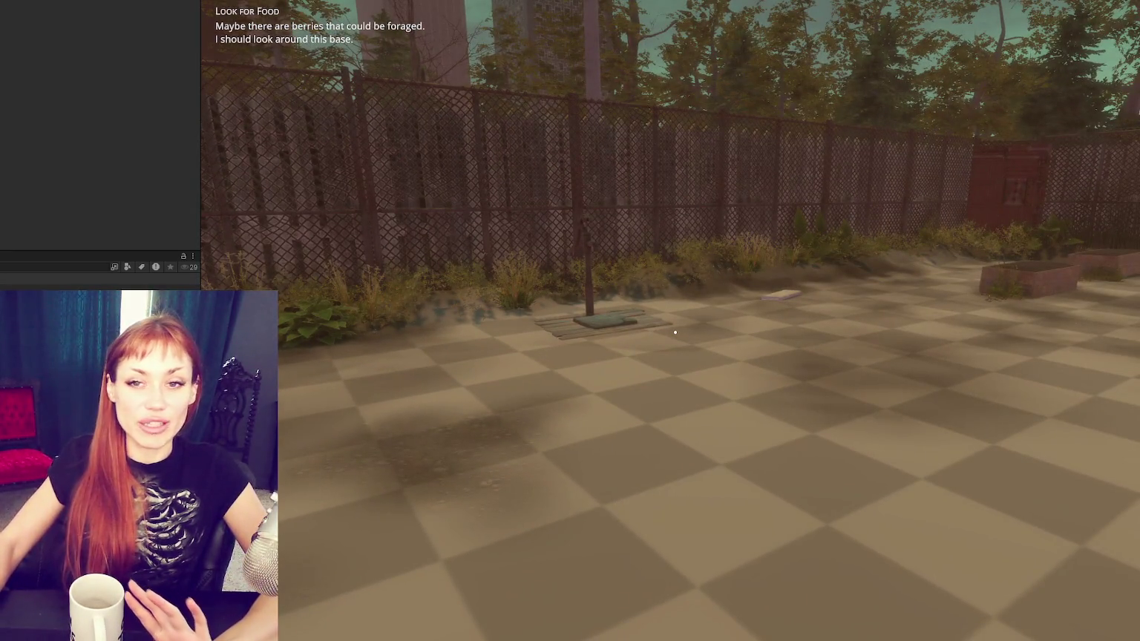
{"action": "key", "text": "w"}
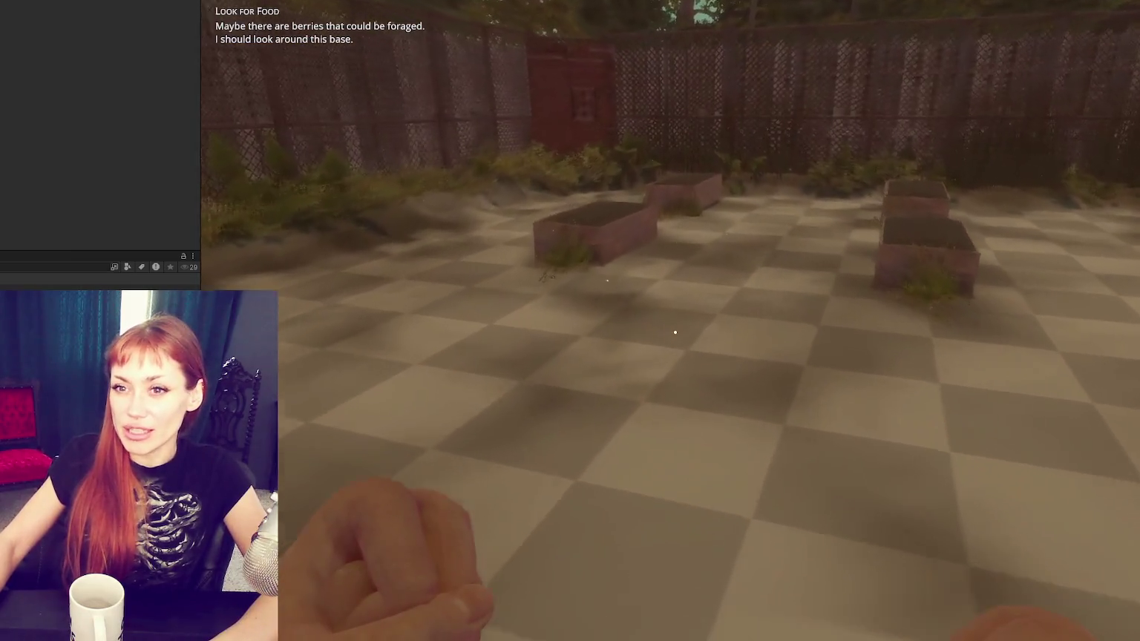
{"action": "key", "text": "w"}
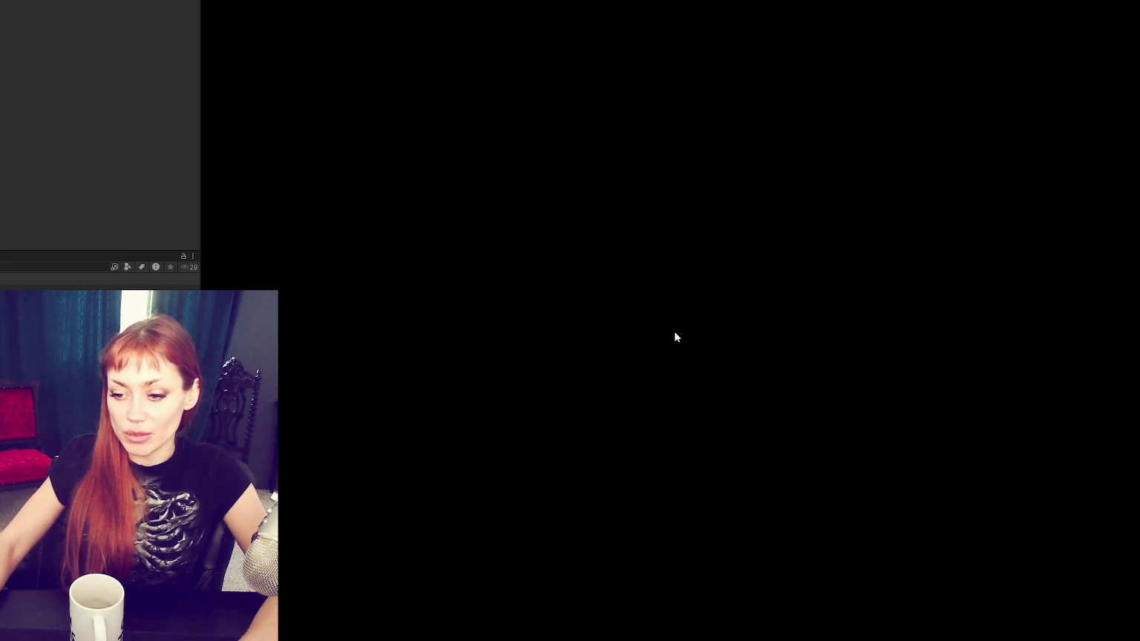
Step: Check the console message counts, open WeatherControls.cs, and inspect the platform cube and Road00 prefab
{"action": "left_click", "coordinate": [76, 256]}
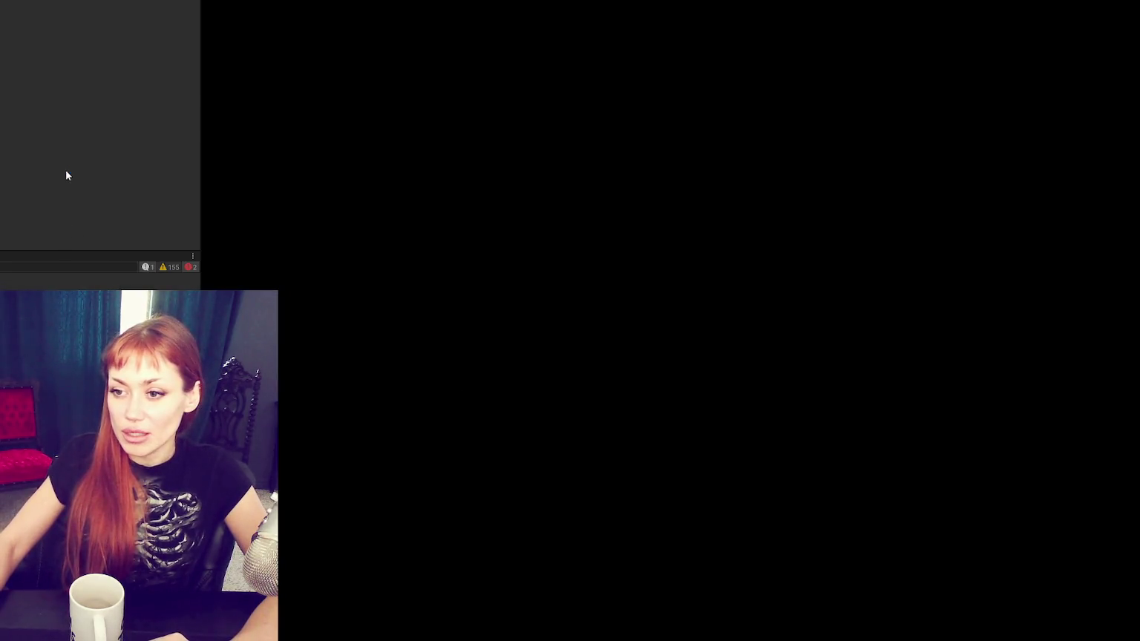
{"action": "double_click", "coordinate": [66, 169]}
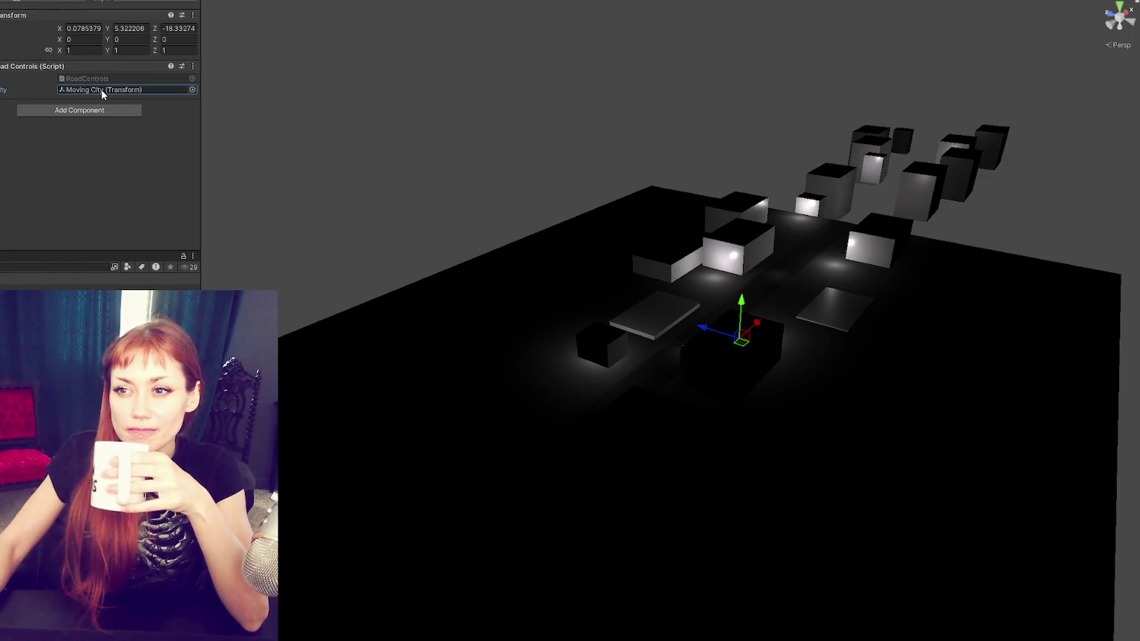
{"action": "left_click", "coordinate": [681, 349]}
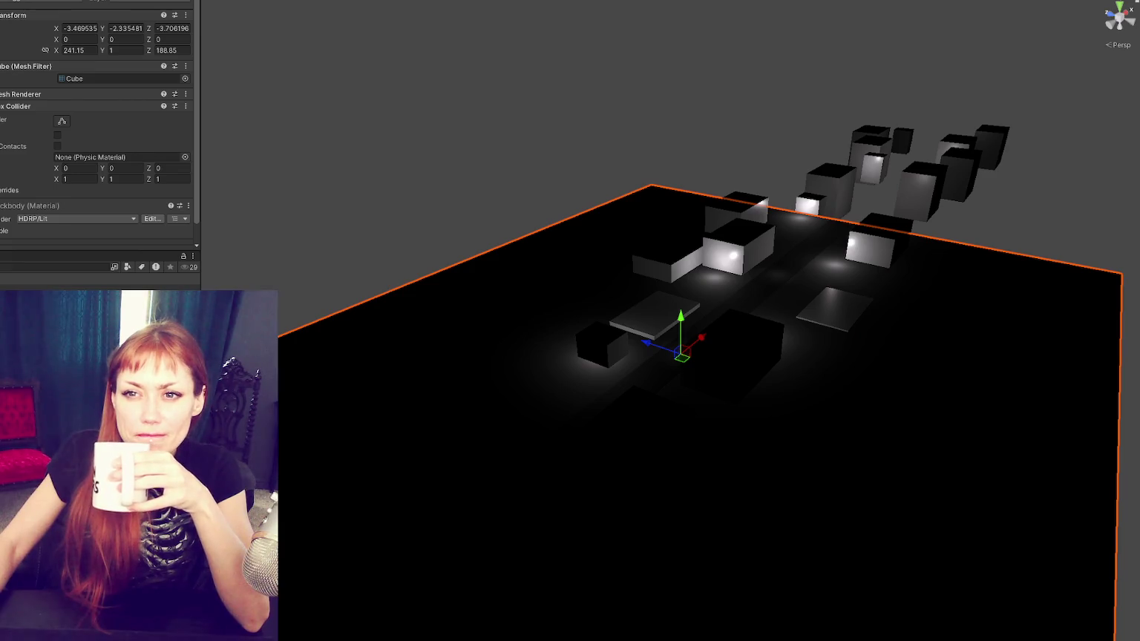
{"action": "left_click", "coordinate": [681, 349]}
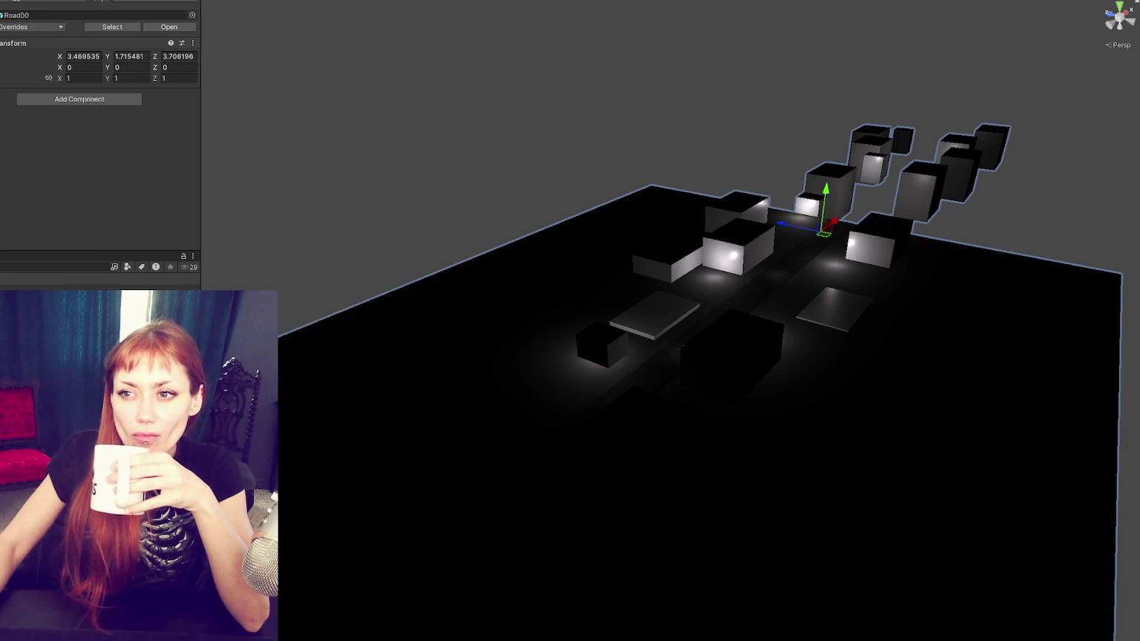
{"action": "key", "text": "alt+Tab"}
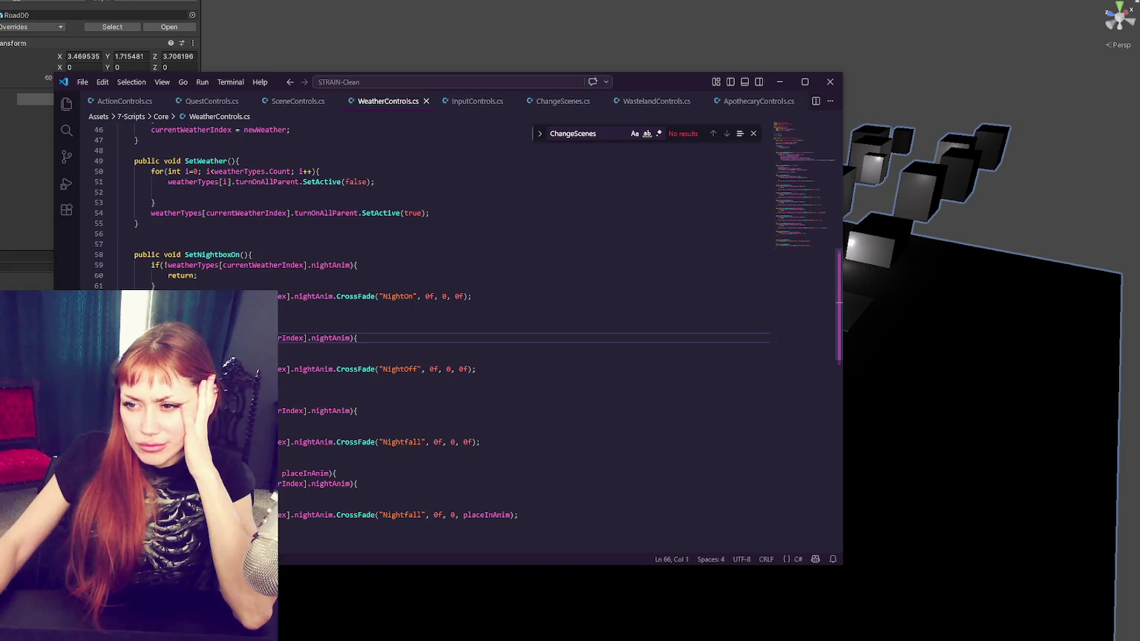
Step: Highlight every use of weatherTypes in WeatherControls.cs, then return to Unity
{"action": "double_click", "coordinate": [207, 338]}
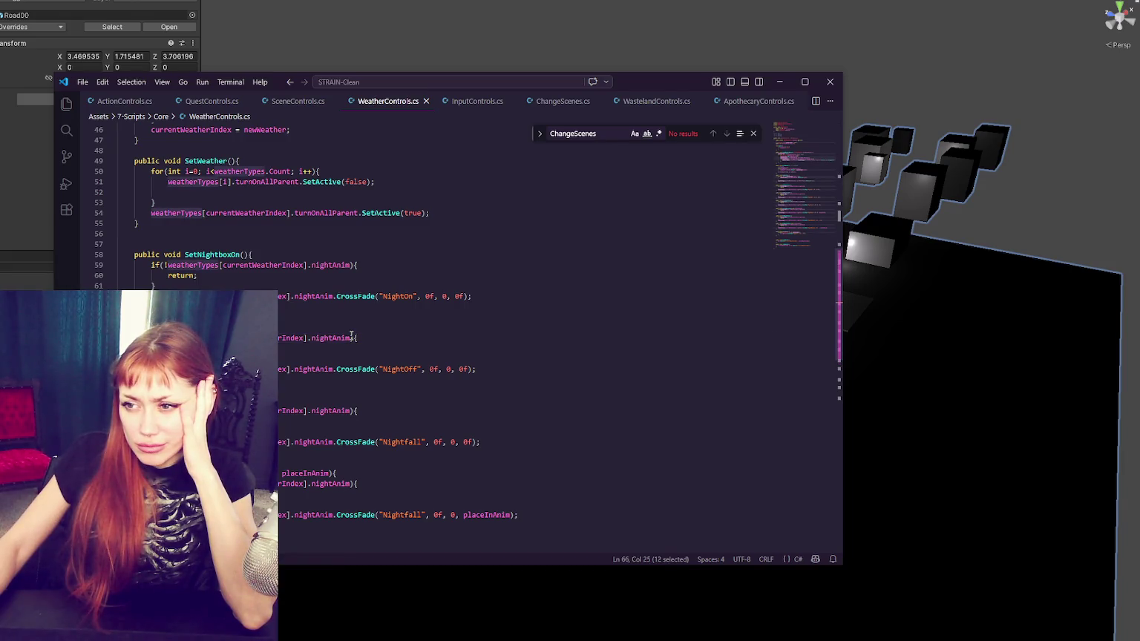
{"action": "scroll", "coordinate": [547, 328], "scroll_direction": "up", "scroll_amount": 2}
{"action": "scroll", "coordinate": [553, 323], "scroll_direction": "down", "scroll_amount": 2}
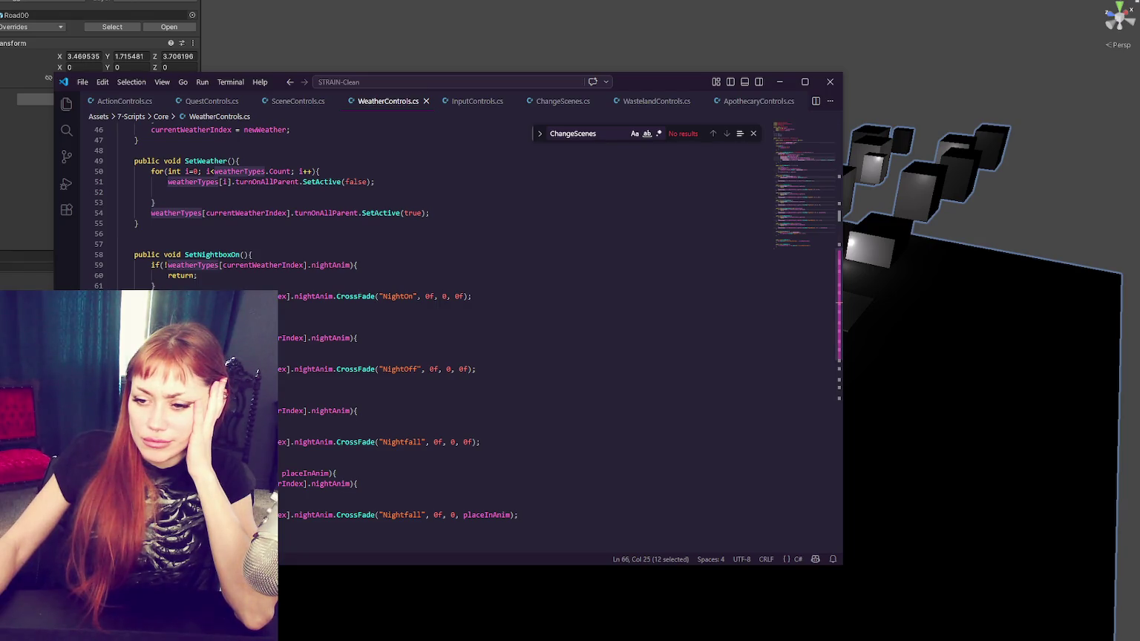
{"action": "key", "text": "alt+Tab"}
{"action": "key", "text": "alt+Tab"}
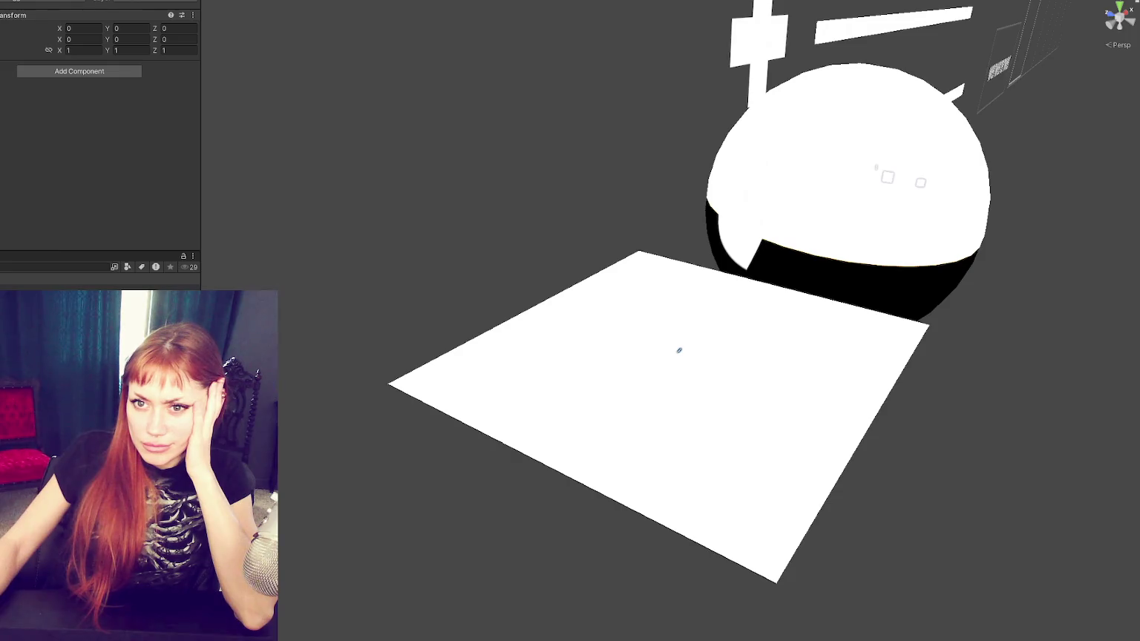
Step: Expand Weather Controls (Script) to view its Weather Index, then open WeatherControls.cs
{"action": "scroll", "coordinate": [67, 183], "scroll_direction": "up", "scroll_amount": 10}
{"action": "scroll", "coordinate": [86, 138], "scroll_direction": "down", "scroll_amount": 10}
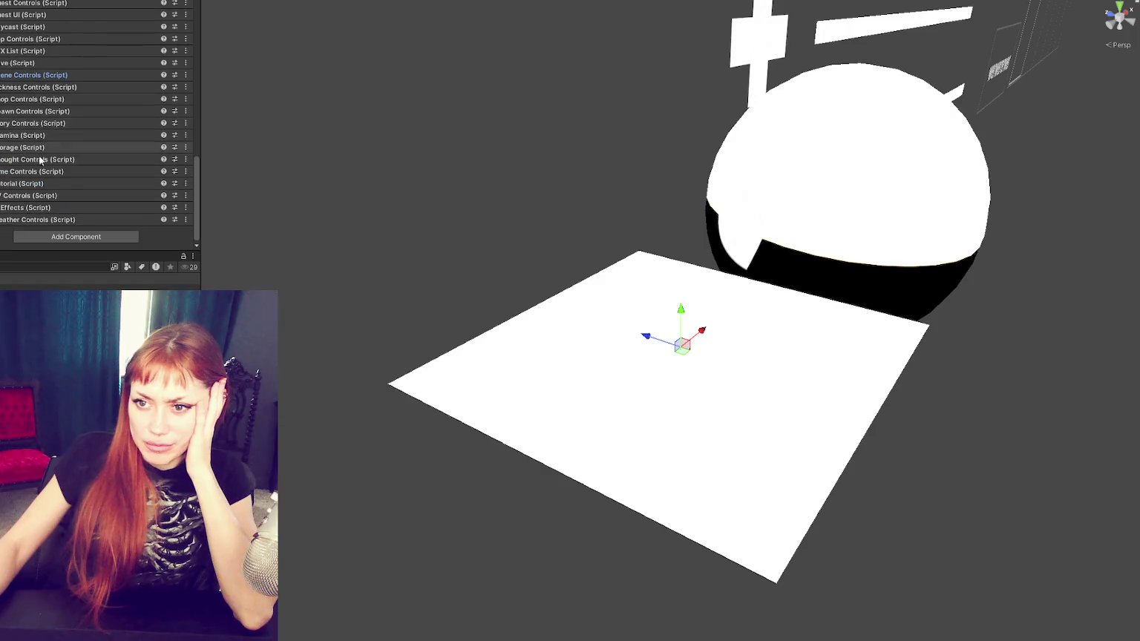
{"action": "left_click", "coordinate": [45, 219]}
{"action": "scroll", "coordinate": [89, 156], "scroll_direction": "down", "scroll_amount": 1}
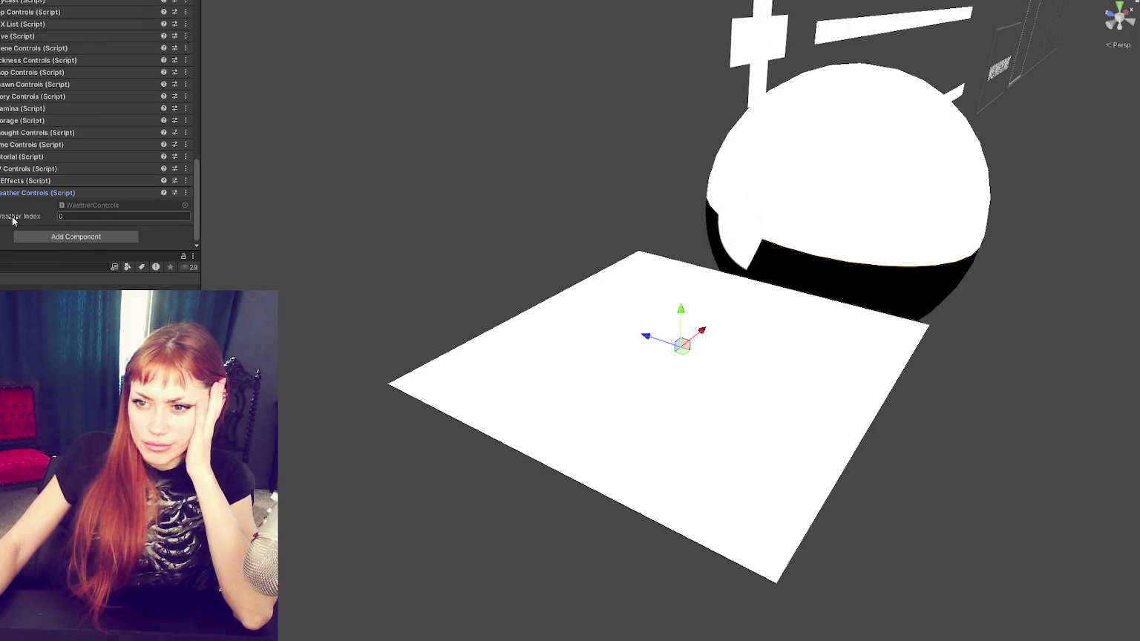
{"action": "double_click", "coordinate": [111, 205]}
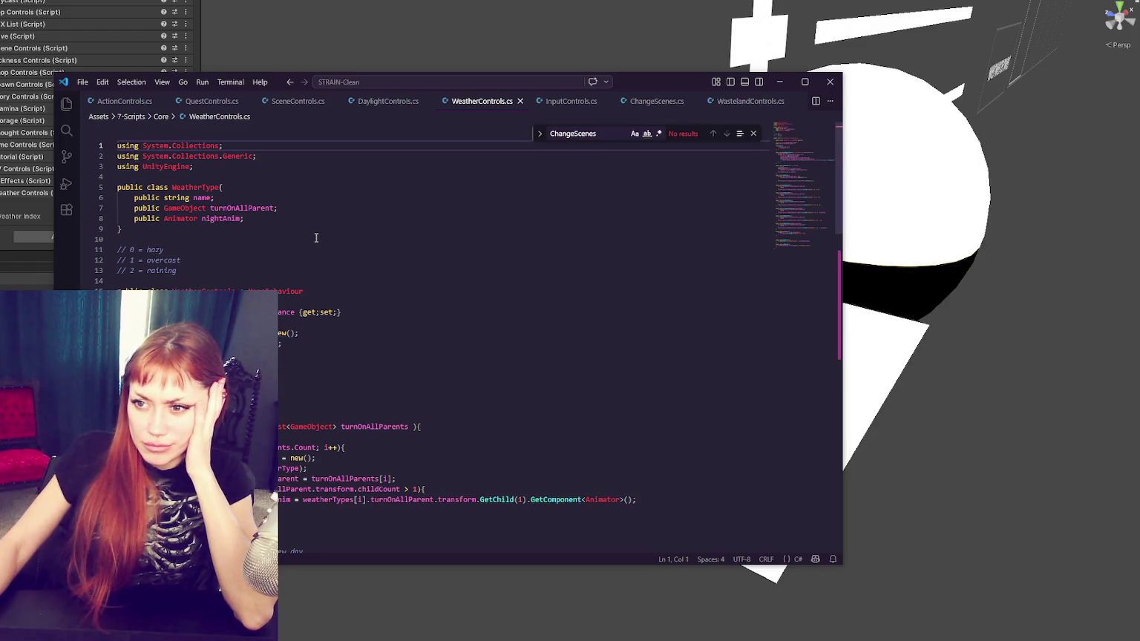
Step: Highlight turnOnAllParent and currentWeatherIndex, stepping through the currentWeatherIndex search matches
{"action": "scroll", "coordinate": [317, 237], "scroll_direction": "down", "scroll_amount": 4}
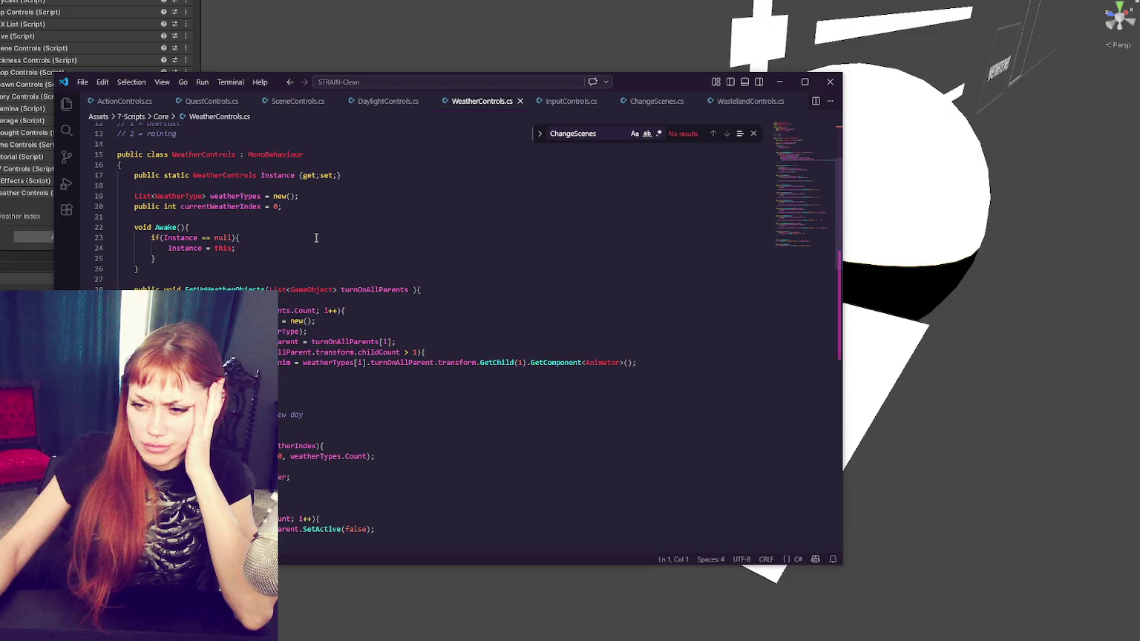
{"action": "key", "text": "alt+Tab"}
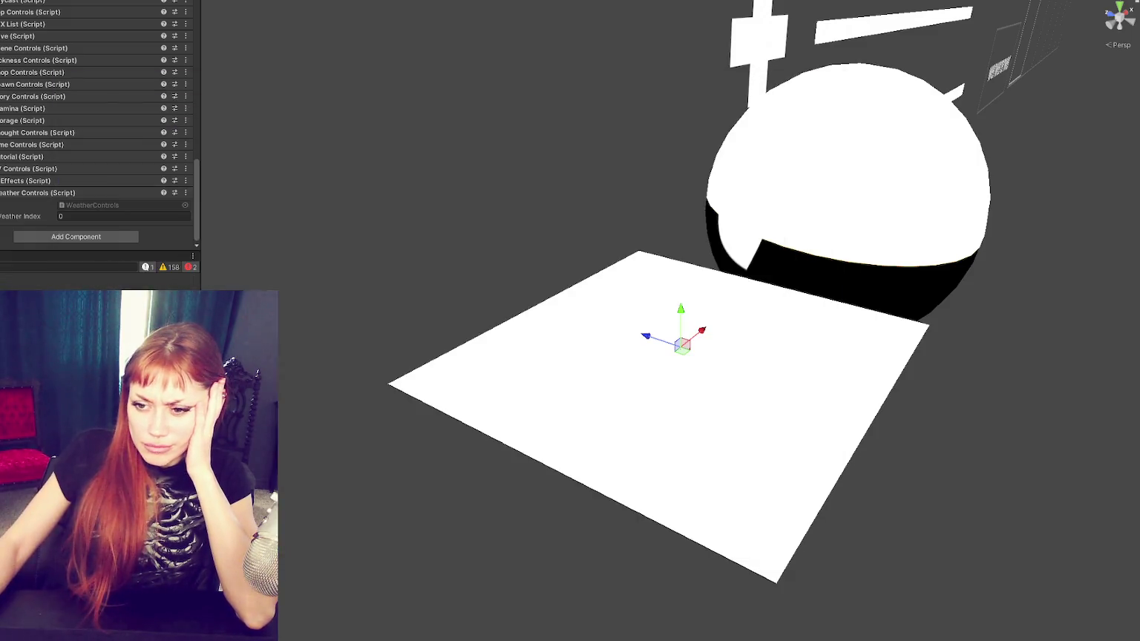
{"action": "key", "text": "alt+Tab"}
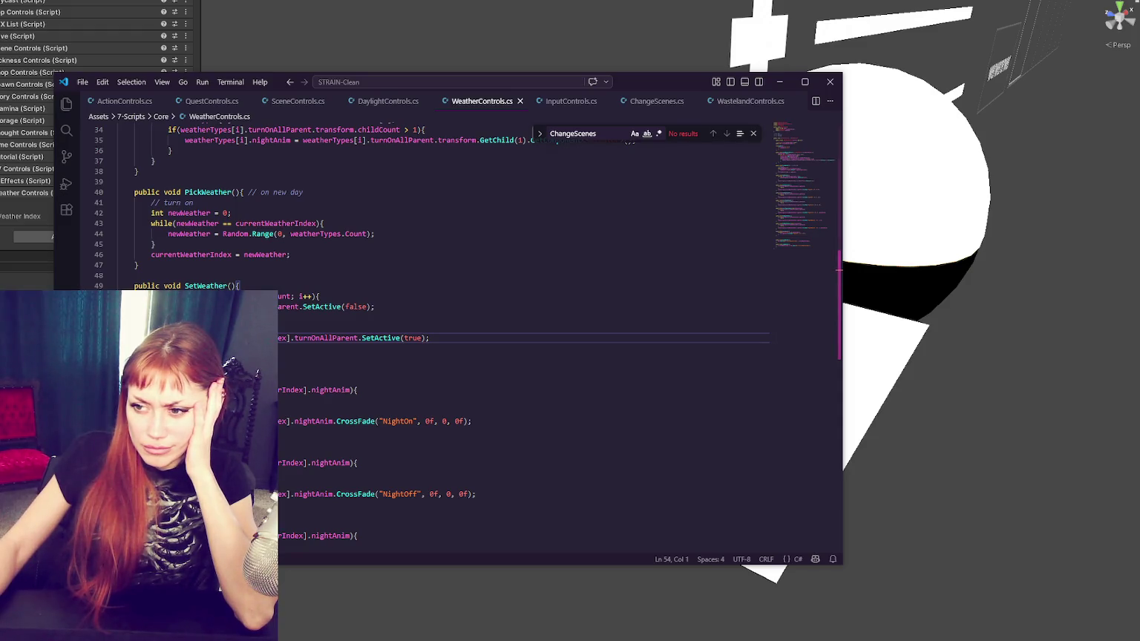
{"action": "double_click", "coordinate": [337, 338]}
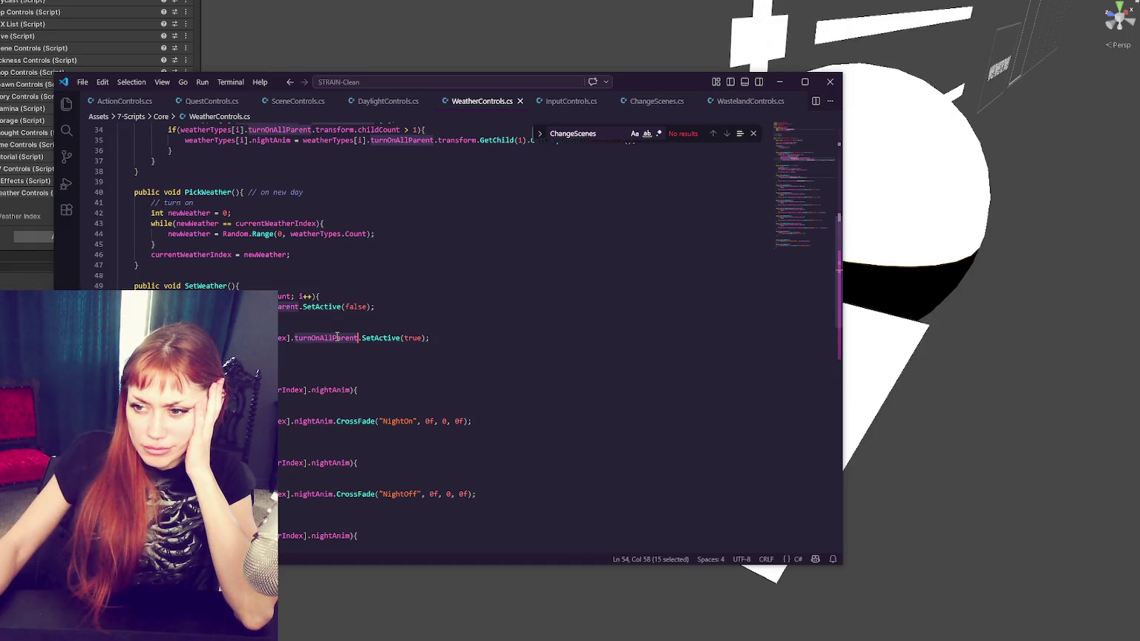
{"action": "double_click", "coordinate": [236, 338]}
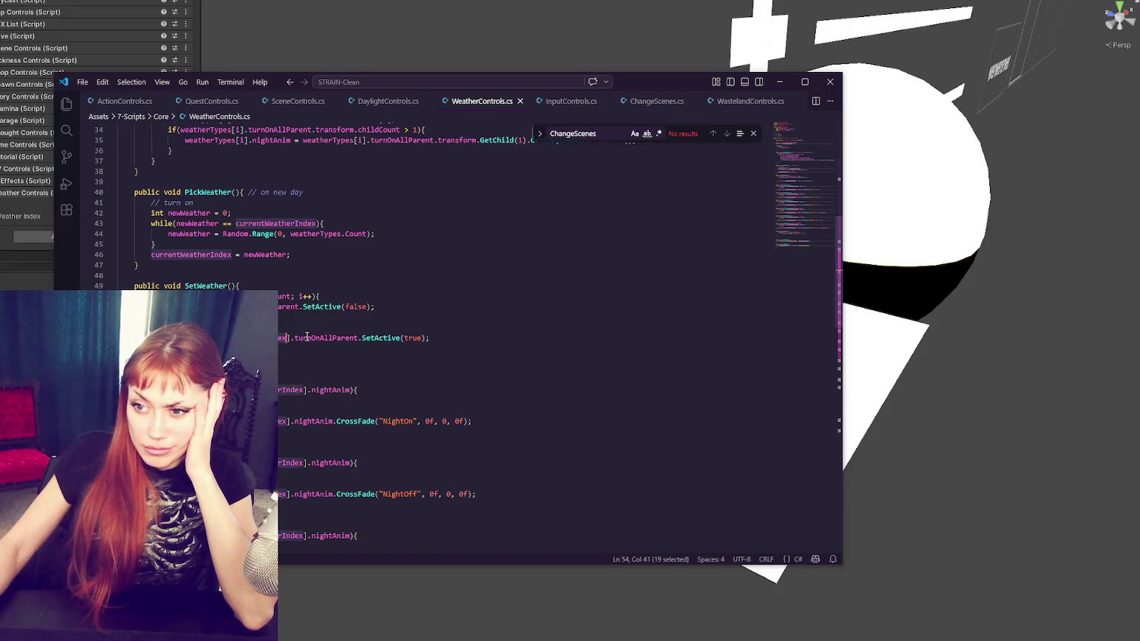
{"action": "key", "text": "ctrl+f"}
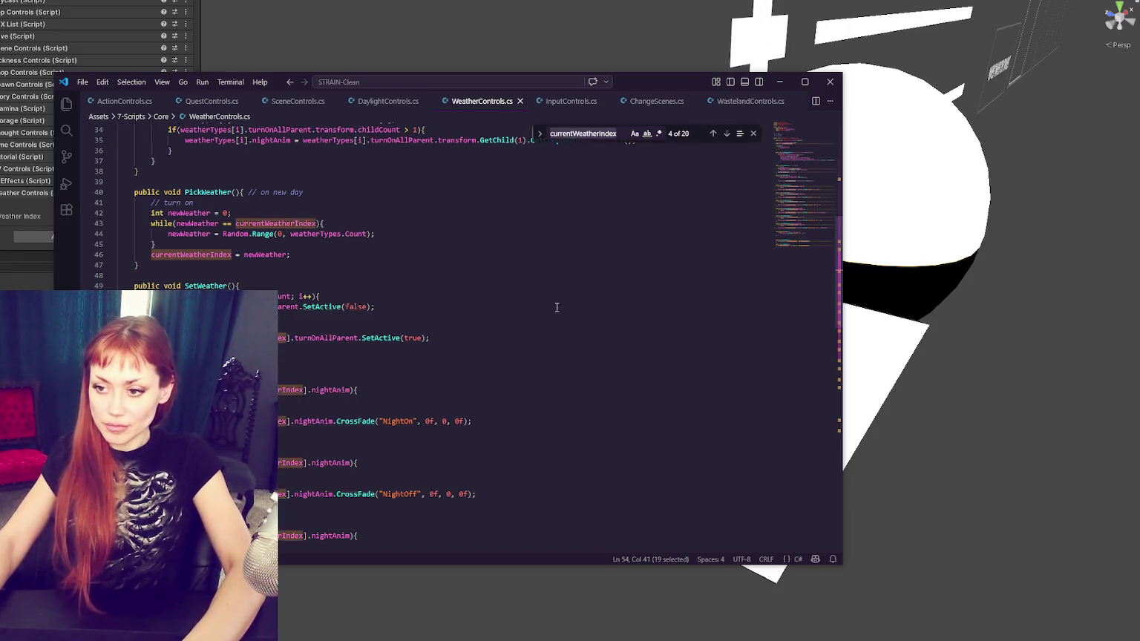
{"action": "left_click", "coordinate": [814, 139]}
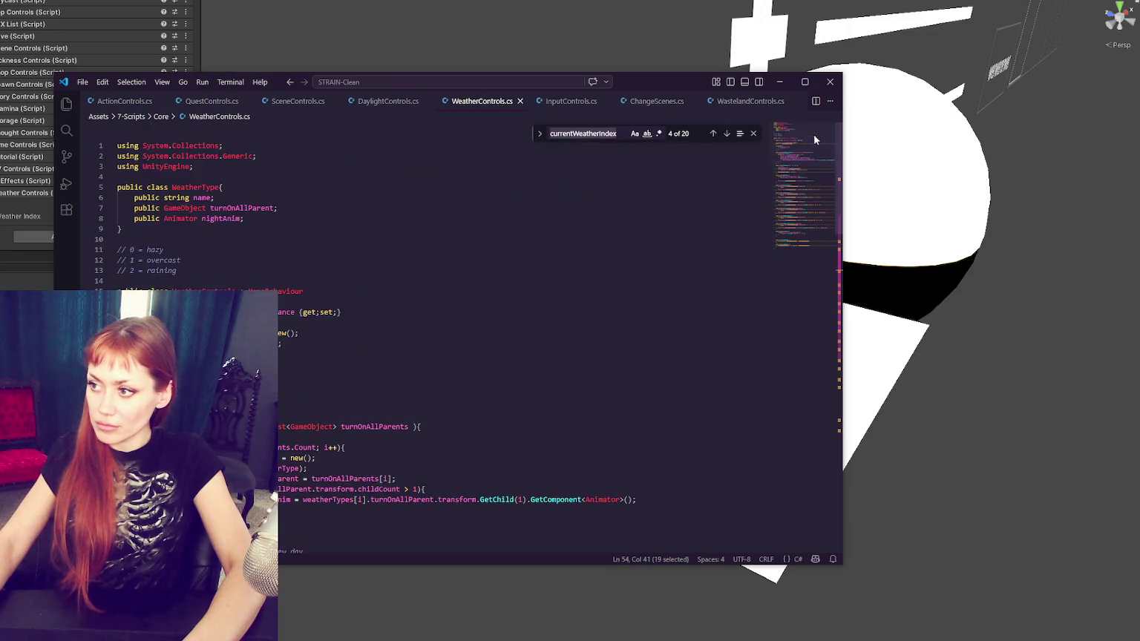
{"action": "left_click", "coordinate": [727, 133]}
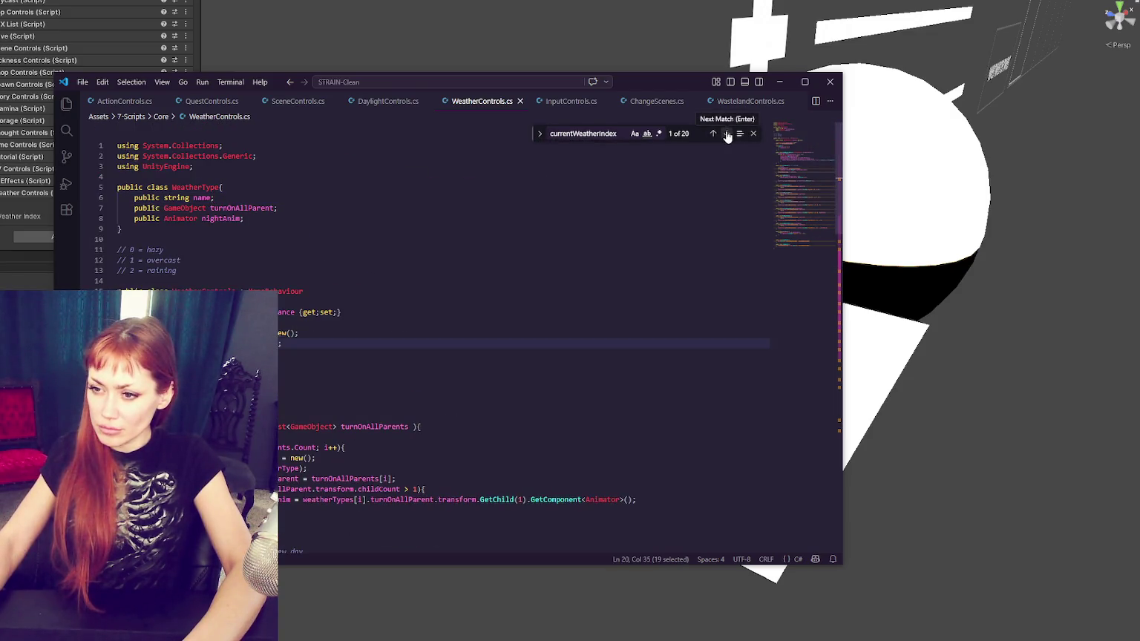
{"action": "left_click", "coordinate": [727, 134]}
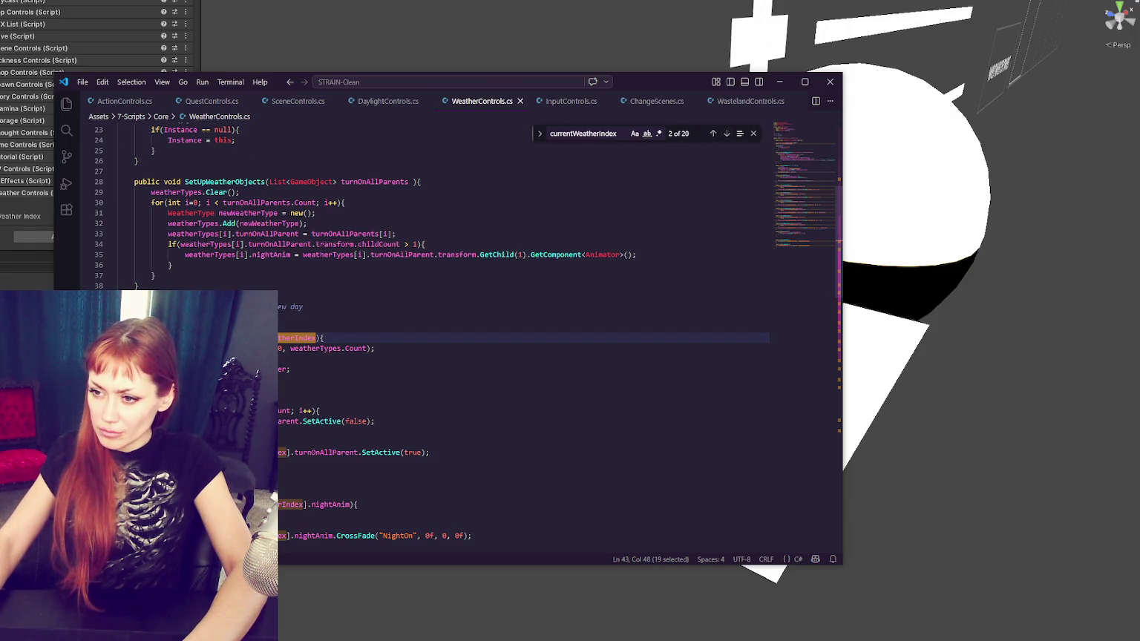
Step: Search for weatherTypes and highlight newWeatherType and turnOnAllParents on lines 30–31
{"action": "double_click", "coordinate": [315, 348]}
{"action": "key", "text": "ctrl+f"}
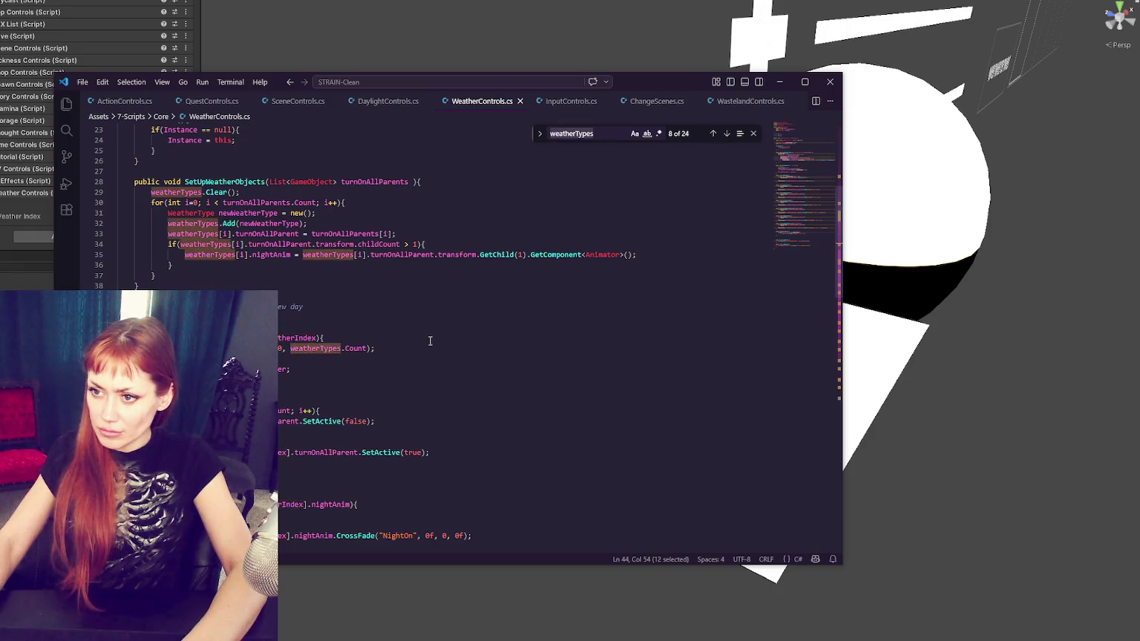
{"action": "left_click", "coordinate": [712, 133]}
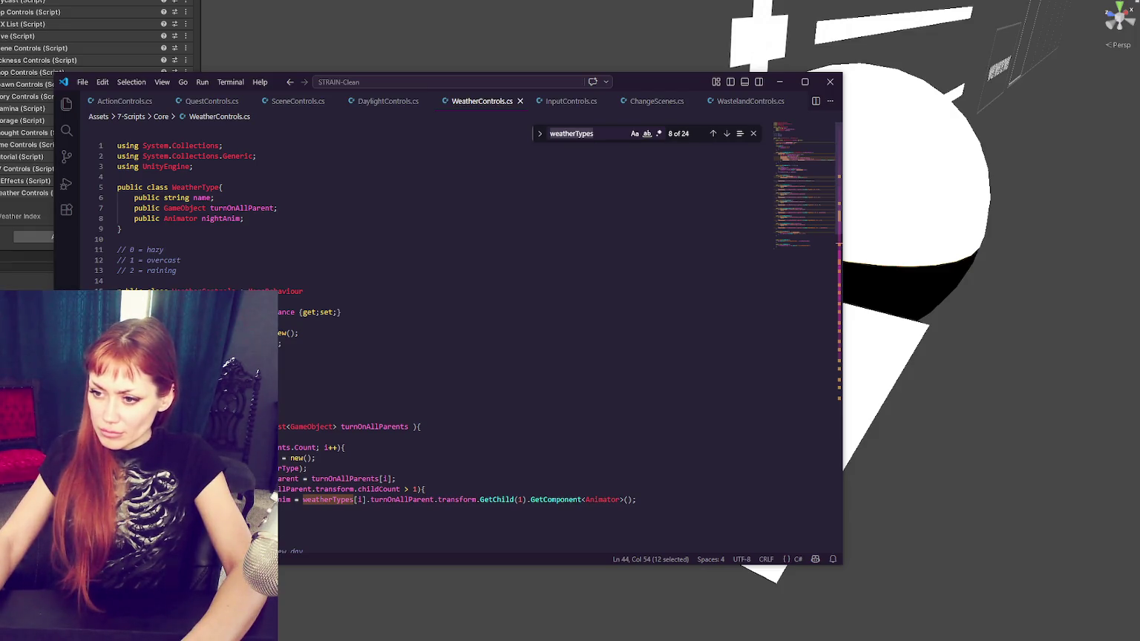
{"action": "scroll", "coordinate": [397, 288], "scroll_direction": "down", "scroll_amount": 4}
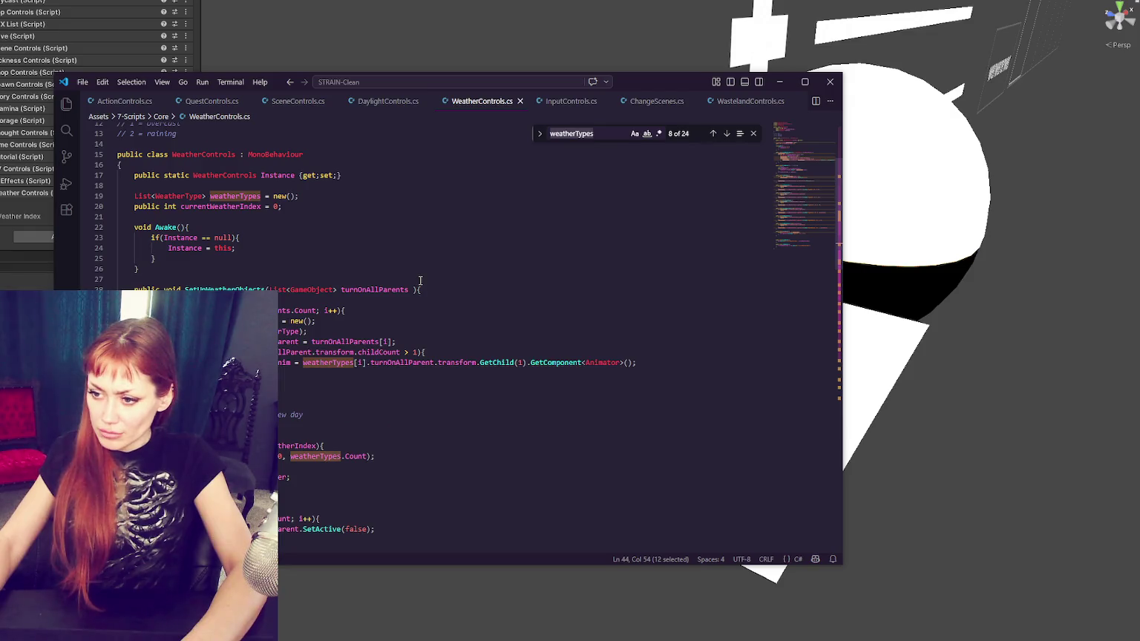
{"action": "scroll", "coordinate": [414, 281], "scroll_direction": "down", "scroll_amount": 4}
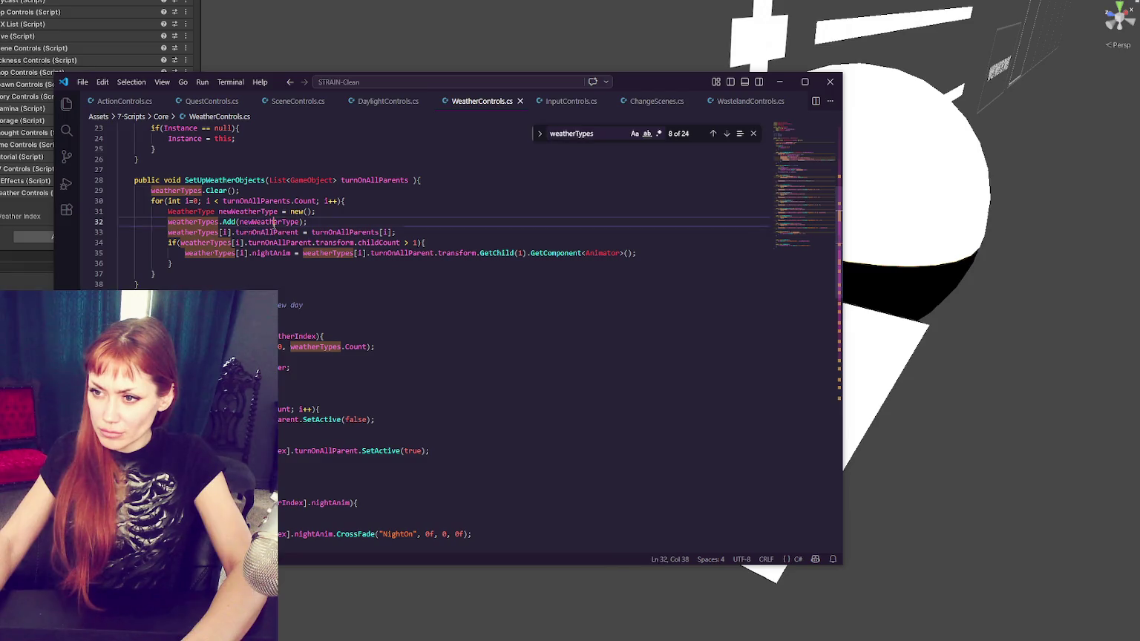
{"action": "double_click", "coordinate": [251, 212]}
{"action": "double_click", "coordinate": [228, 202]}
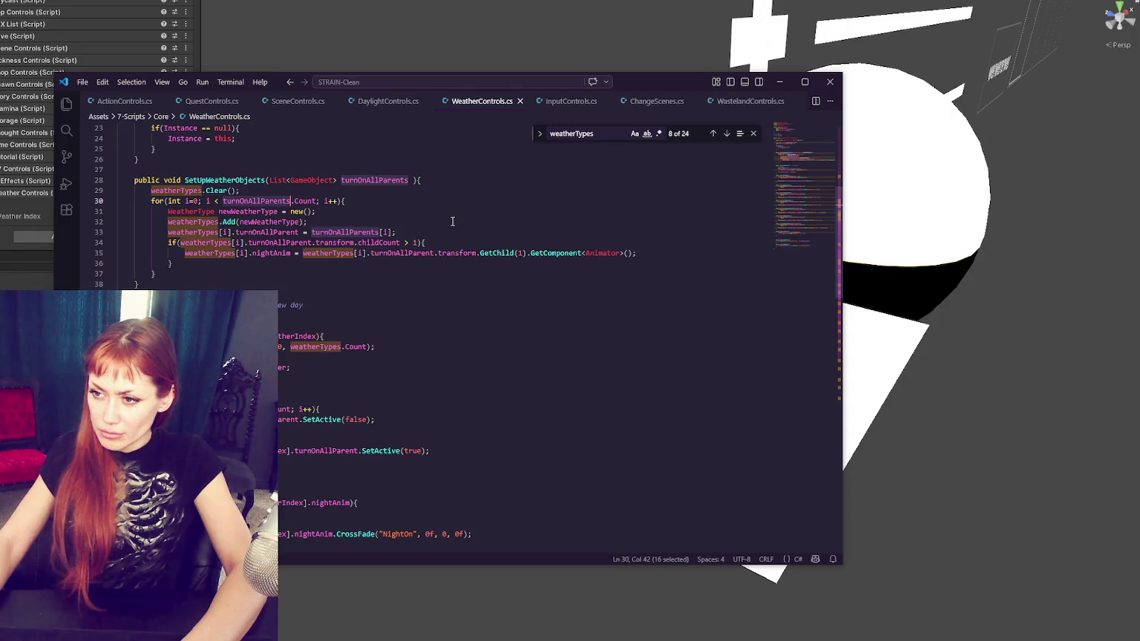
{"action": "scroll", "coordinate": [452, 222], "scroll_direction": "up", "scroll_amount": 4}
{"action": "scroll", "coordinate": [452, 222], "scroll_direction": "up", "scroll_amount": 3}
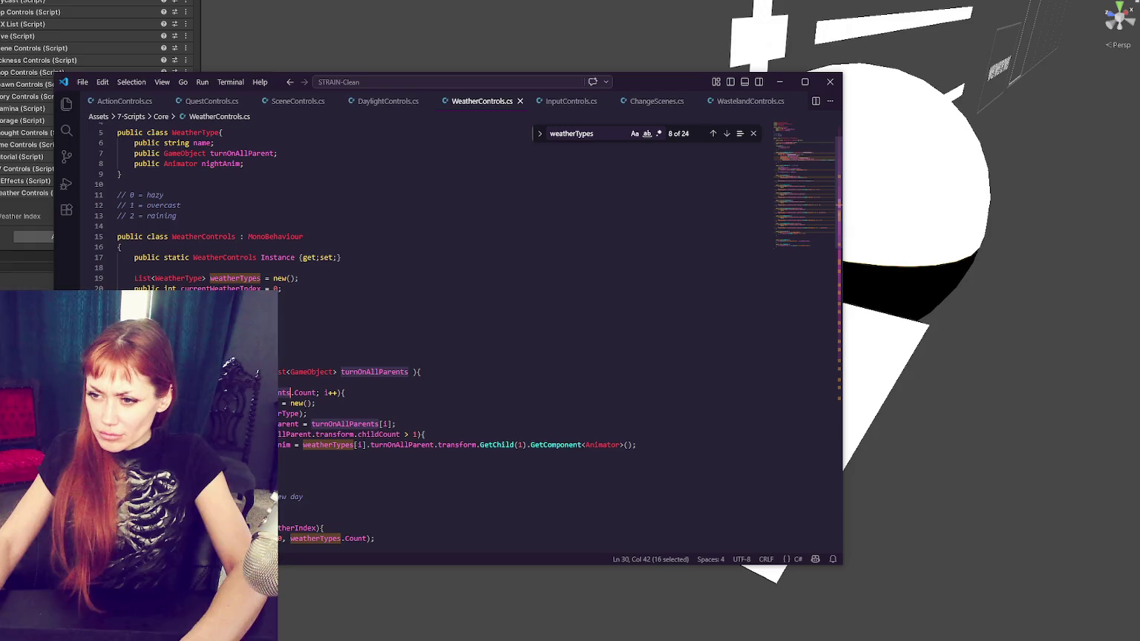
Step: Find the SetUpWeatherObjects(allObjects) call in WastelandControls.cs, then return to Unity
{"action": "left_click", "coordinate": [249, 372]}
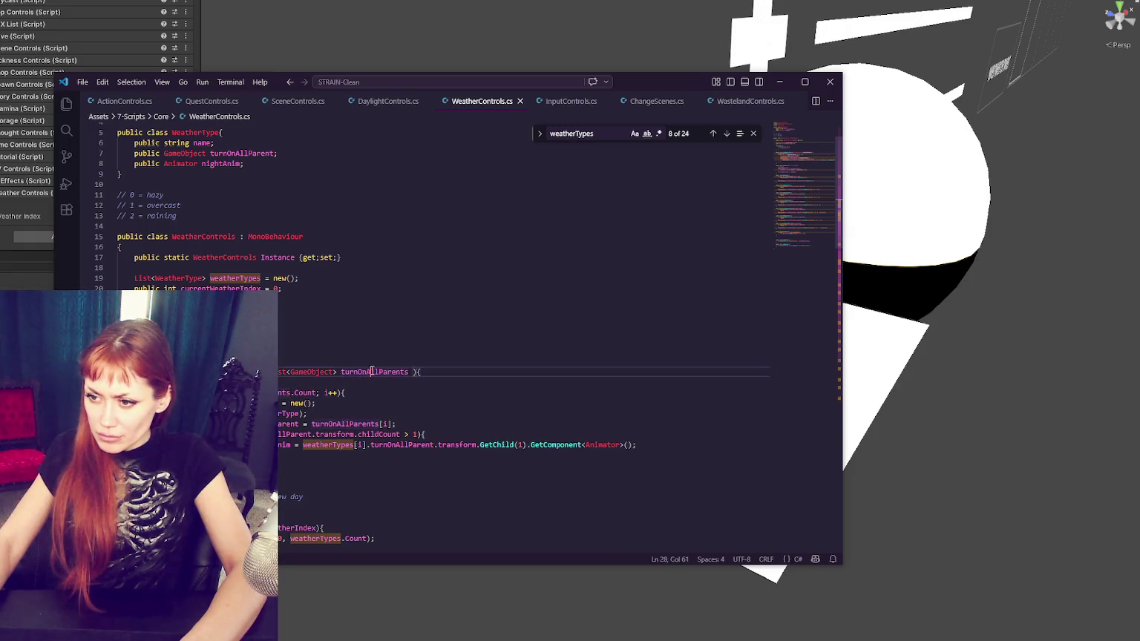
{"action": "double_click", "coordinate": [245, 372]}
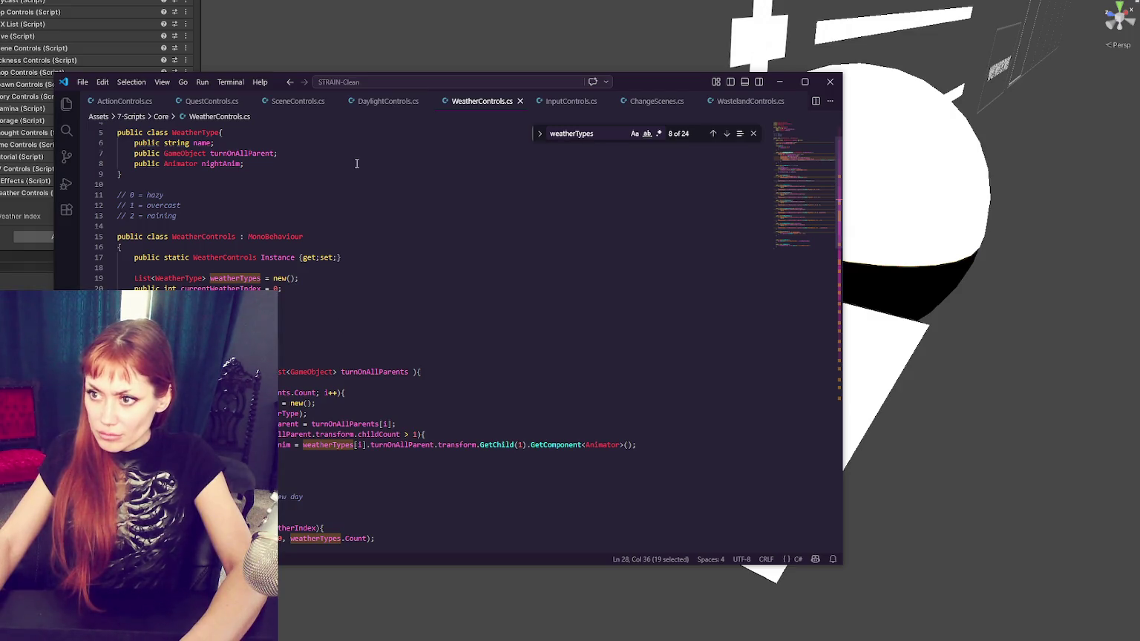
{"action": "left_click", "coordinate": [741, 103]}
{"action": "key", "text": "ctrl+f"}
{"action": "type", "text": "SetUpWeatherObjects"}
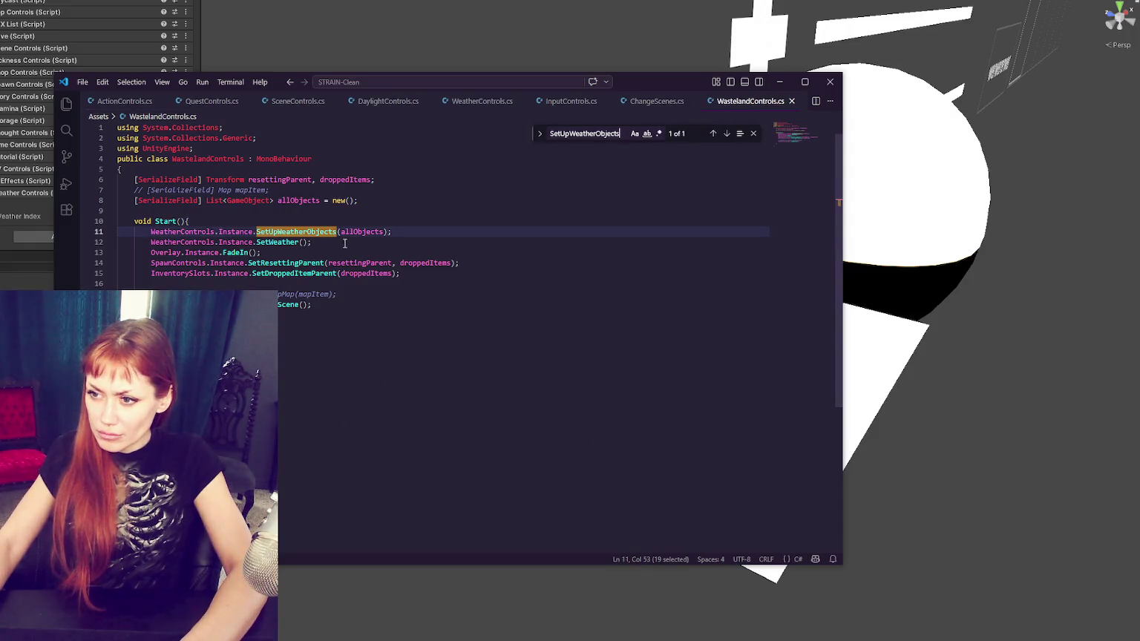
{"action": "double_click", "coordinate": [356, 231]}
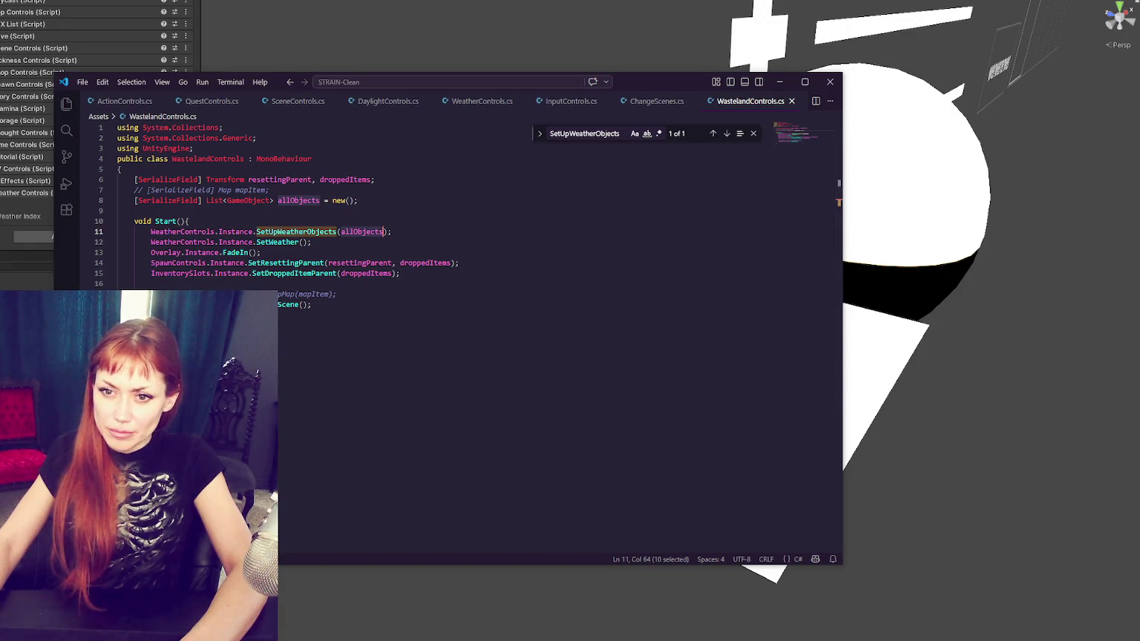
{"action": "key", "text": "alt+Tab"}
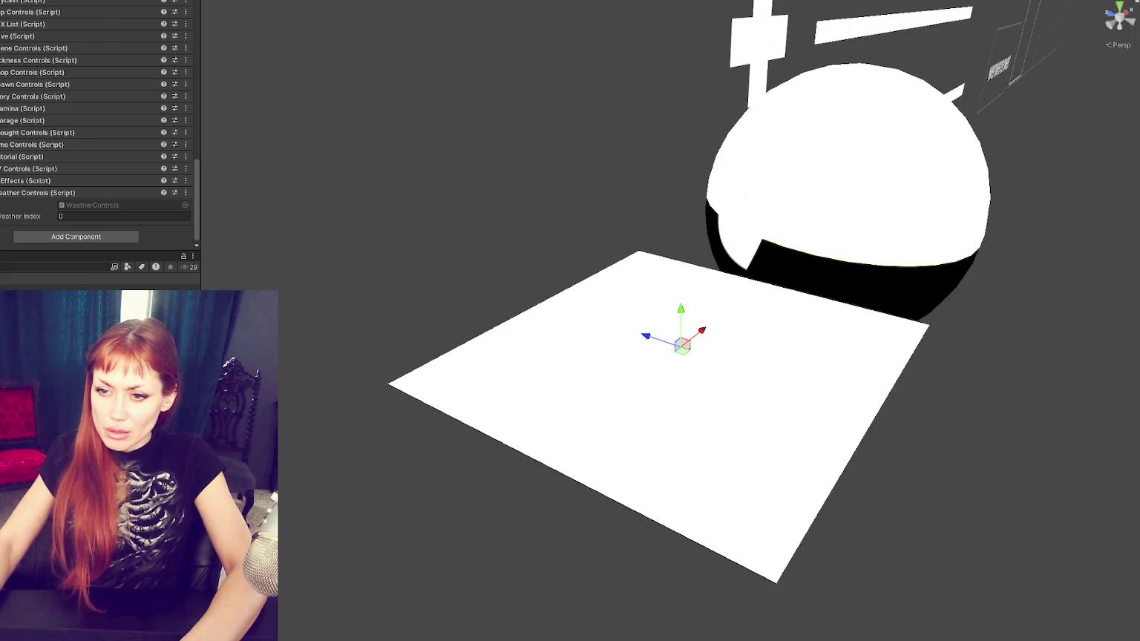
Step: Bring up the Home night scene and scroll through the HomeControls object's Inspector references
{"action": "key", "text": "Escape"}
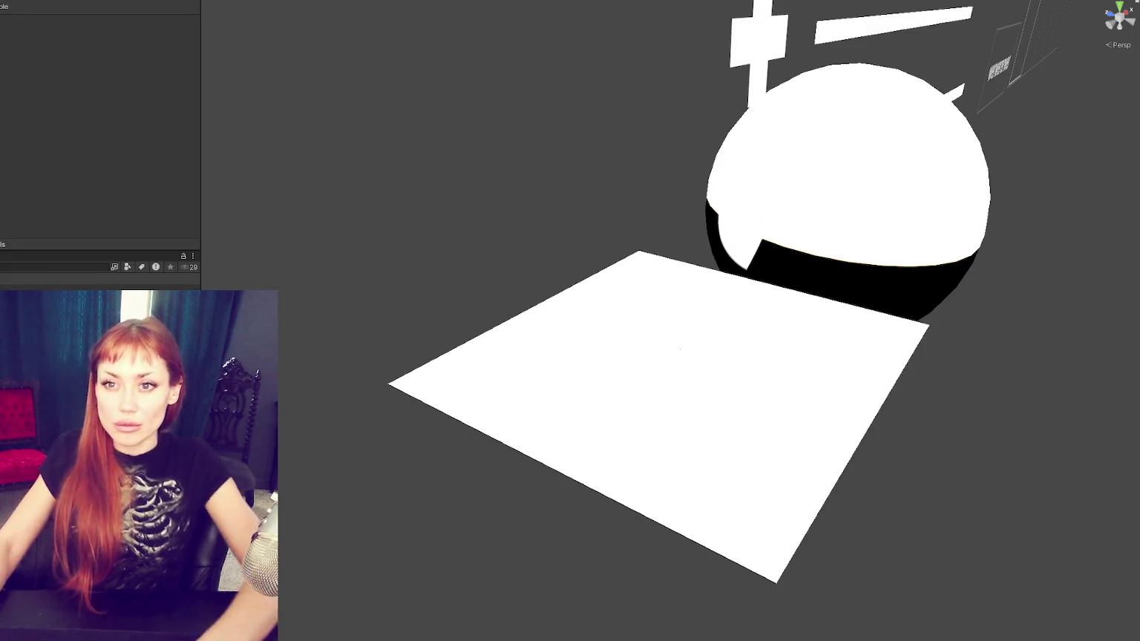
{"action": "key", "text": "ctrl+z"}
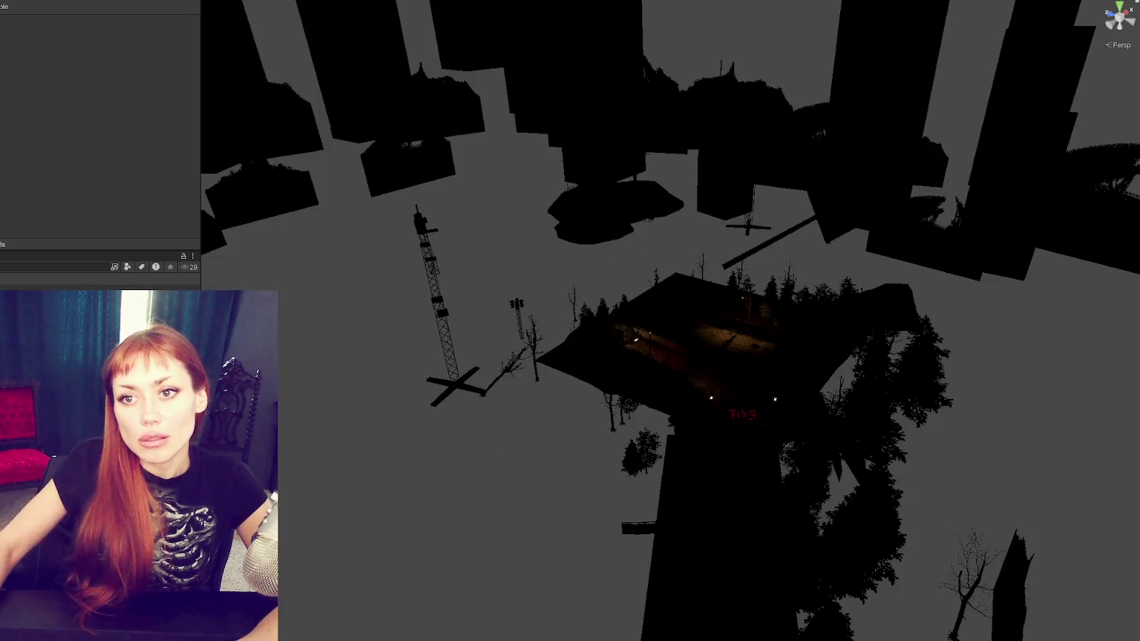
{"action": "key", "text": "ctrl+z"}
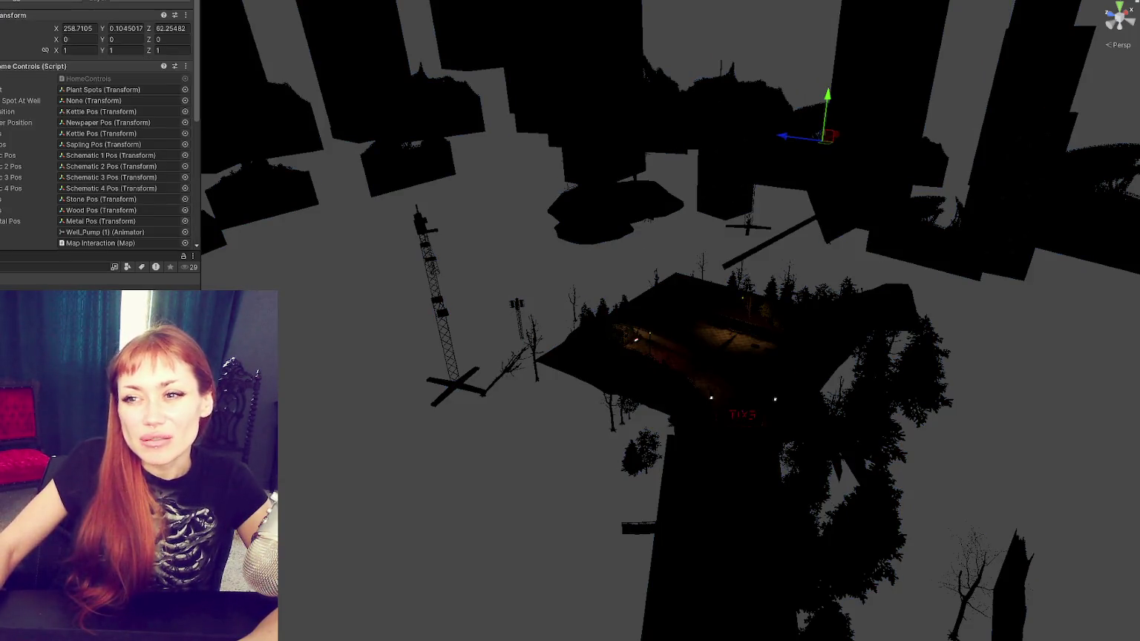
{"action": "scroll", "coordinate": [35, 84], "scroll_direction": "down", "scroll_amount": 3}
{"action": "scroll", "coordinate": [37, 82], "scroll_direction": "down", "scroll_amount": 3}
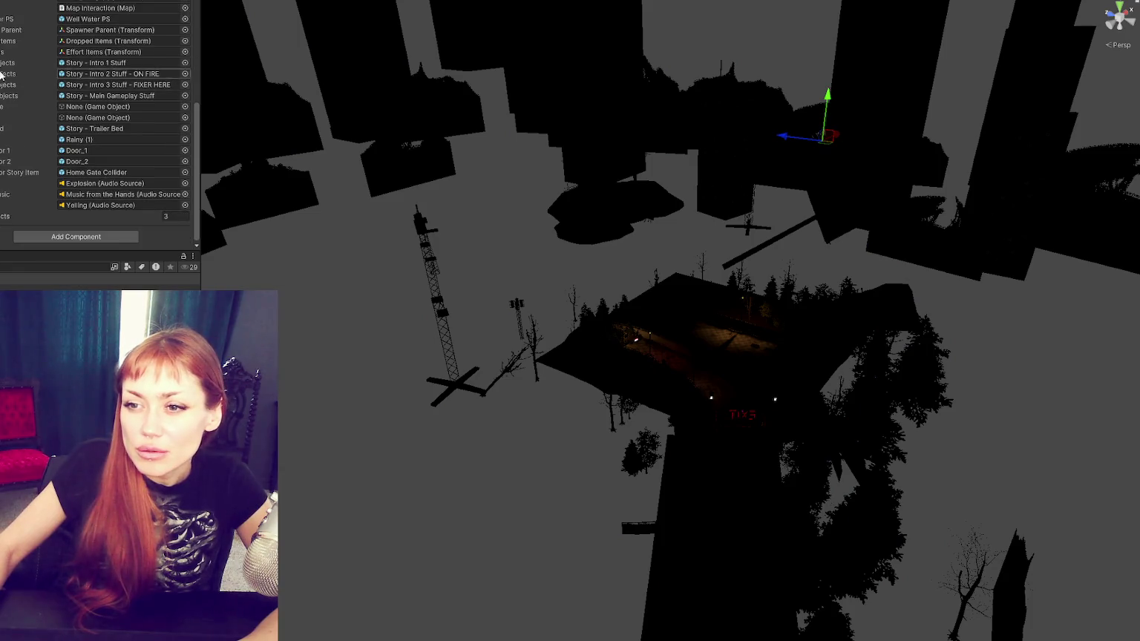
{"action": "key", "text": "ctrl+z"}
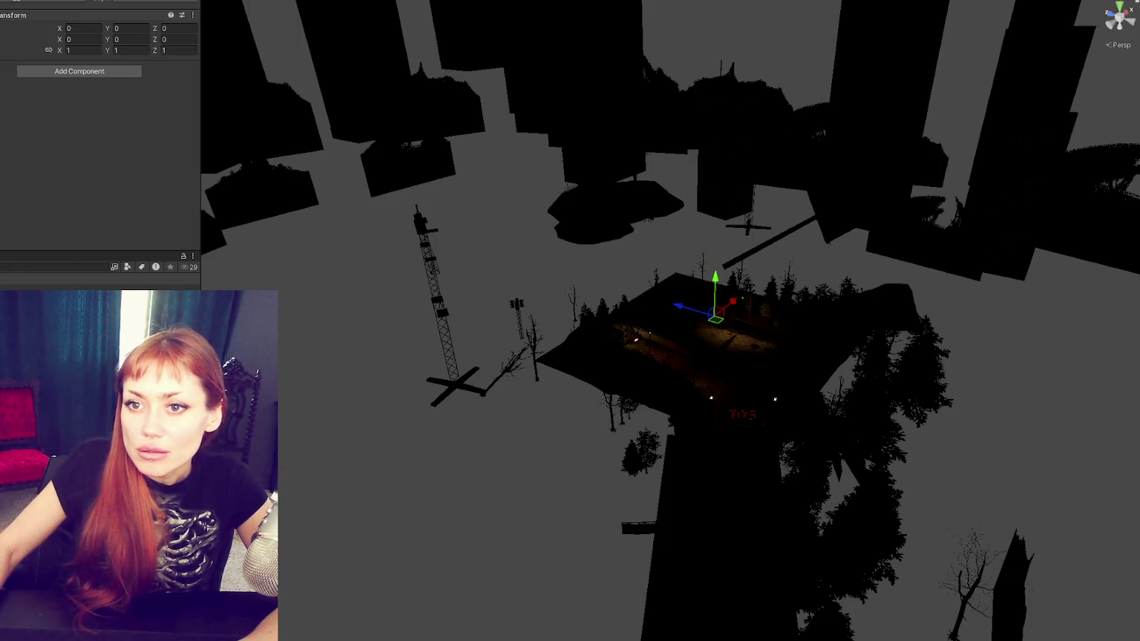
{"action": "key", "text": "ctrl+y"}
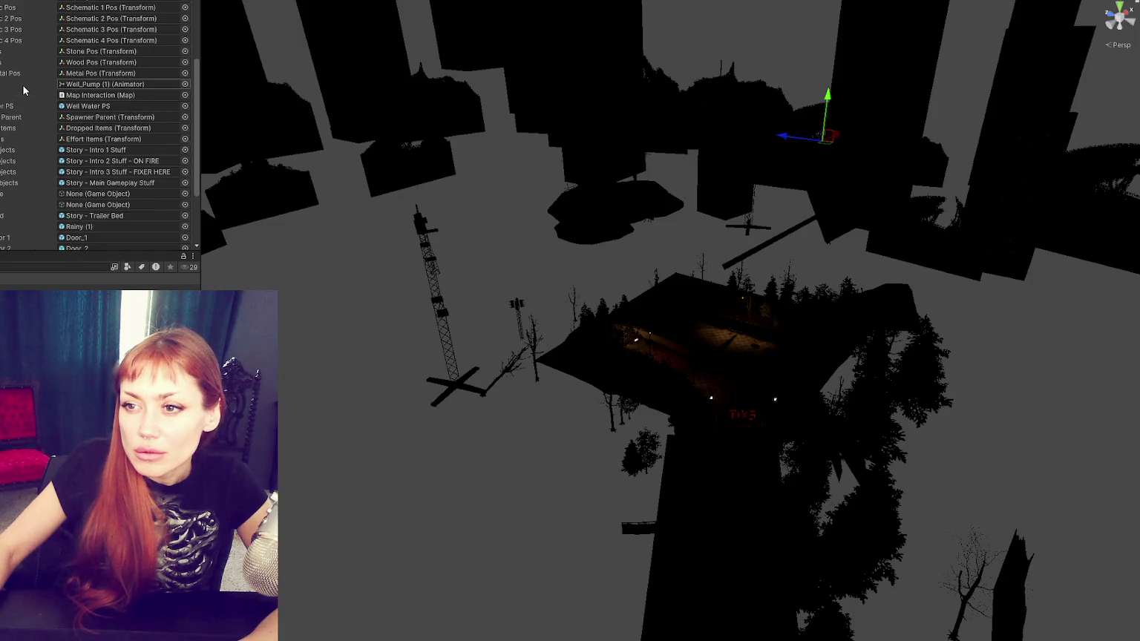
{"action": "scroll", "coordinate": [23, 90], "scroll_direction": "down", "scroll_amount": 3}
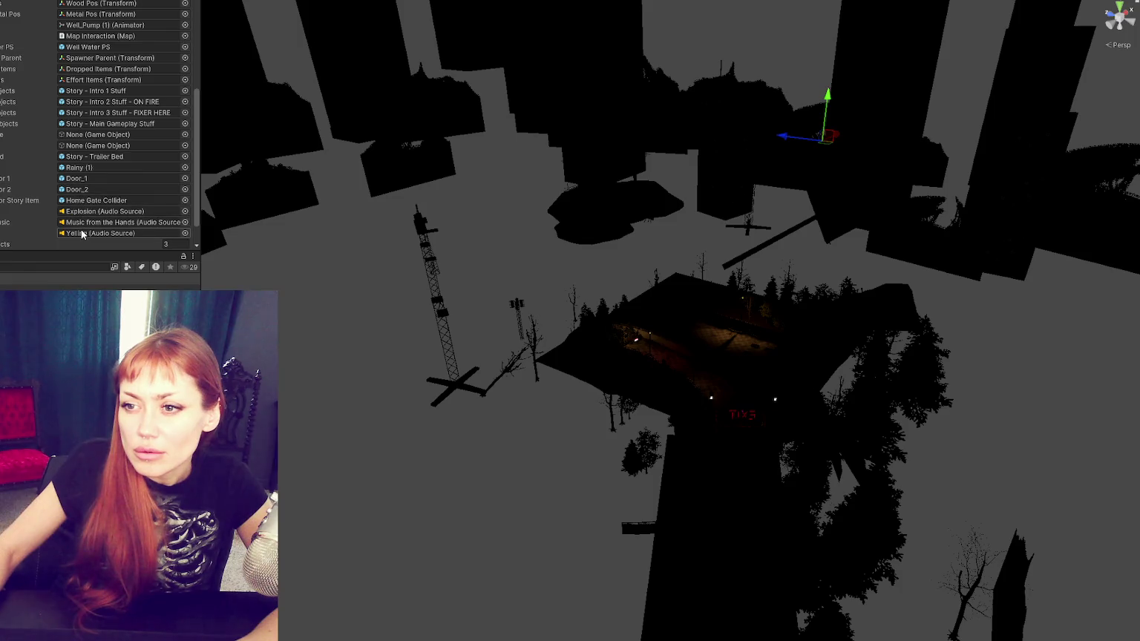
{"action": "scroll", "coordinate": [83, 214], "scroll_direction": "up", "scroll_amount": 6}
{"action": "scroll", "coordinate": [84, 215], "scroll_direction": "up", "scroll_amount": 2}
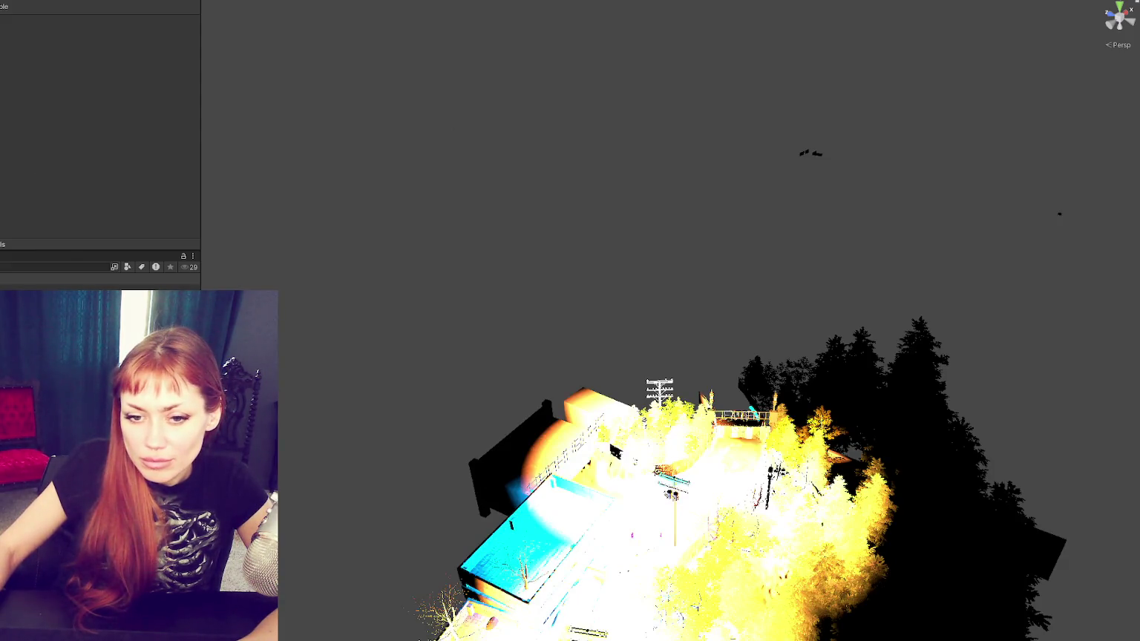
Step: Check Road 01 Controls' Objects list (Hazy, Overcast, Rainy) and open Road01Controls.cs
{"action": "left_click", "coordinate": [705, 482]}
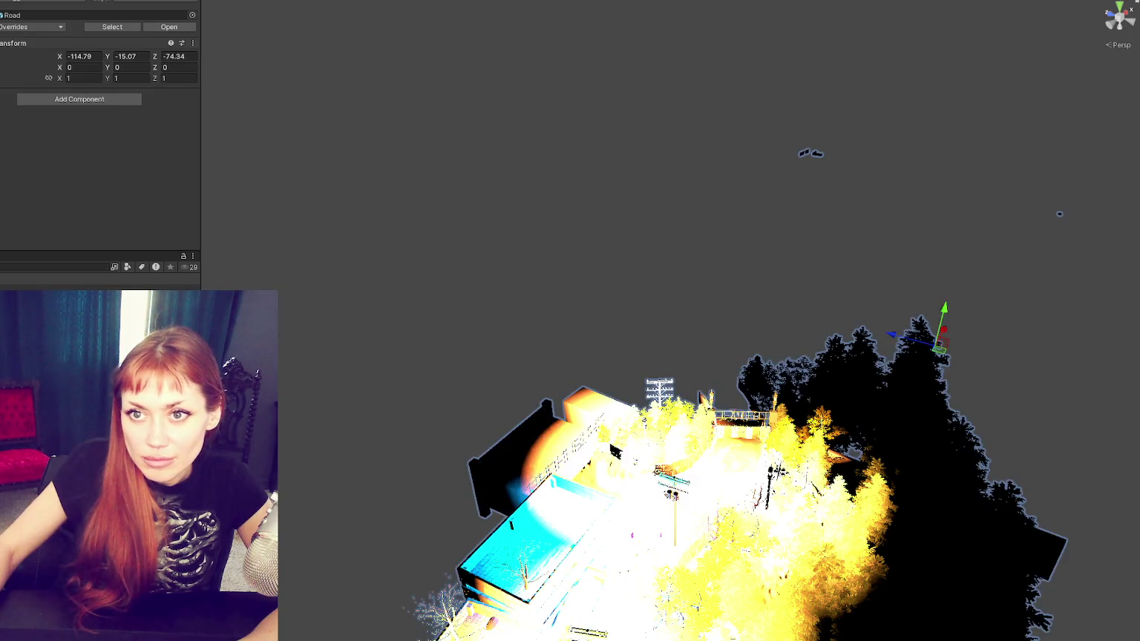
{"action": "left_click", "coordinate": [705, 482]}
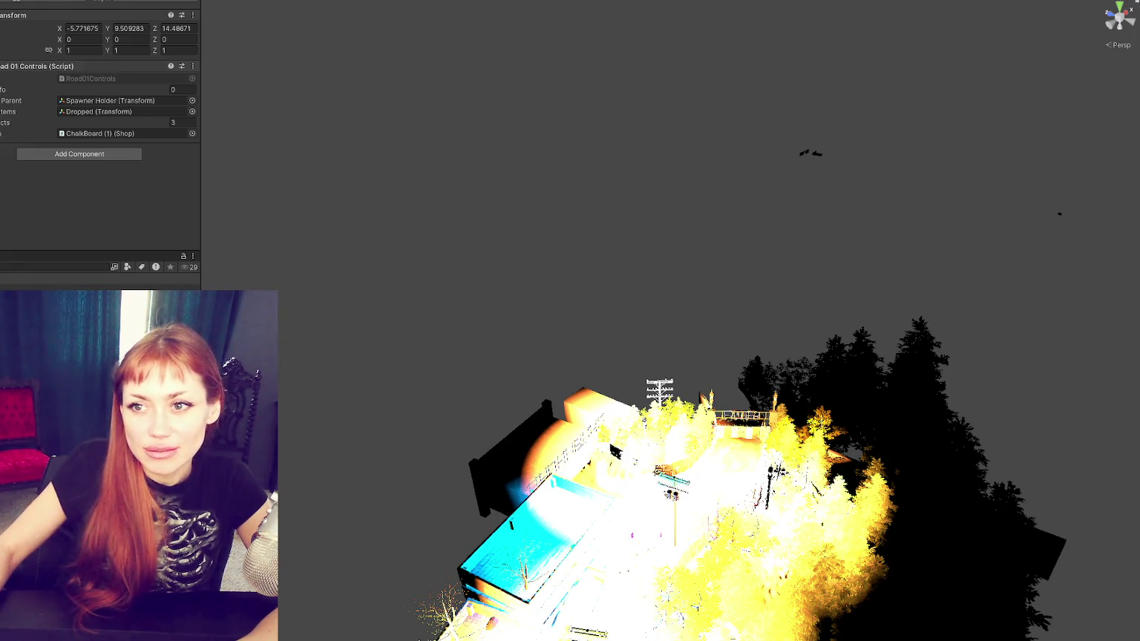
{"action": "left_click", "coordinate": [2, 123]}
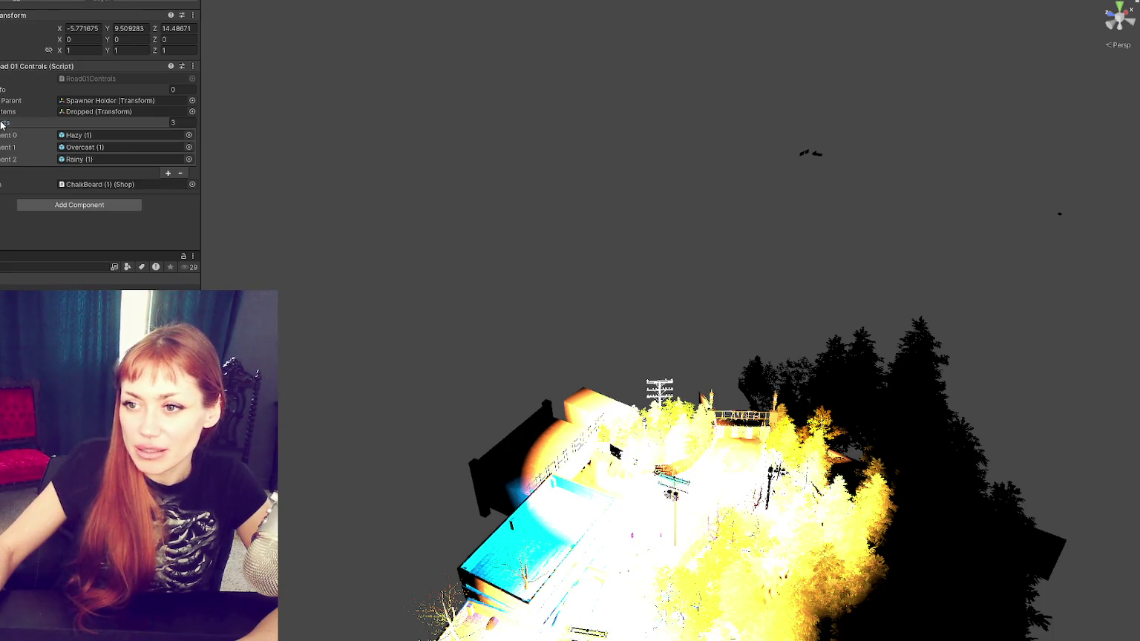
{"action": "left_click", "coordinate": [114, 138]}
{"action": "left_click", "coordinate": [102, 148]}
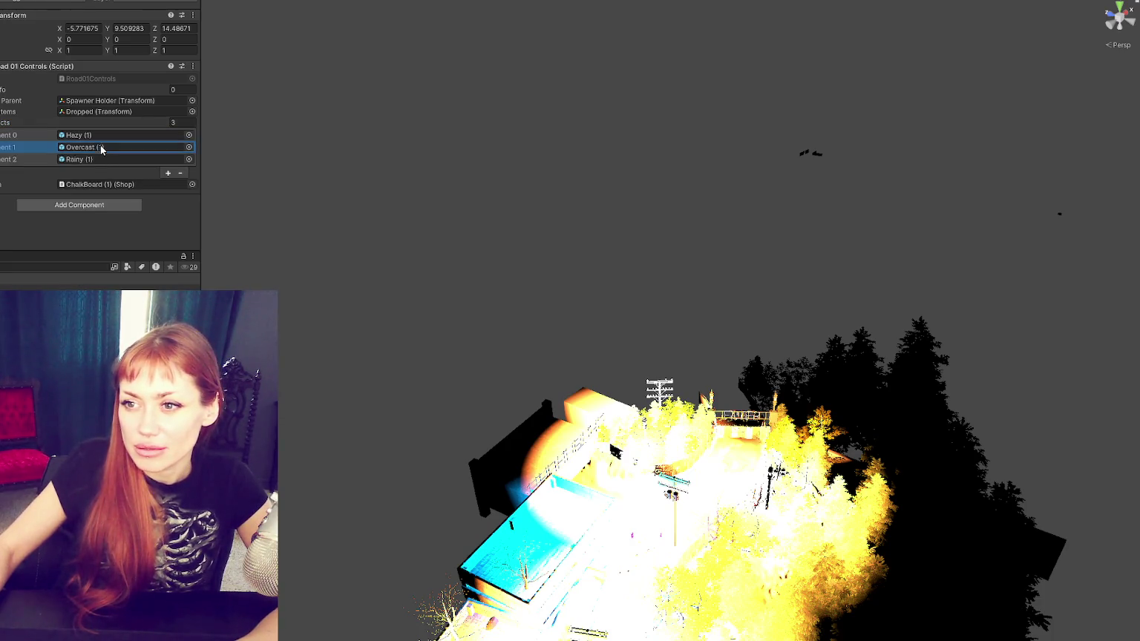
{"action": "left_click", "coordinate": [111, 81]}
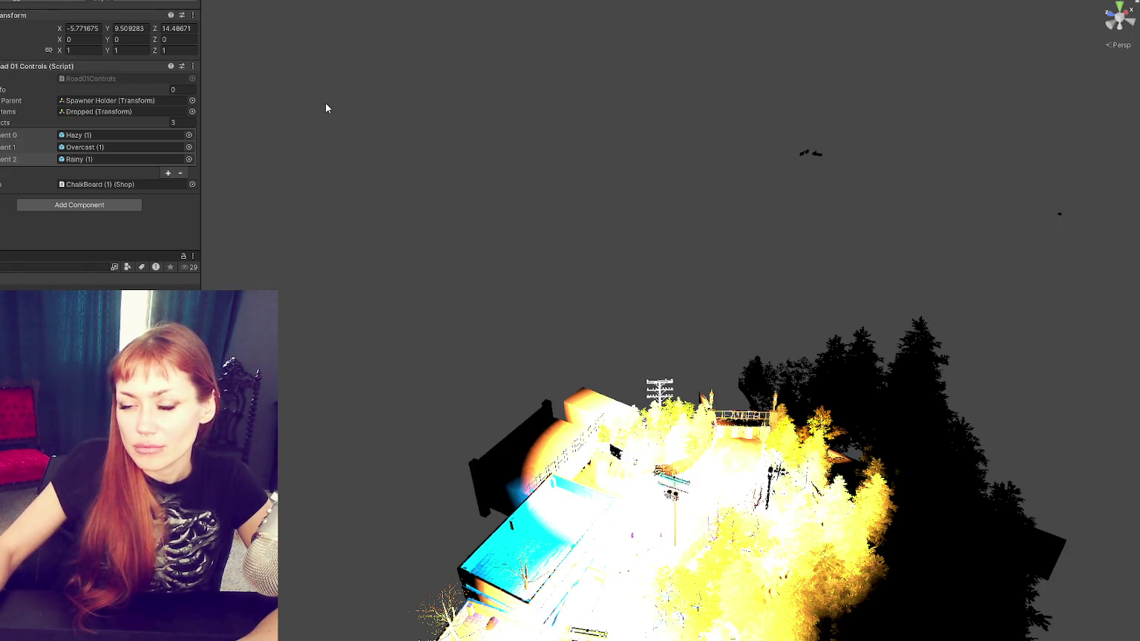
{"action": "double_click", "coordinate": [150, 80]}
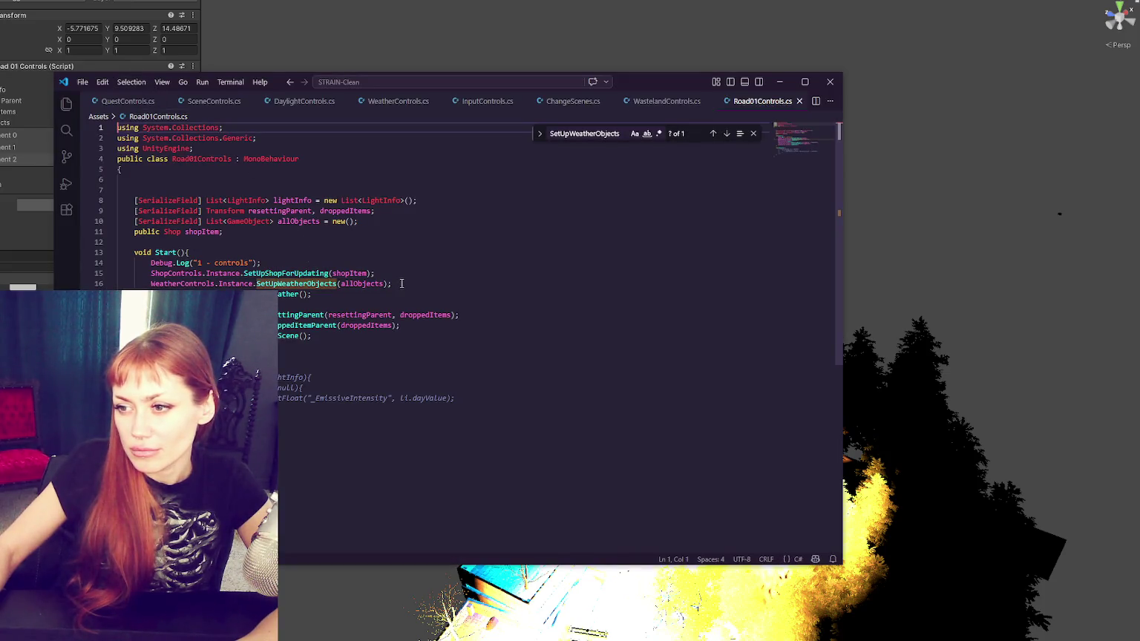
Step: Compare the allObjects field declaration in Road01Controls.cs with WastelandControls.cs, then return to Unity
{"action": "left_click", "coordinate": [401, 284]}
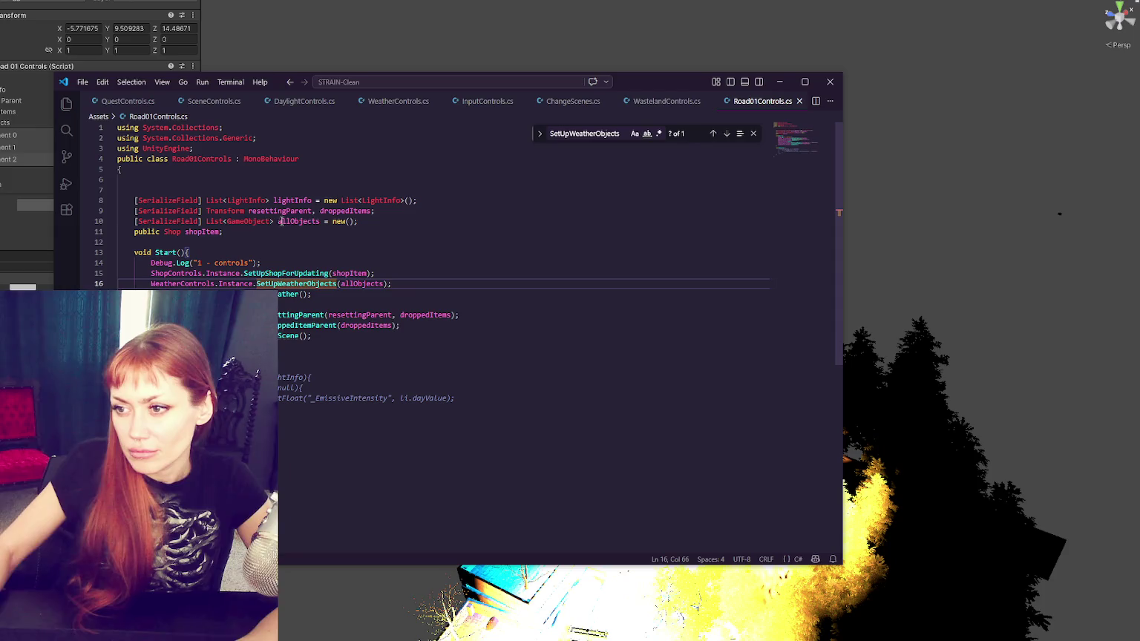
{"action": "left_click_drag", "start_coordinate": [360, 221], "coordinate": [398, 213]}
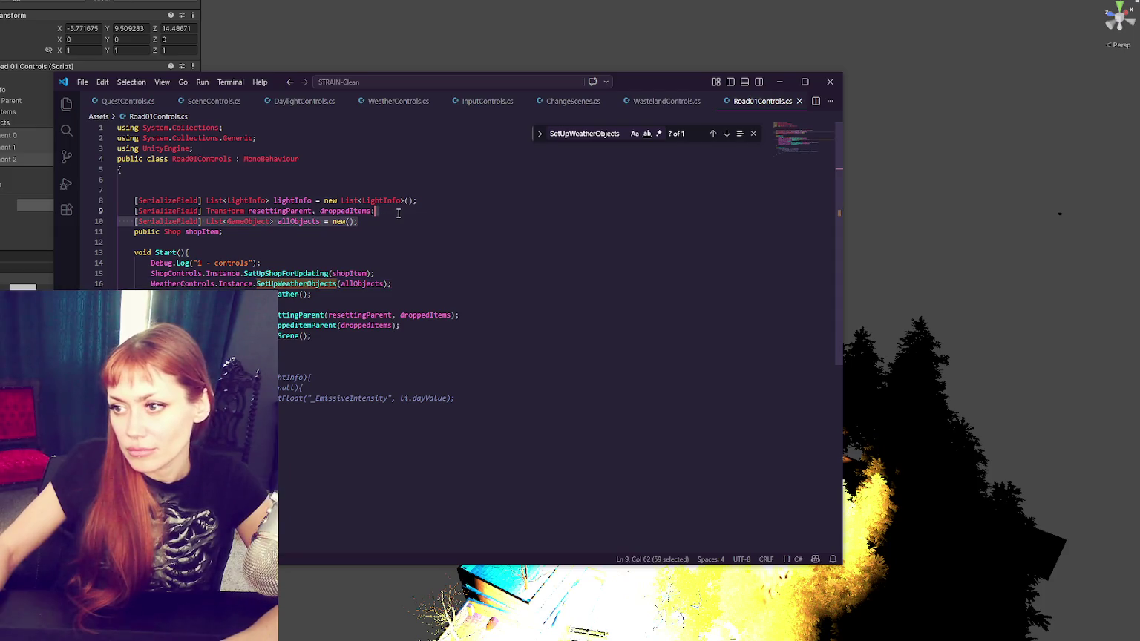
{"action": "left_click", "coordinate": [663, 102]}
{"action": "left_click", "coordinate": [418, 190]}
{"action": "left_click", "coordinate": [415, 181]}
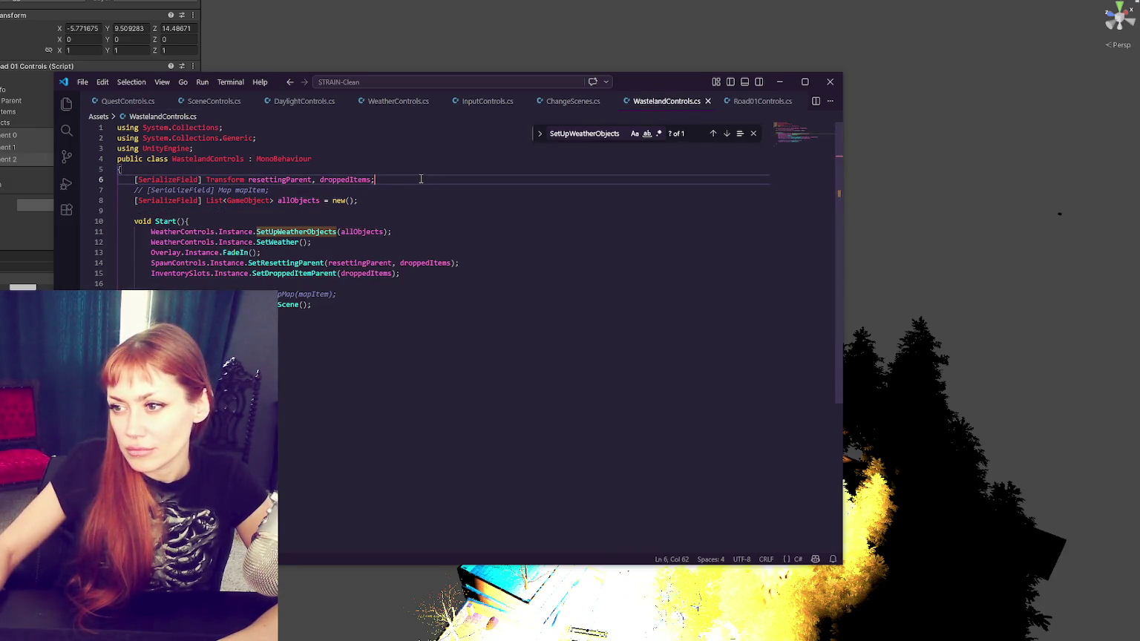
{"action": "left_click", "coordinate": [383, 201]}
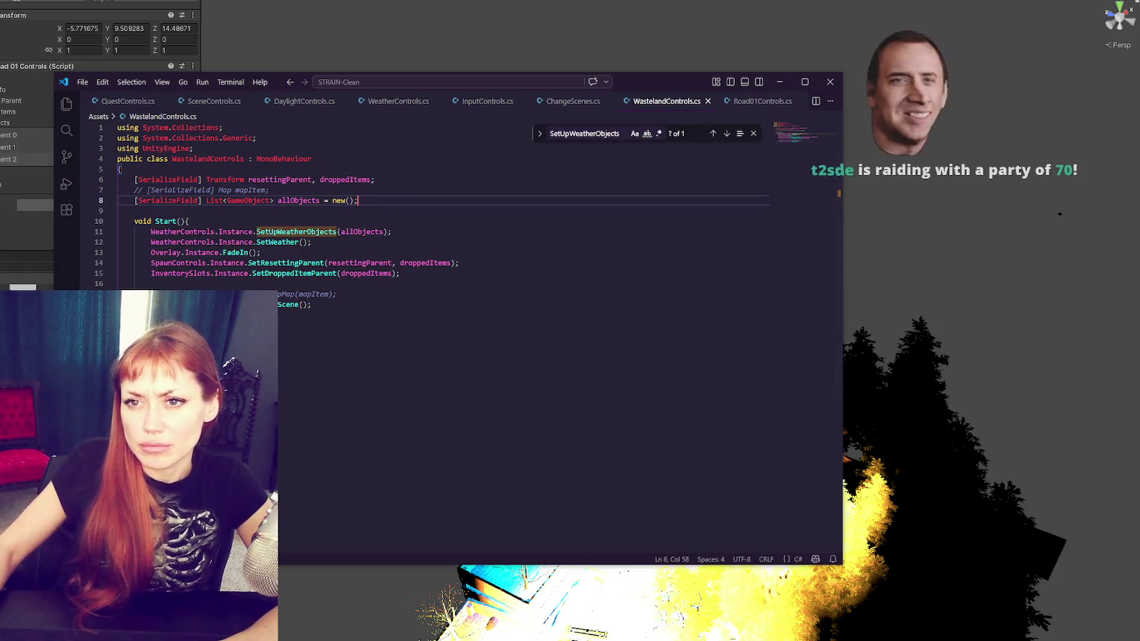
{"action": "key", "text": "alt+Tab"}
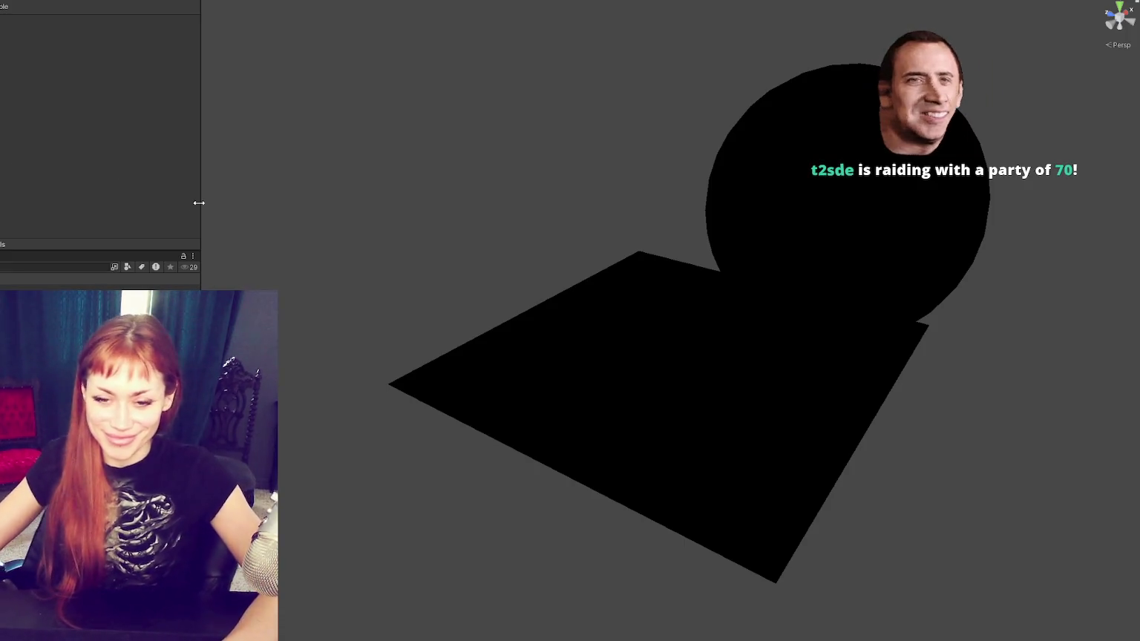
Step: Expand the Wasteland Controls objects list and create a new empty GameObject
{"action": "left_click", "coordinate": [760, 200]}
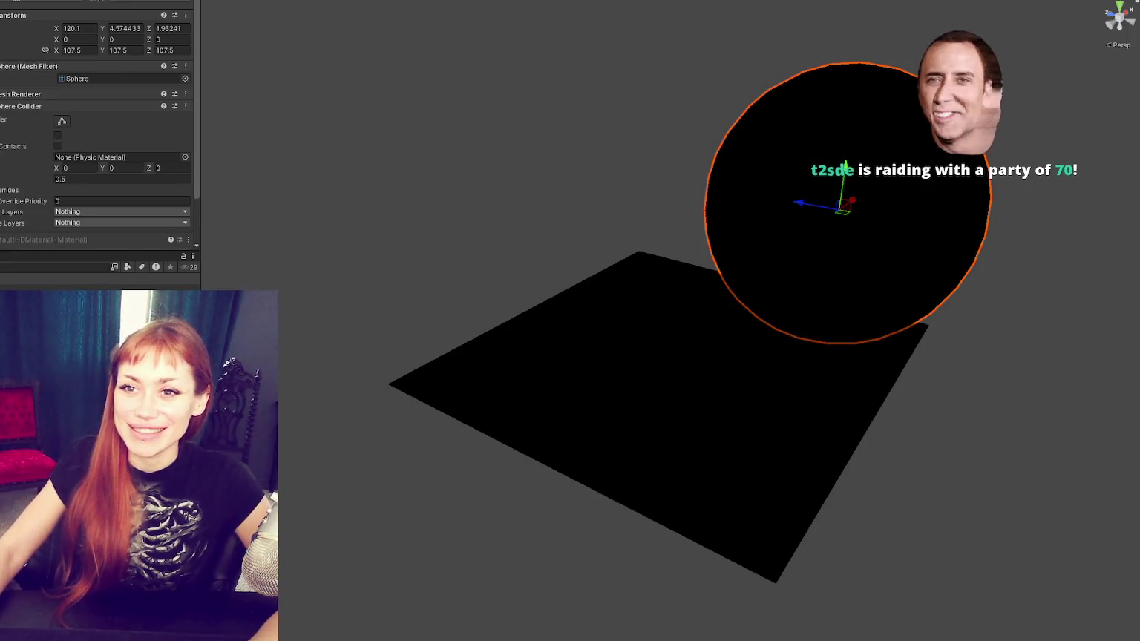
{"action": "left_click", "coordinate": [6, 111]}
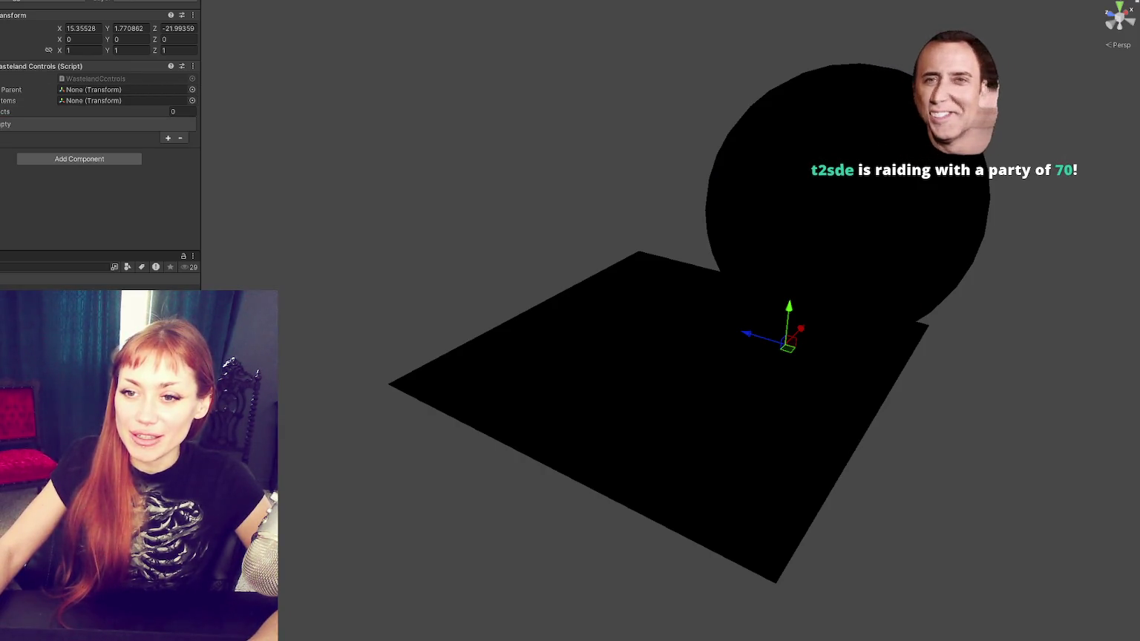
{"action": "key", "text": "ctrl+shift+n"}
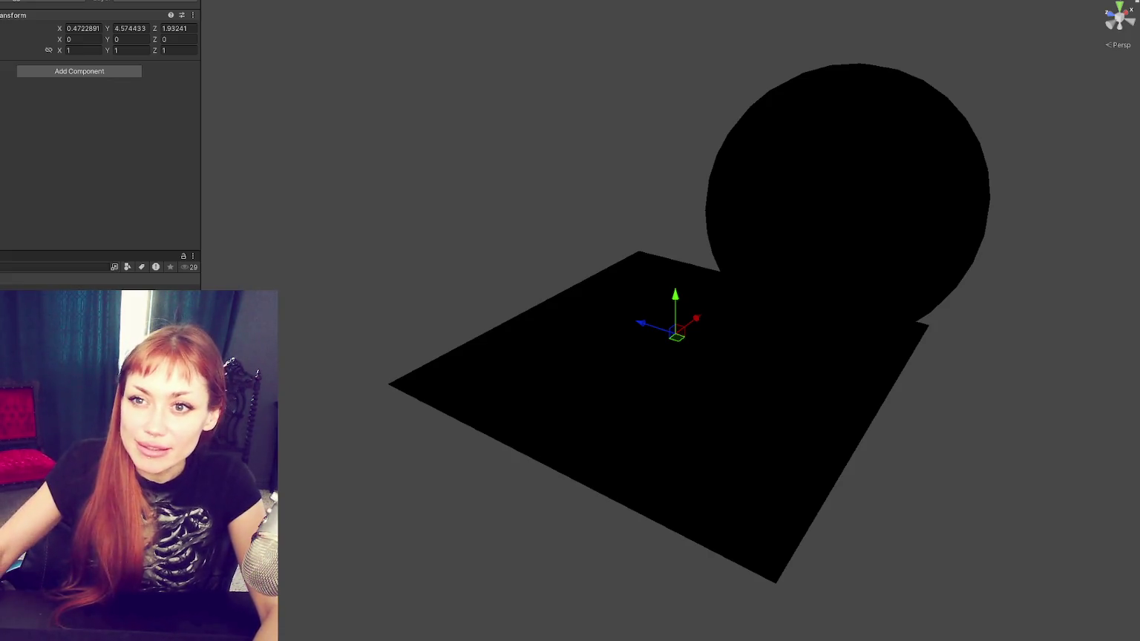
Step: Assign Resetting as the Resetting Parent and Dropped as the Dropped Items holder
{"action": "left_click", "coordinate": [788, 343]}
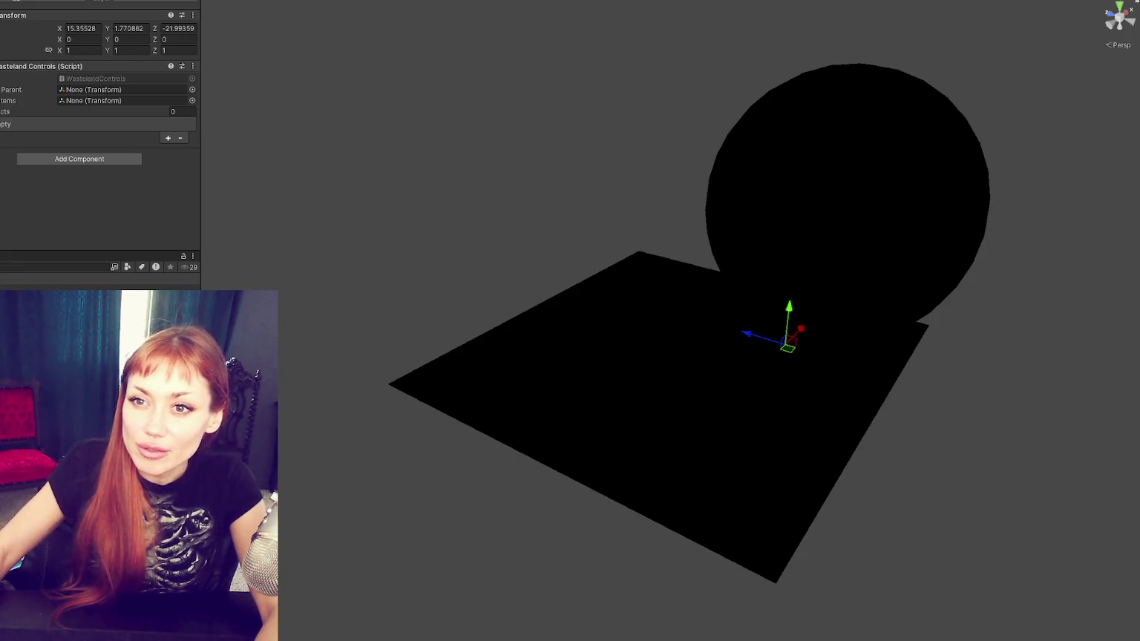
{"action": "left_click_drag", "start_coordinate": [1, 55], "coordinate": [111, 90]}
{"action": "left_click_drag", "start_coordinate": [0, 97], "coordinate": [110, 102]}
{"action": "left_click", "coordinate": [13, 113]}
{"action": "left_click", "coordinate": [0, 115]}
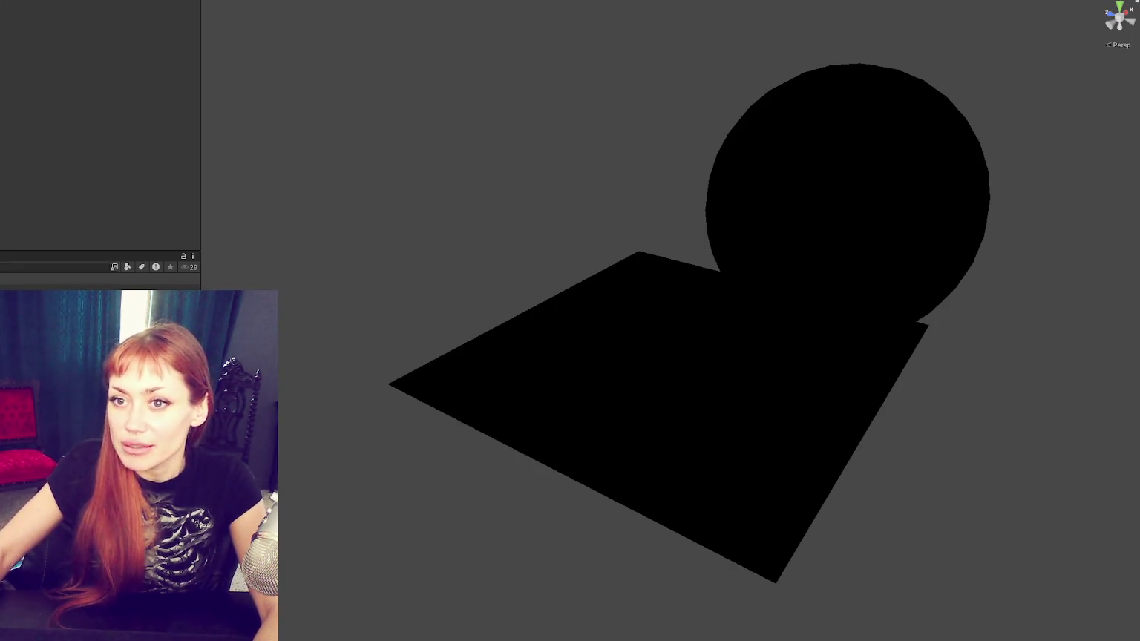
{"action": "left_click", "coordinate": [0, 115]}
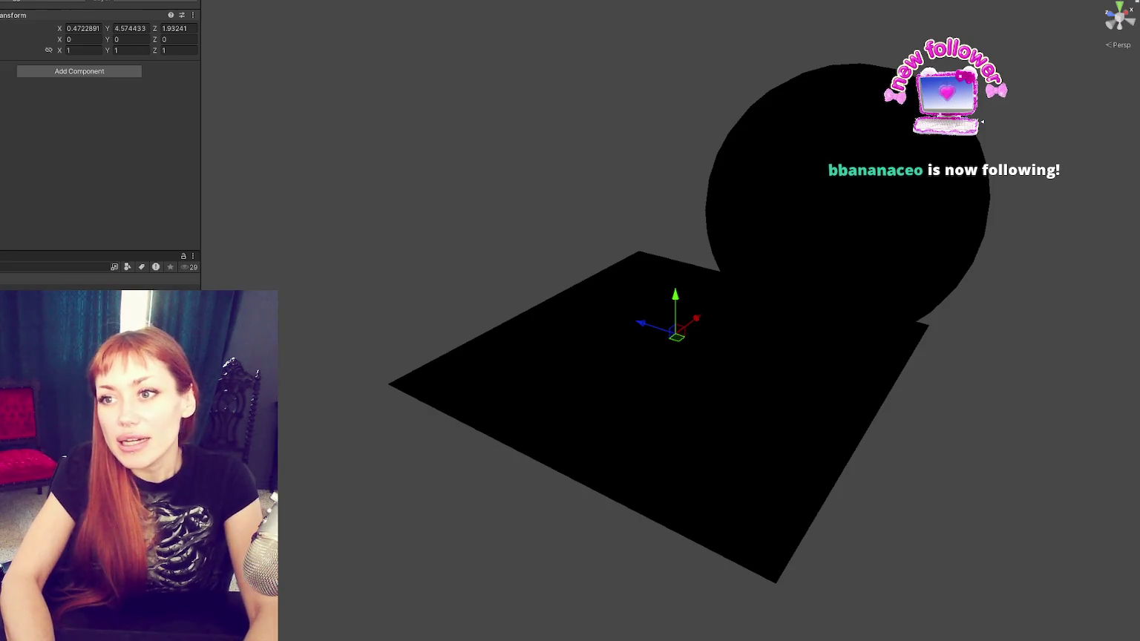
Step: Add the Sunny and Overcast objects to the Wasteland Controls All Objects list
{"action": "left_click", "coordinate": [788, 338]}
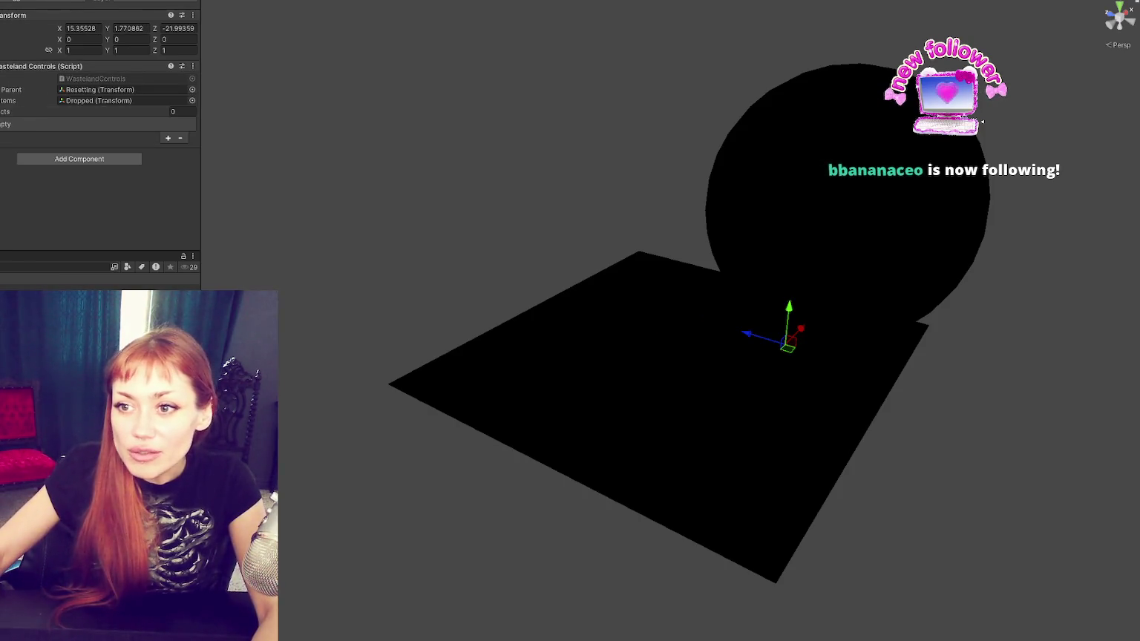
{"action": "left_click_drag", "start_coordinate": [4, 122], "coordinate": [97, 111]}
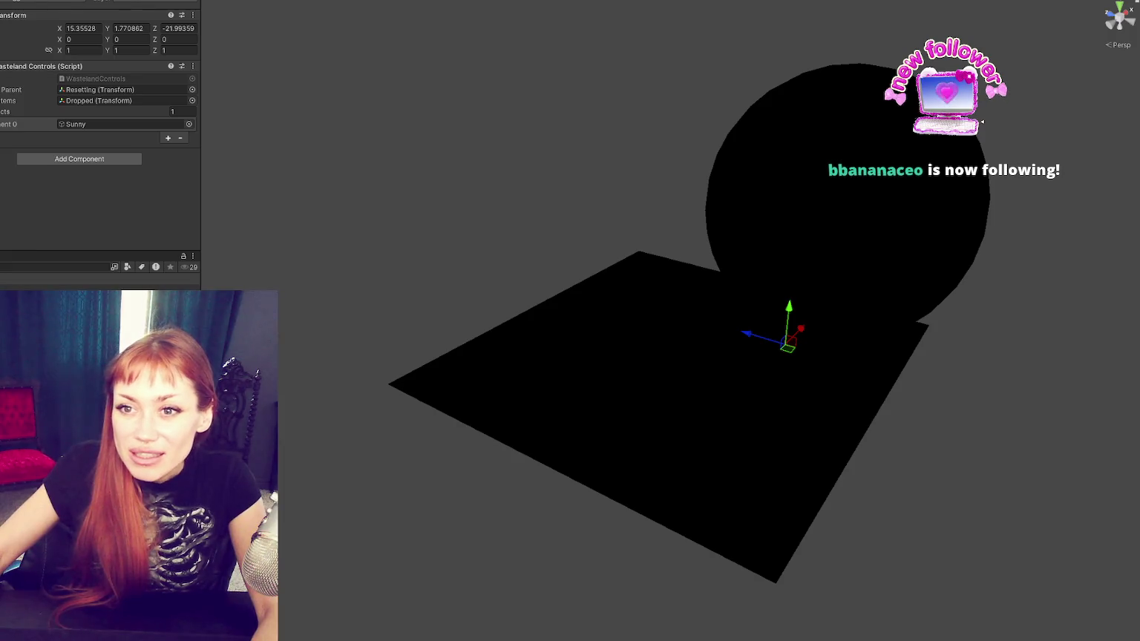
{"action": "left_click_drag", "start_coordinate": [3, 113], "coordinate": [75, 111]}
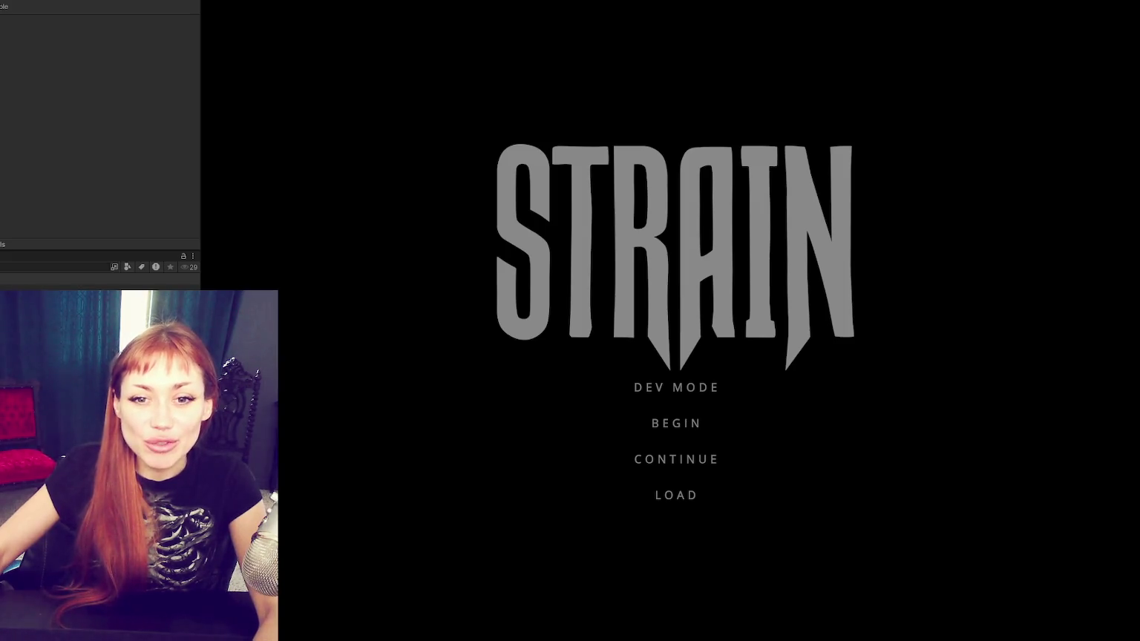
Step: Start DEV MODE, walk to the red gate, enter the test area, check the journal, then stop play
{"action": "left_click", "coordinate": [623, 387]}
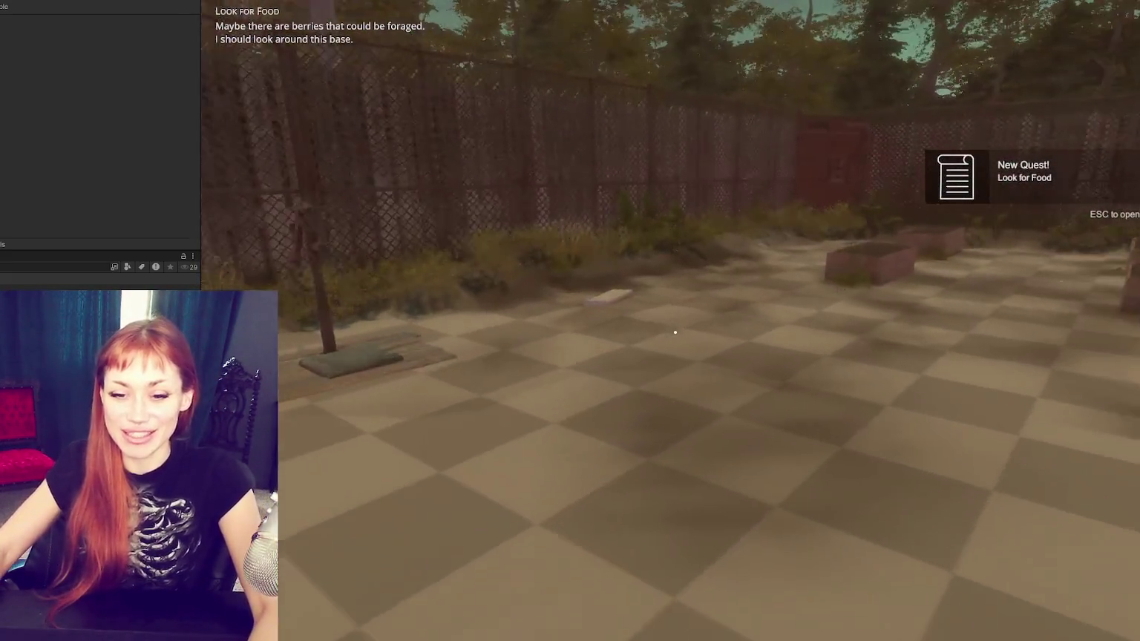
{"action": "key", "text": "w"}
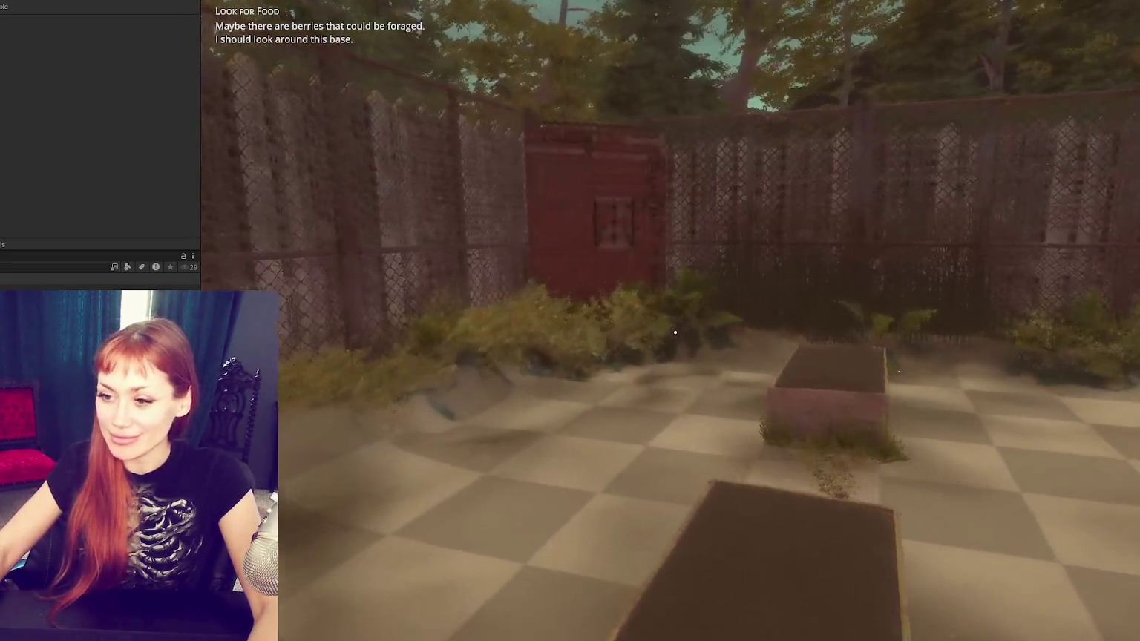
{"action": "key", "text": "w"}
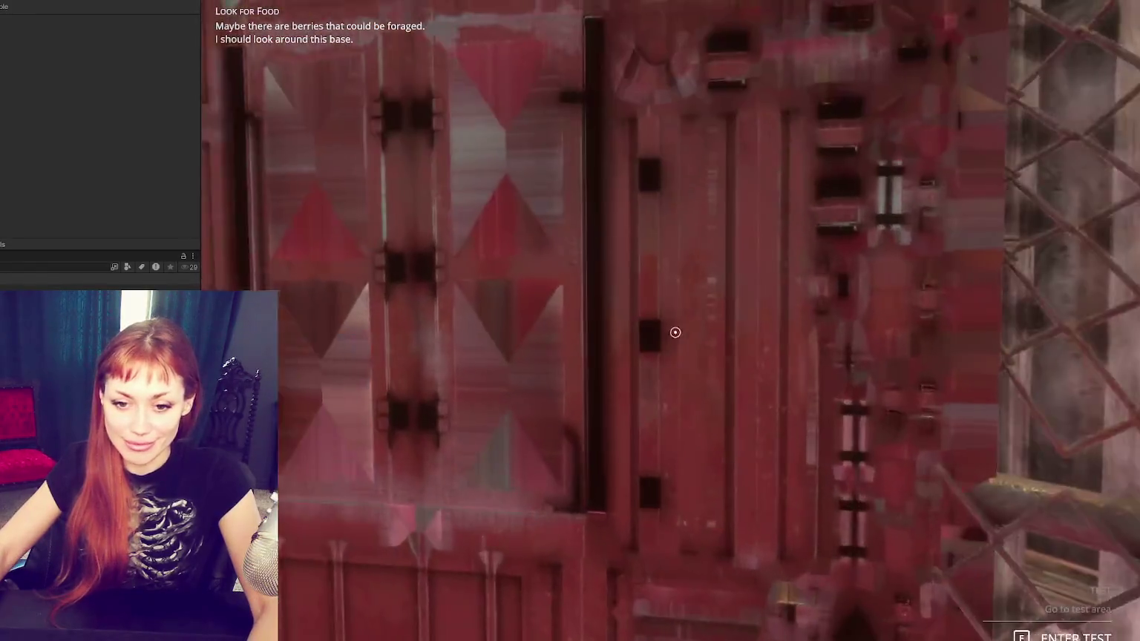
{"action": "key", "text": "f"}
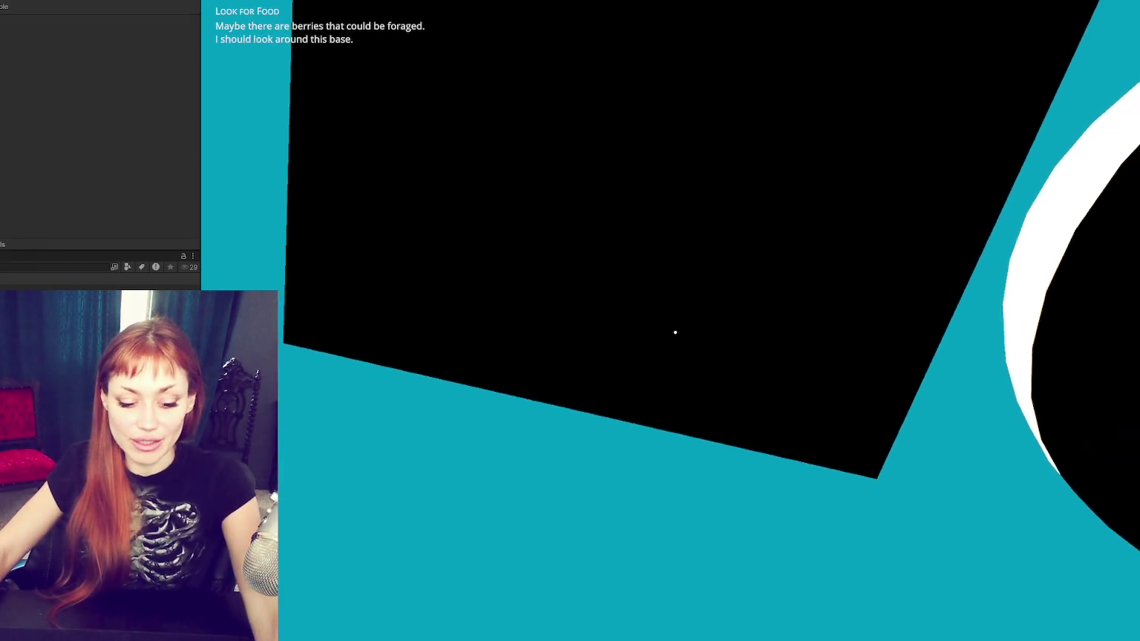
{"action": "key", "text": "Tab"}
{"action": "key", "text": "Tab"}
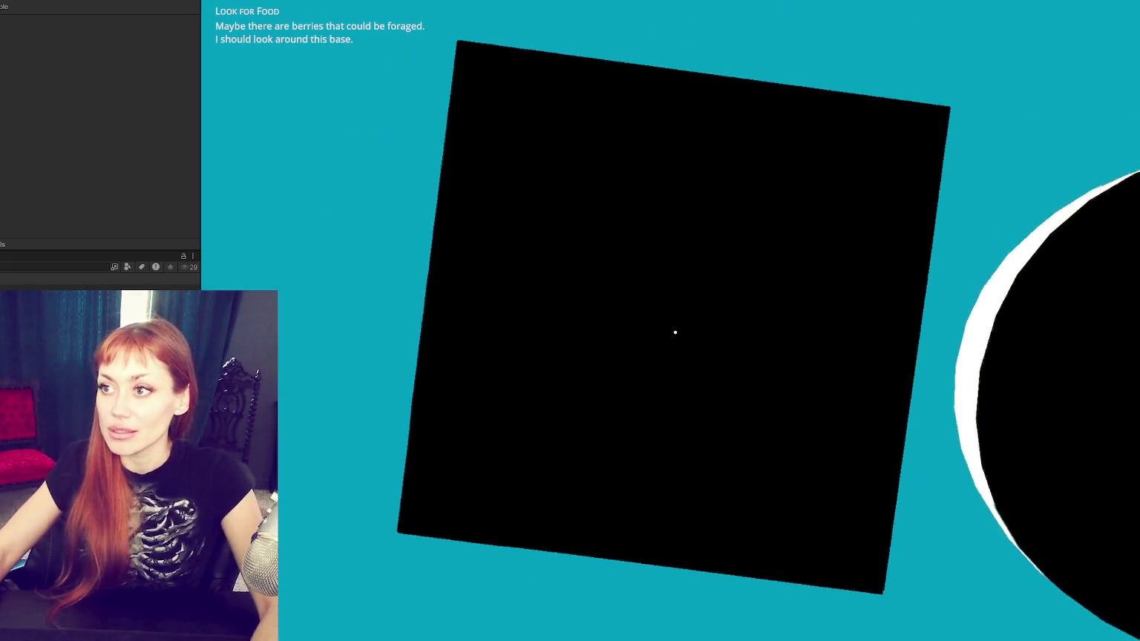
{"action": "key", "text": "ctrl+p"}
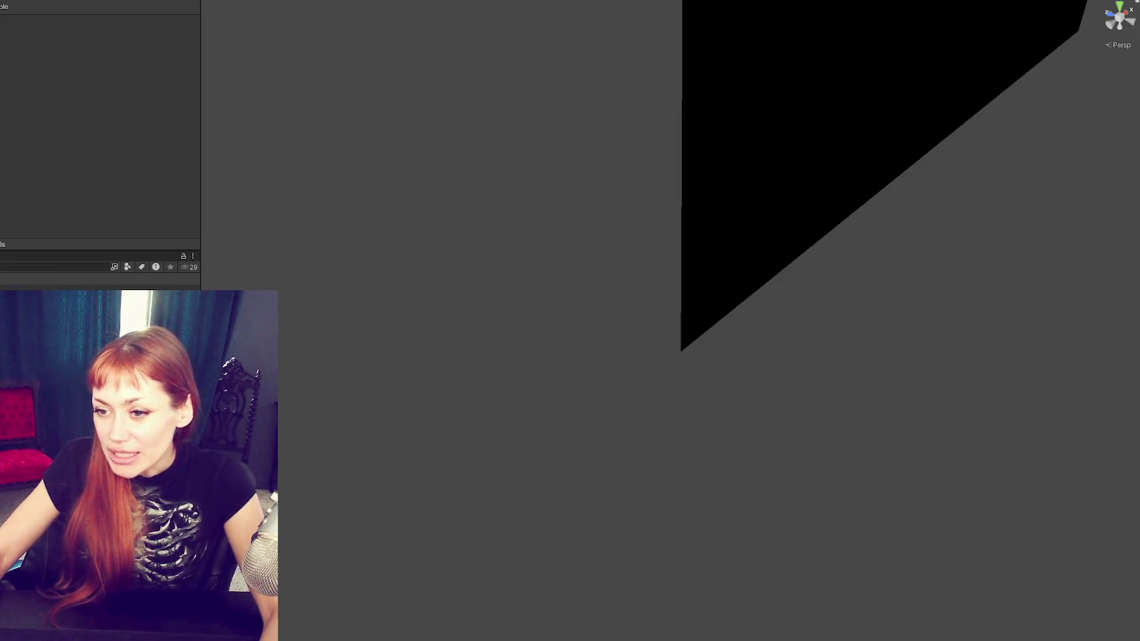
Step: Give the ground plane Scale Y 1 and Position Y -1.5, then deselect it
{"action": "left_click", "coordinate": [625, 335]}
{"action": "mouse_move", "coordinate": [625, 335]}
{"action": "left_mouse_down"}
{"action": "mouse_move", "coordinate": [620, 301]}
{"action": "mouse_move", "coordinate": [638, 335]}
{"action": "mouse_move", "coordinate": [661, 330]}
{"action": "left_mouse_up"}
{"action": "left_click", "coordinate": [119, 49]}
{"action": "type", "text": "1"}
{"action": "left_click", "coordinate": [129, 28]}
{"action": "type", "text": "-1.5"}
{"action": "key", "text": "Return"}
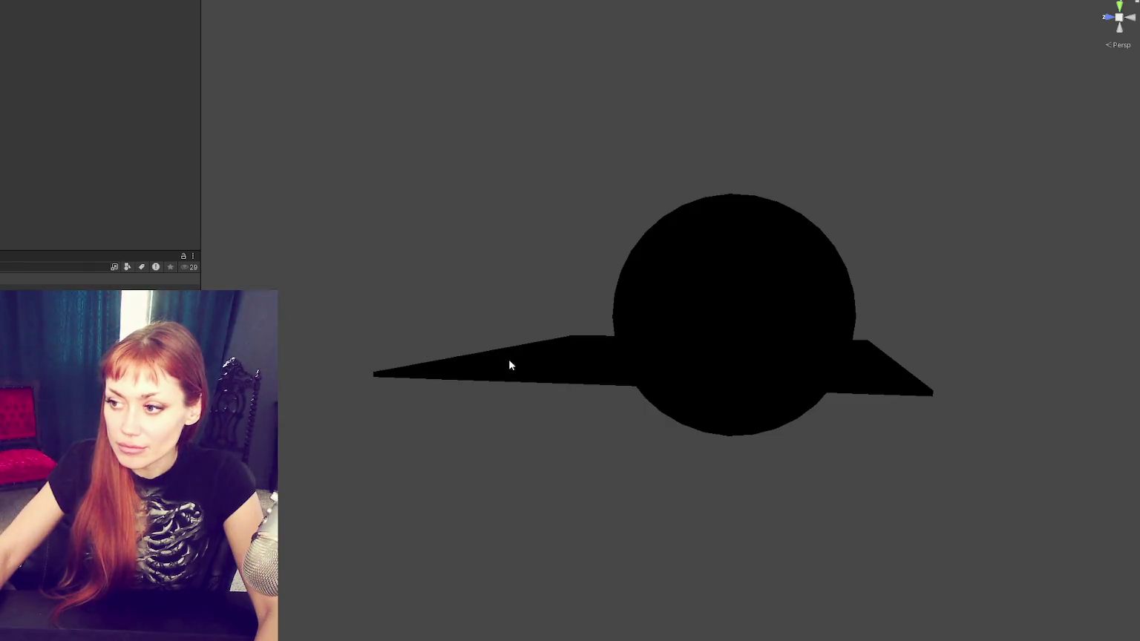
{"action": "left_click_drag", "start_coordinate": [668, 330], "coordinate": [675, 320]}
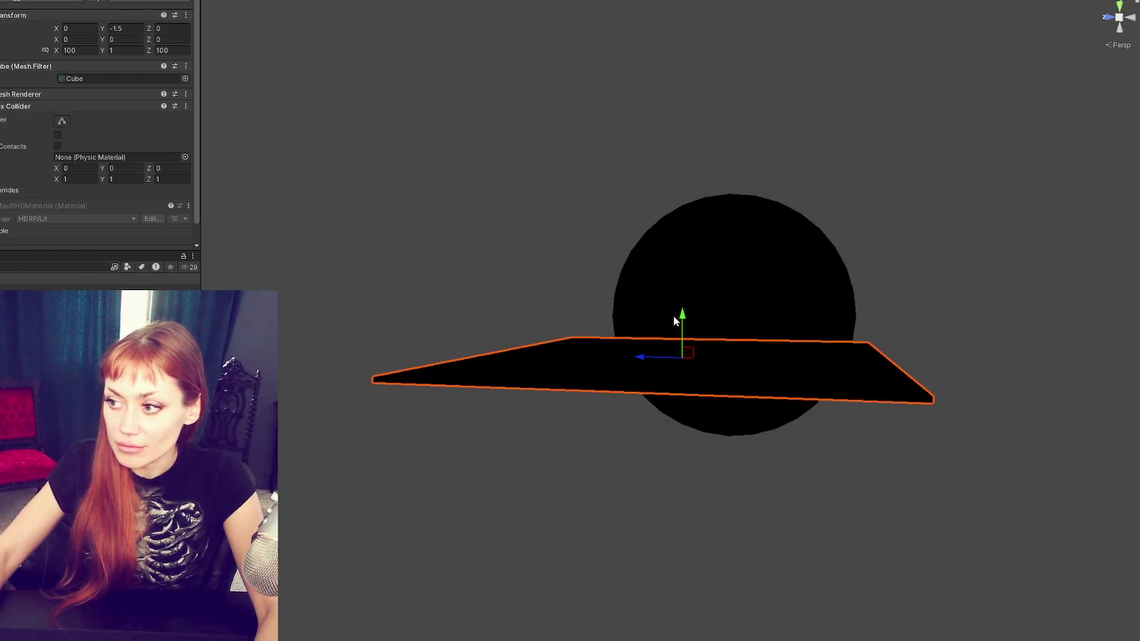
{"action": "left_click", "coordinate": [333, 247]}
{"action": "left_click_drag", "start_coordinate": [333, 247], "coordinate": [348, 238]}
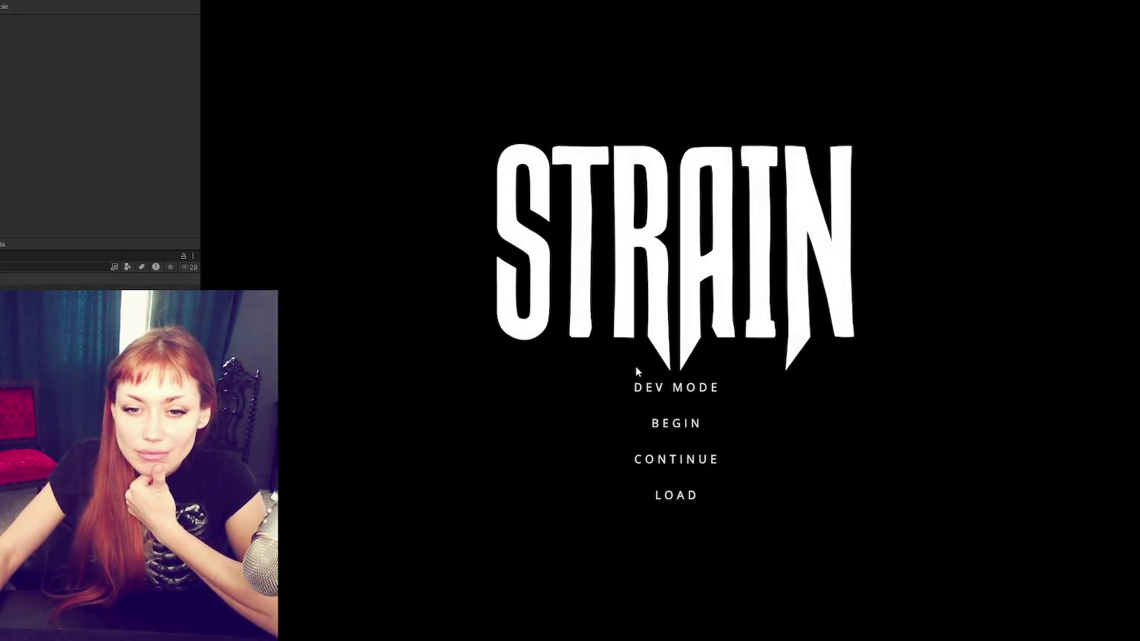
Step: Start DEV MODE, check the Tasks journal, cross the wooden gate and yard, and enter the red door
{"action": "left_click", "coordinate": [677, 393]}
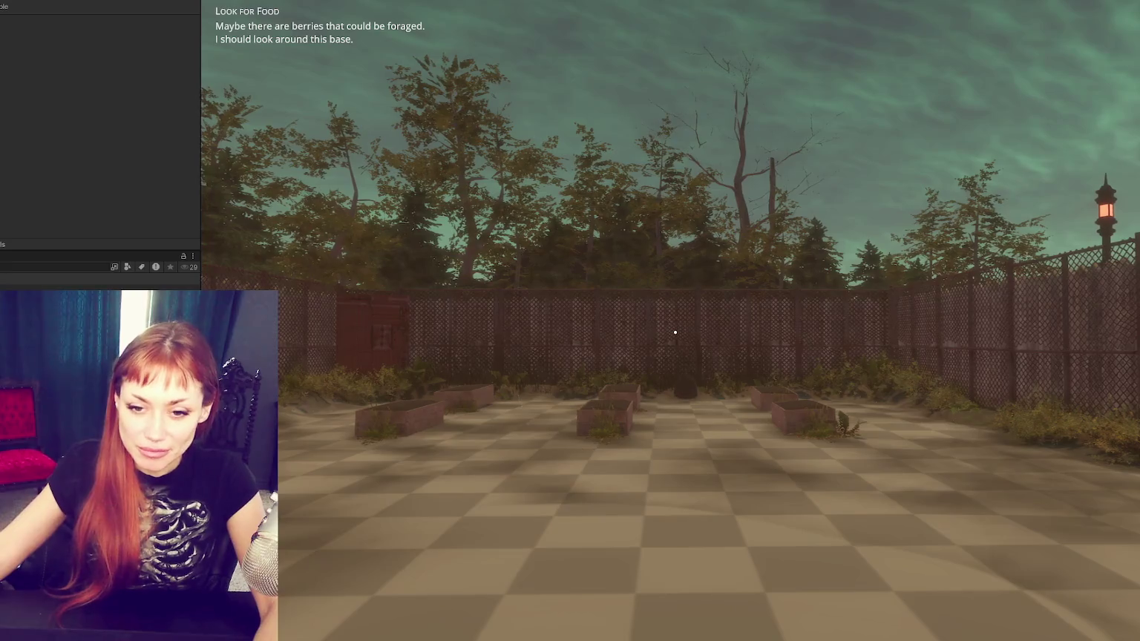
{"action": "mouse_move", "coordinate": [675, 333]}
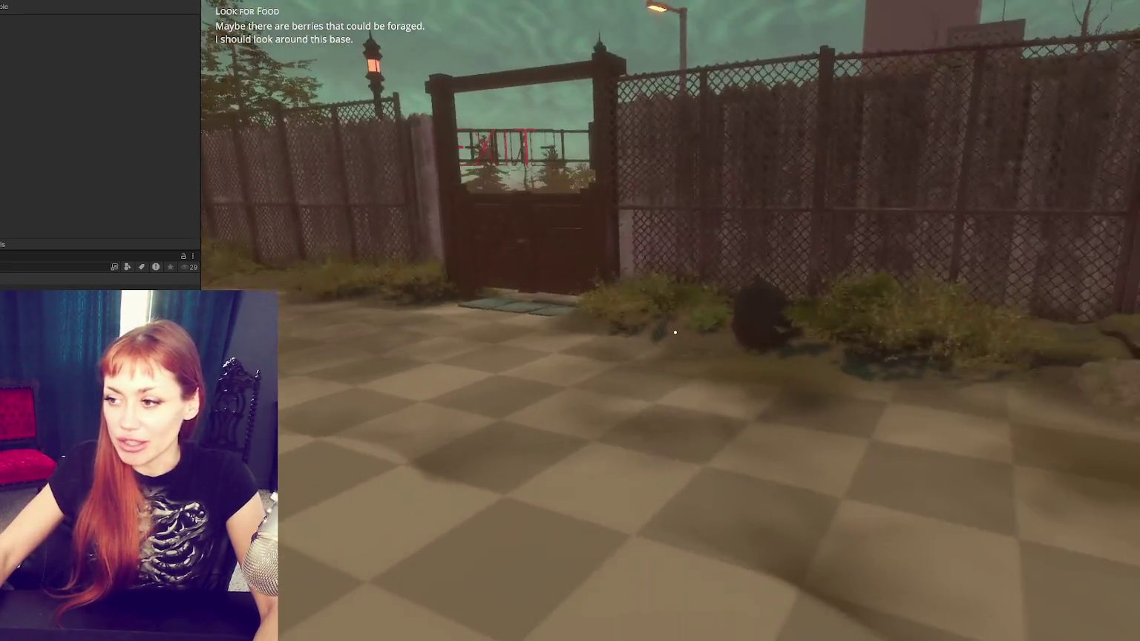
{"action": "key", "text": "Tab"}
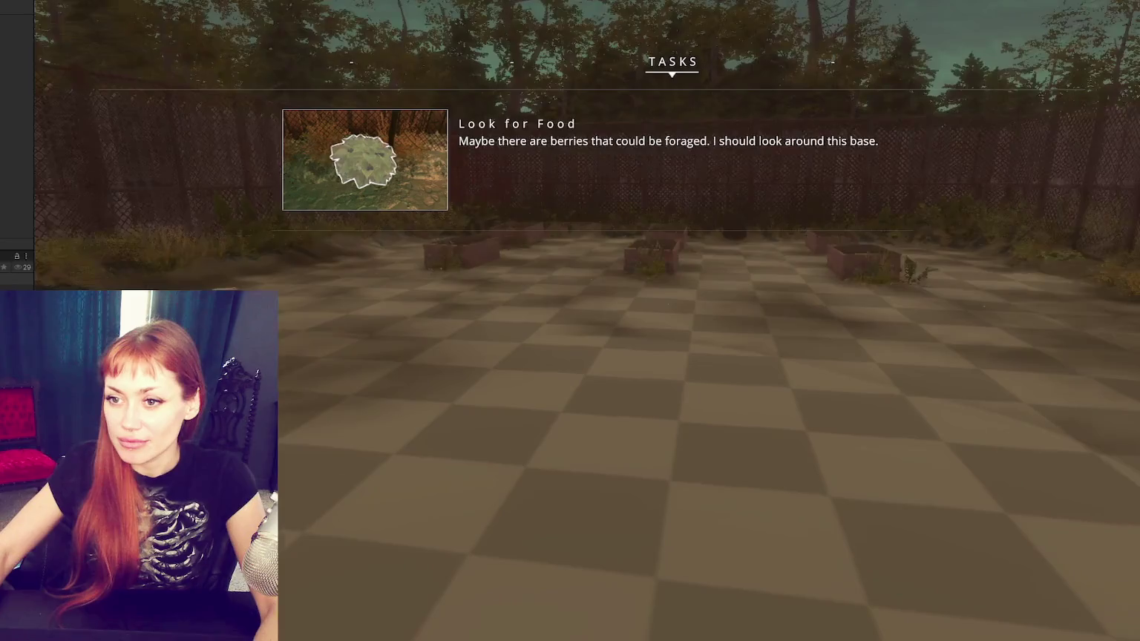
{"action": "key", "text": "Tab"}
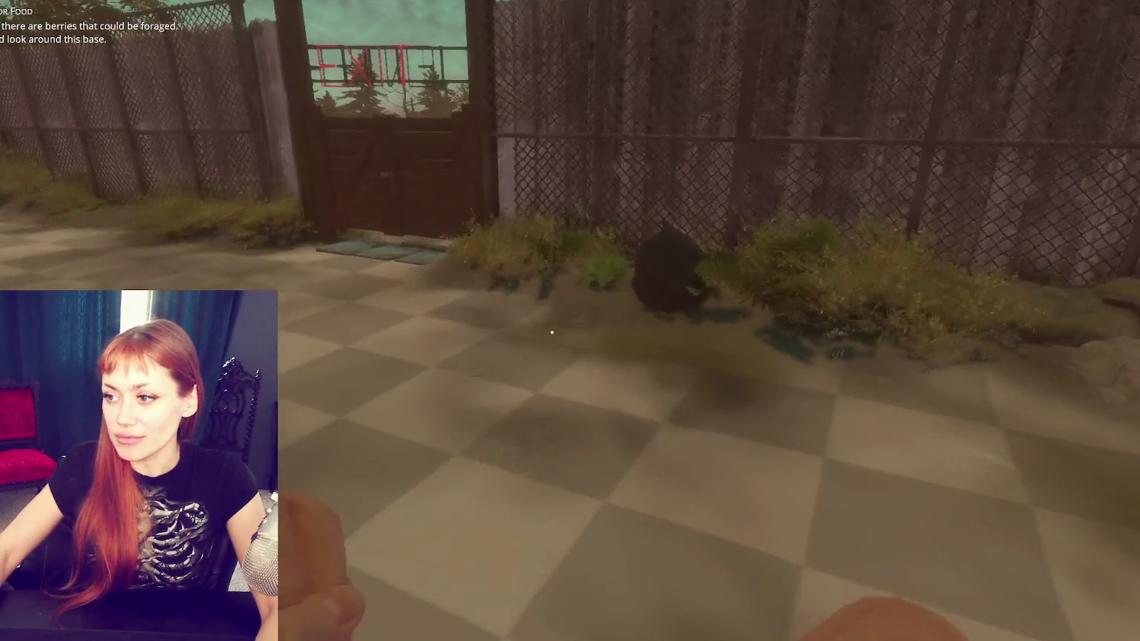
{"action": "key", "text": "w"}
{"action": "mouse_move", "coordinate": [552, 332]}
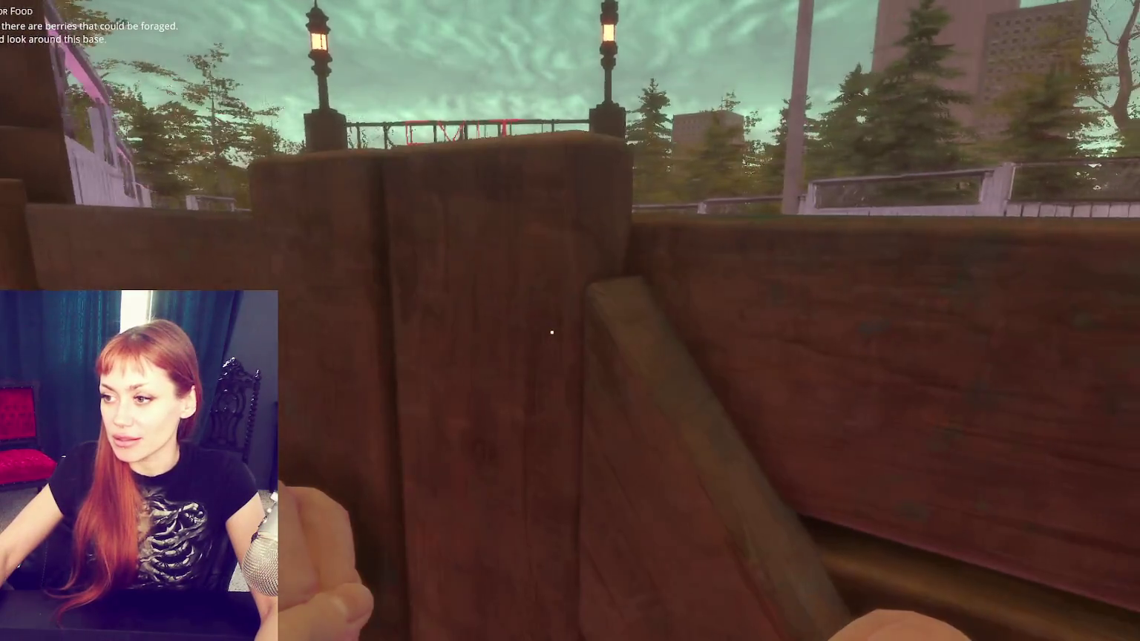
{"action": "key", "text": "e"}
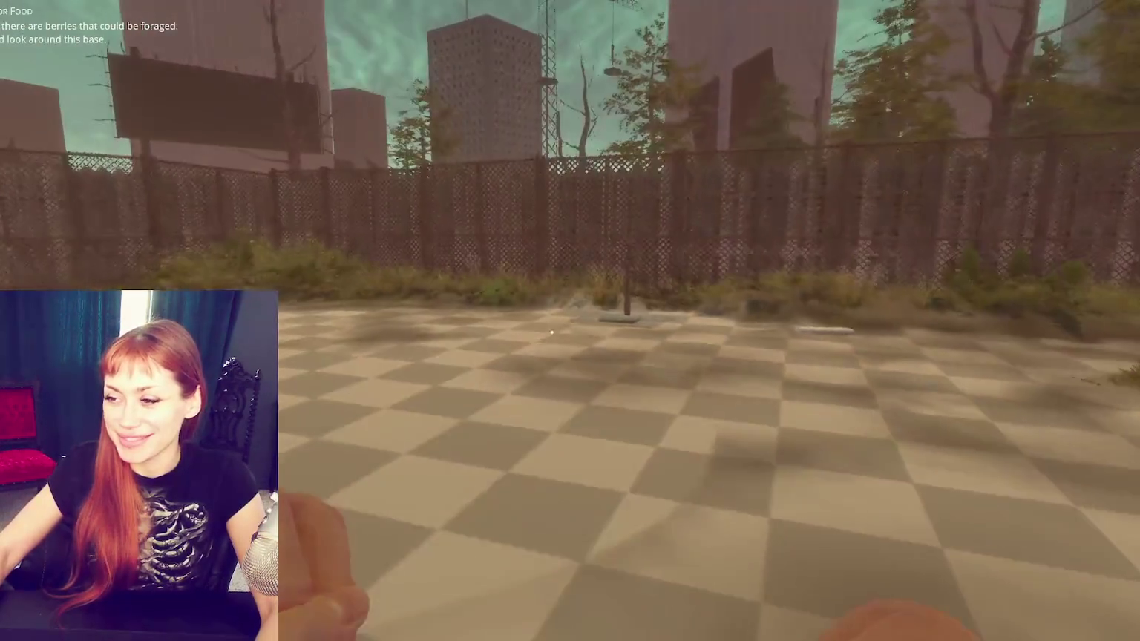
{"action": "key", "text": "w"}
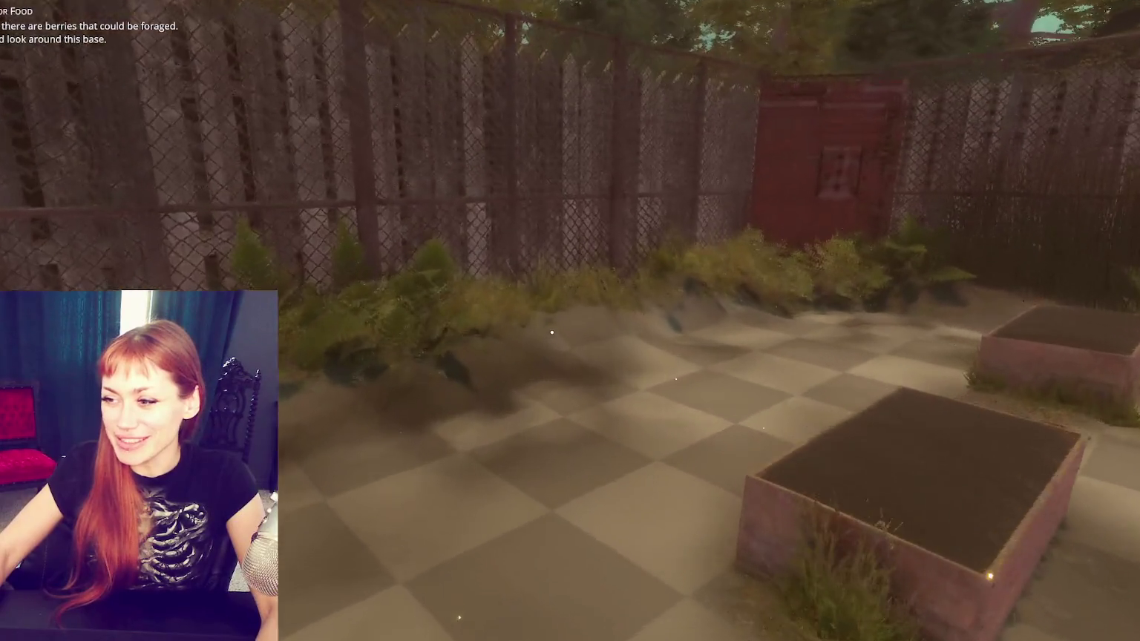
{"action": "key", "text": "w"}
{"action": "key", "text": "e"}
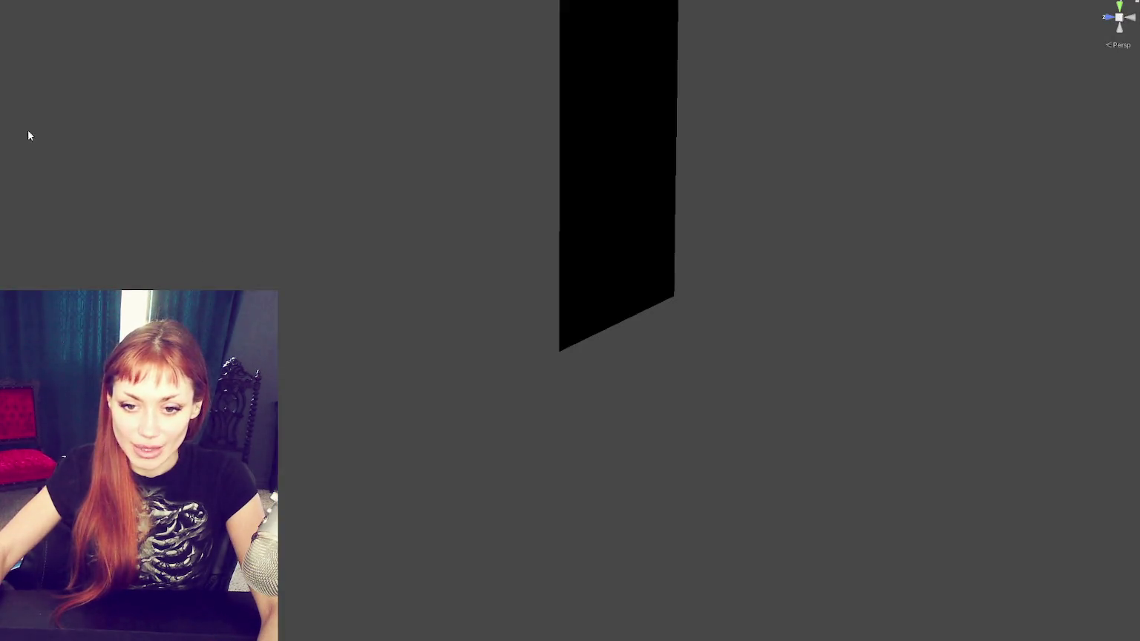
Step: Widen the Inspector panel and select the ground plane and sphere to compare their settings
{"action": "left_click_drag", "start_coordinate": [4, 183], "coordinate": [297, 183]}
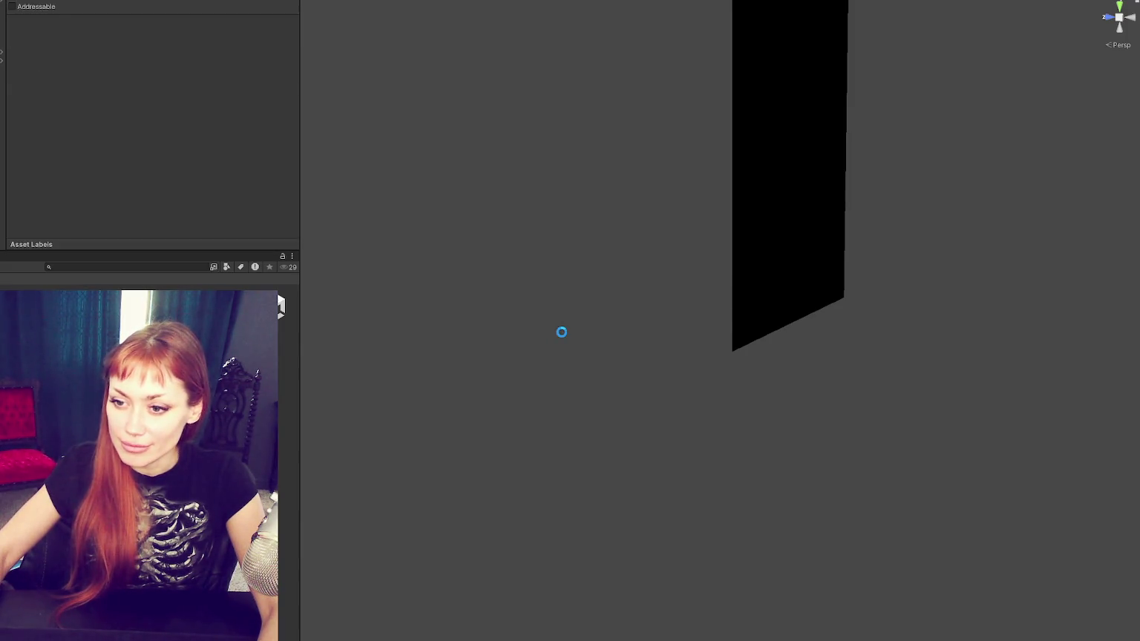
{"action": "left_click", "coordinate": [564, 371]}
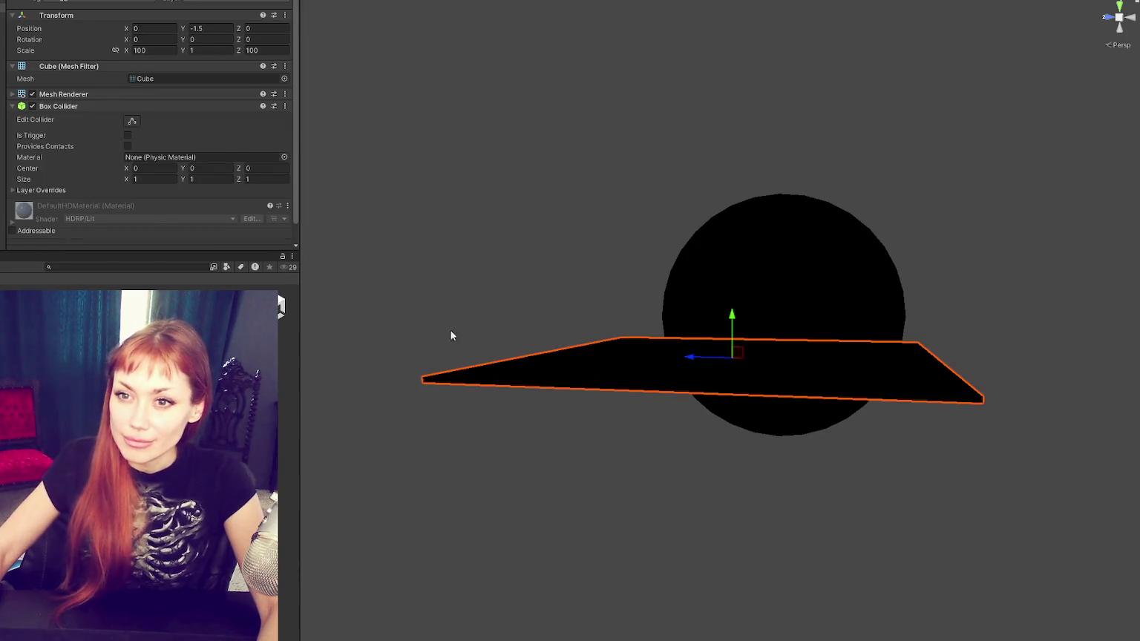
{"action": "left_click", "coordinate": [89, 311]}
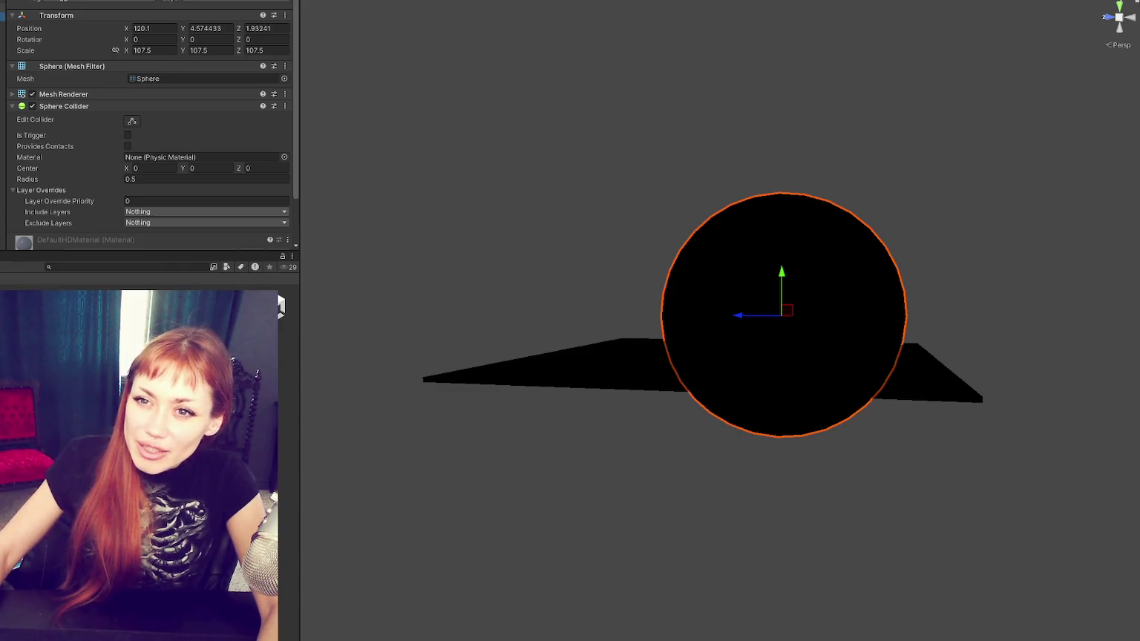
{"action": "left_click", "coordinate": [89, 300]}
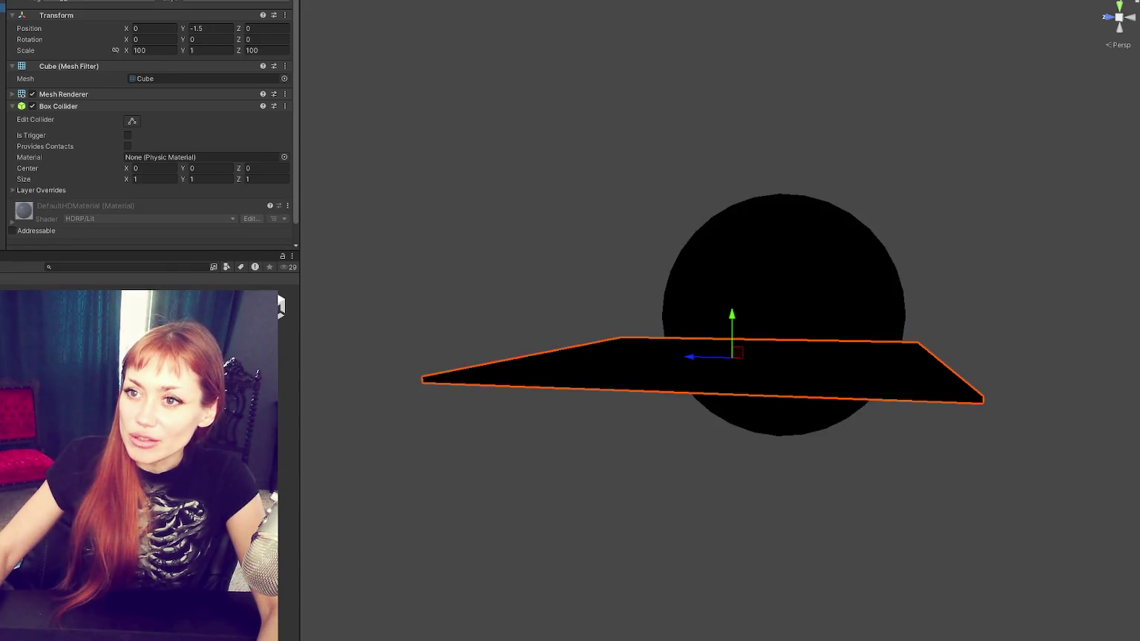
Step: Step through the sphere, Wasteland Controls and ground plane in the Hierarchy, then clear the selection
{"action": "key", "text": "Up"}
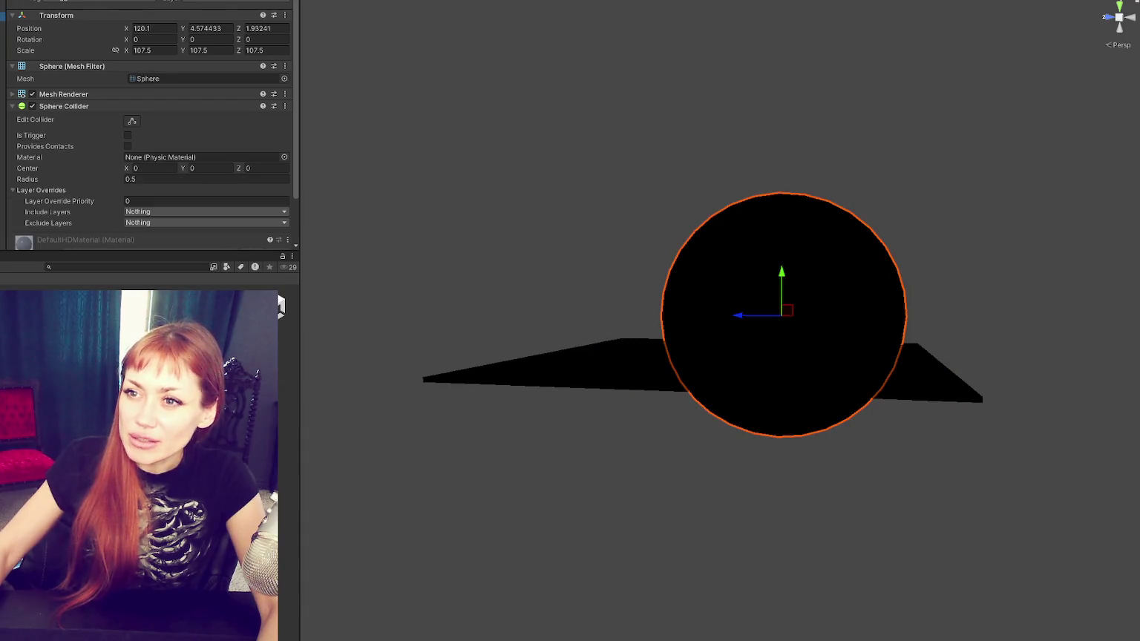
{"action": "scroll", "coordinate": [198, 153], "scroll_direction": "down", "scroll_amount": 2}
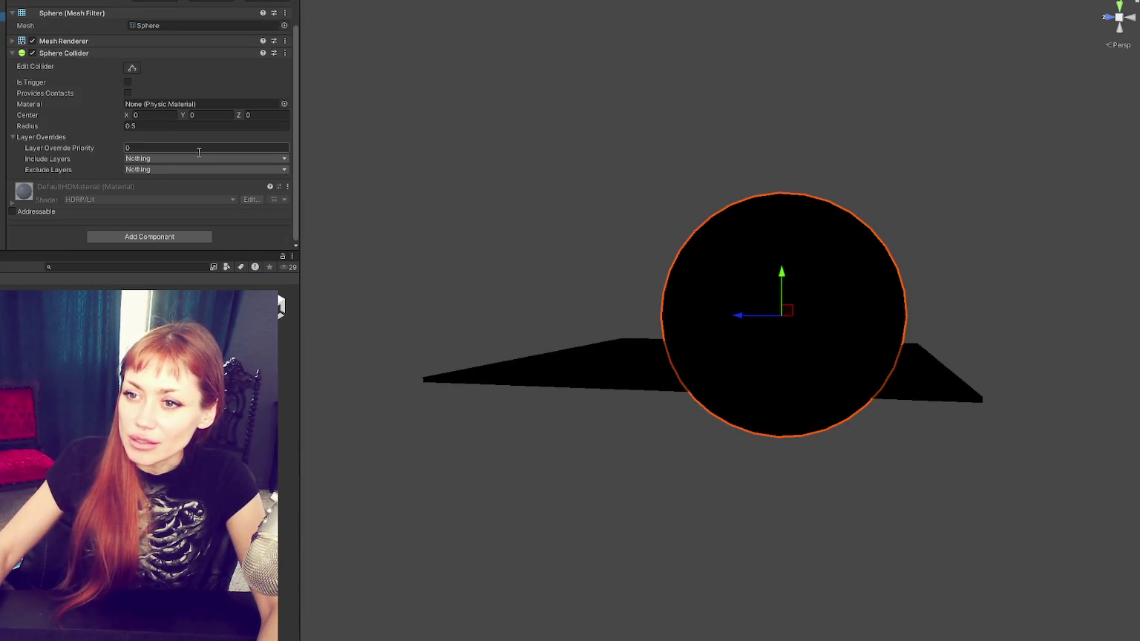
{"action": "key", "text": "Up"}
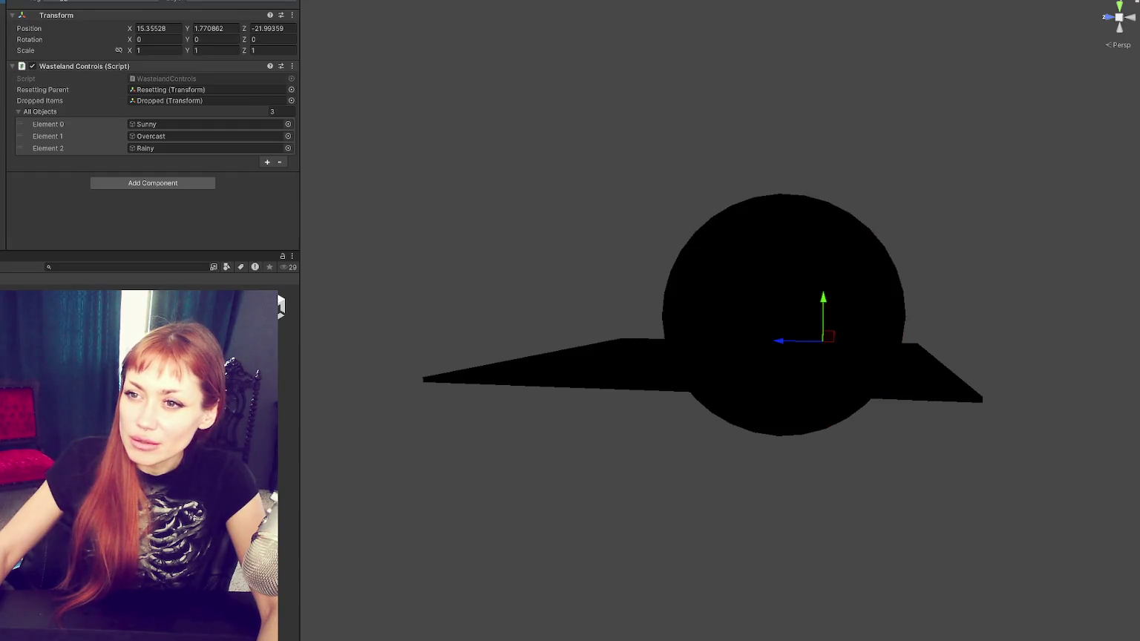
{"action": "key", "text": "Down"}
{"action": "key", "text": "Down"}
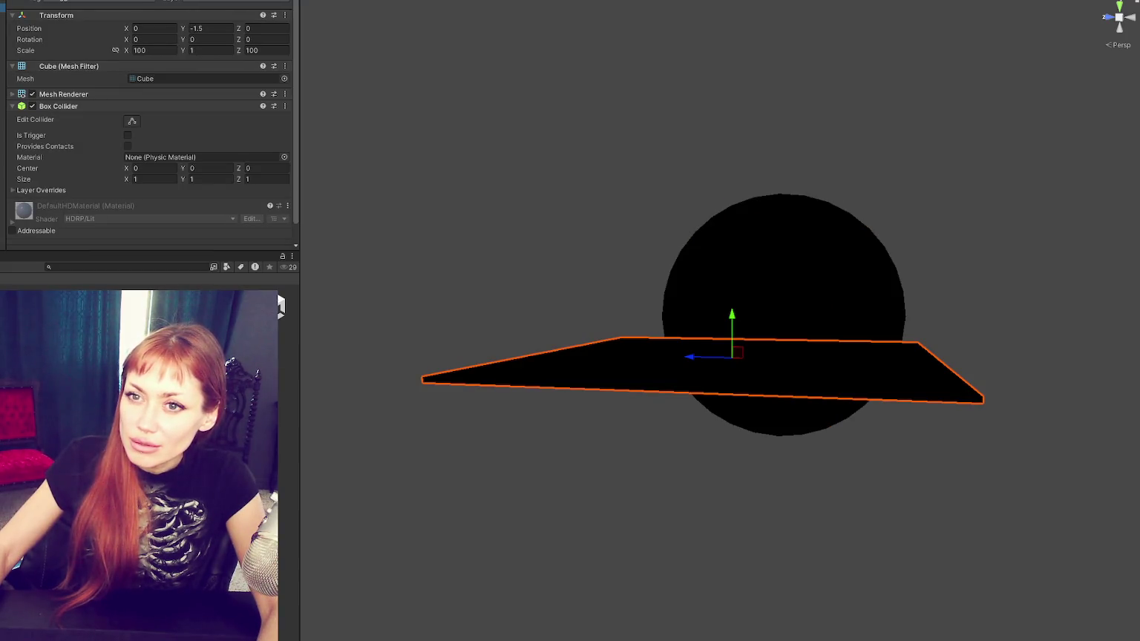
{"action": "key", "text": "Up"}
{"action": "key", "text": "Up"}
{"action": "key", "text": "Down"}
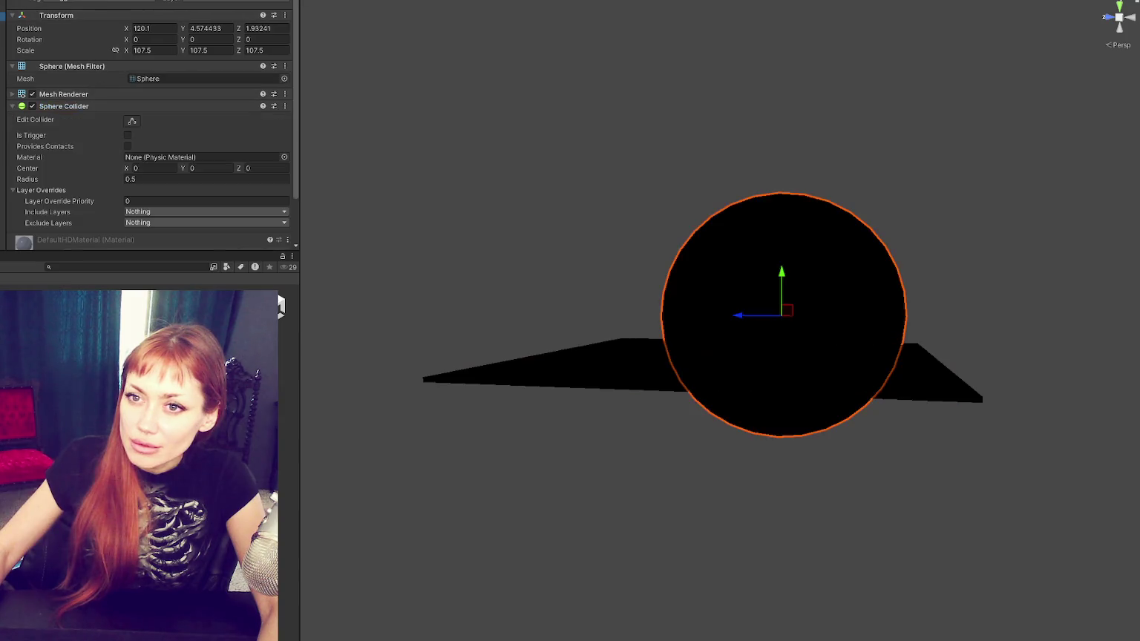
{"action": "key", "text": "Up"}
{"action": "key", "text": "Up"}
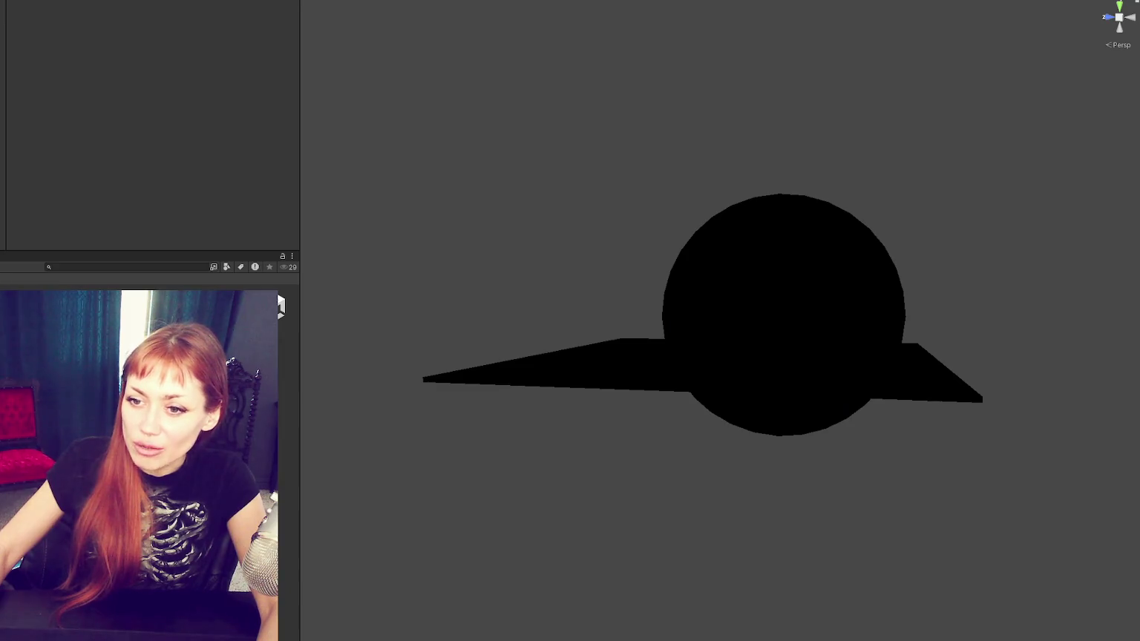
Step: Select the Volume object and assign it the Wasteland volume profile
{"action": "key", "text": "Down"}
{"action": "left_click", "coordinate": [274, 115]}
{"action": "left_click", "coordinate": [220, 112]}
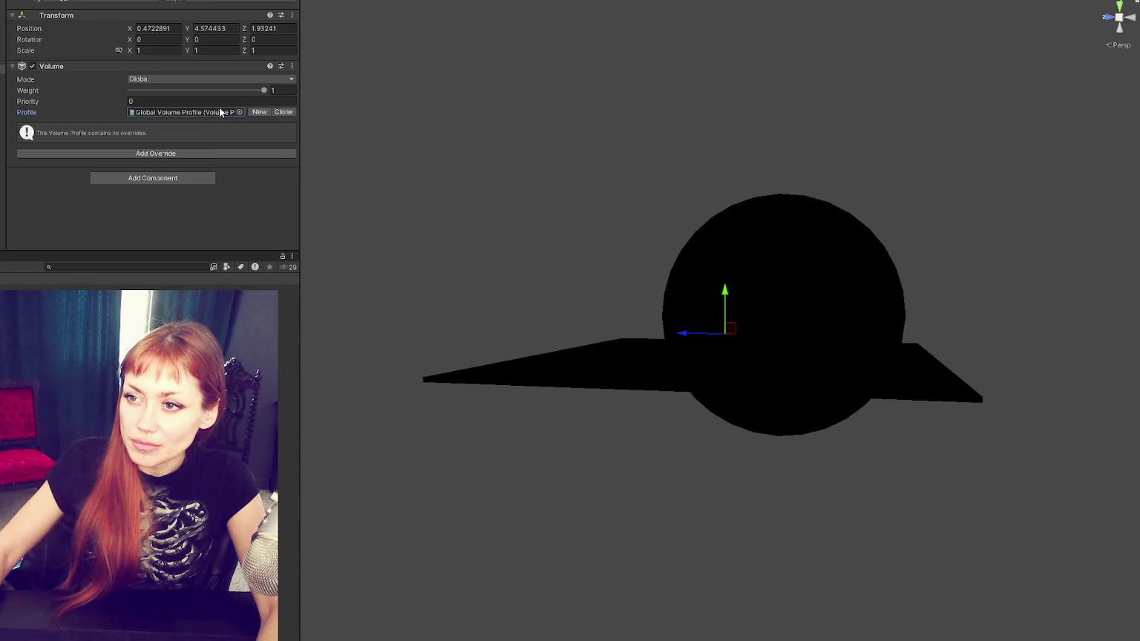
{"action": "double_click", "coordinate": [219, 112]}
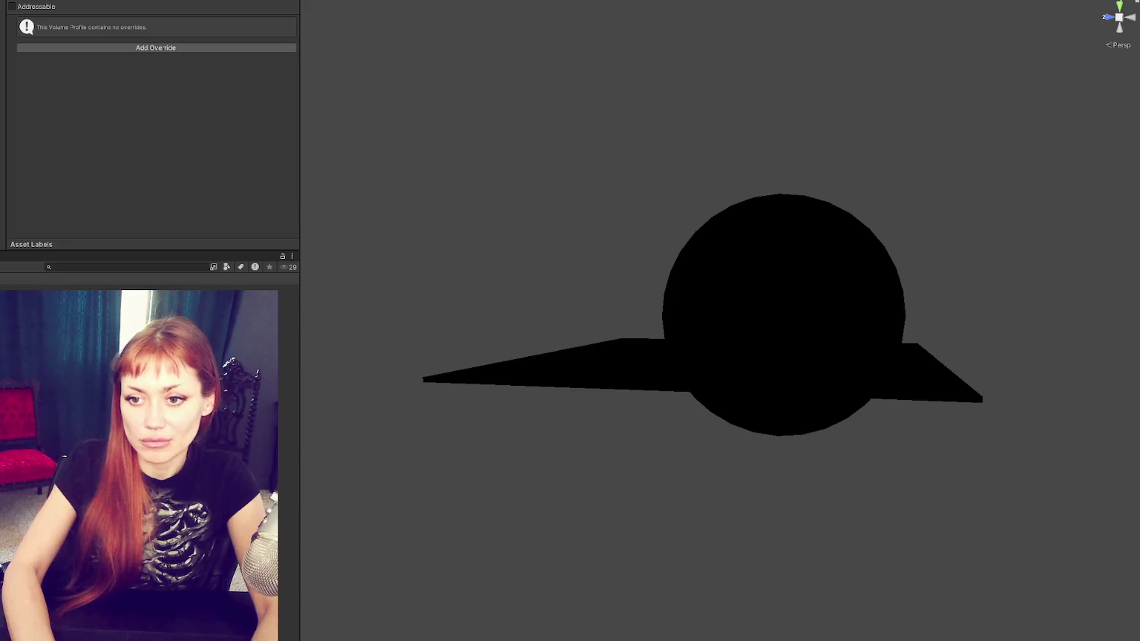
{"action": "key", "text": "ctrl+z"}
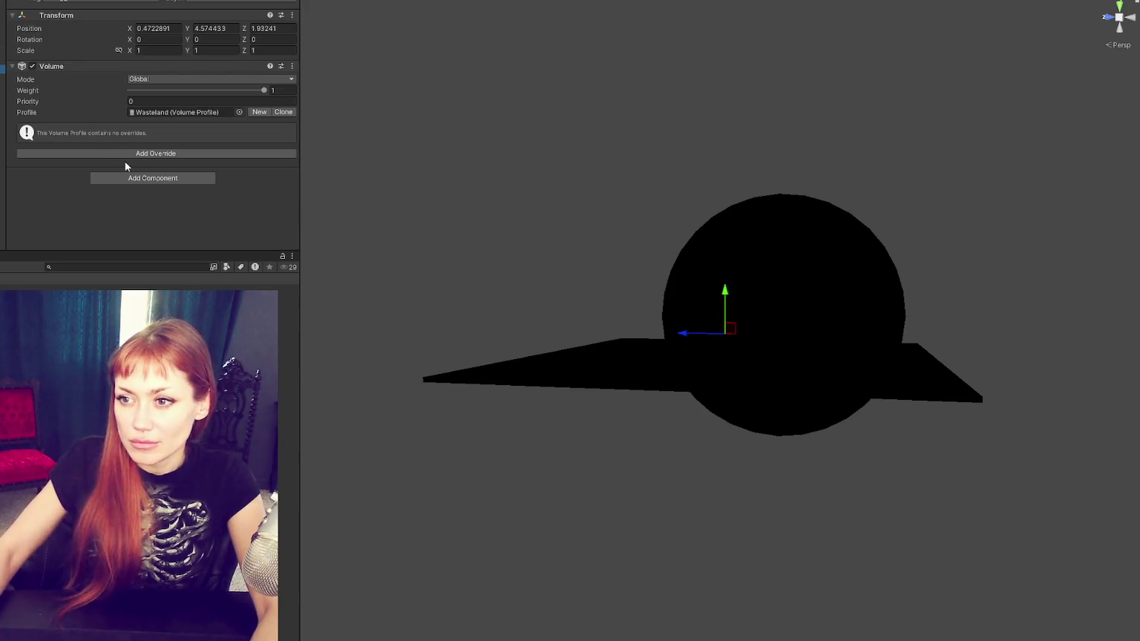
Step: Add an Exposure override in Fixed mode at about 10.66, then open the game scene and play
{"action": "left_click", "coordinate": [128, 154]}
{"action": "left_click", "coordinate": [128, 193]}
{"action": "left_click", "coordinate": [128, 193]}
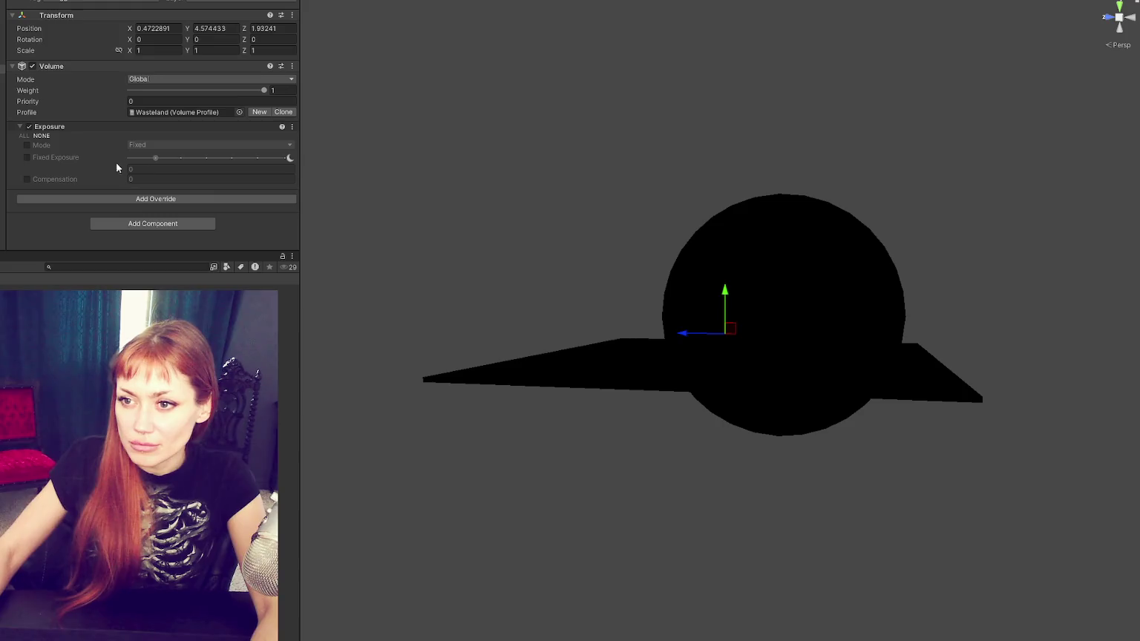
{"action": "left_click", "coordinate": [27, 145]}
{"action": "left_click", "coordinate": [27, 157]}
{"action": "left_click", "coordinate": [237, 159]}
{"action": "left_click_drag", "start_coordinate": [239, 163], "coordinate": [248, 161]}
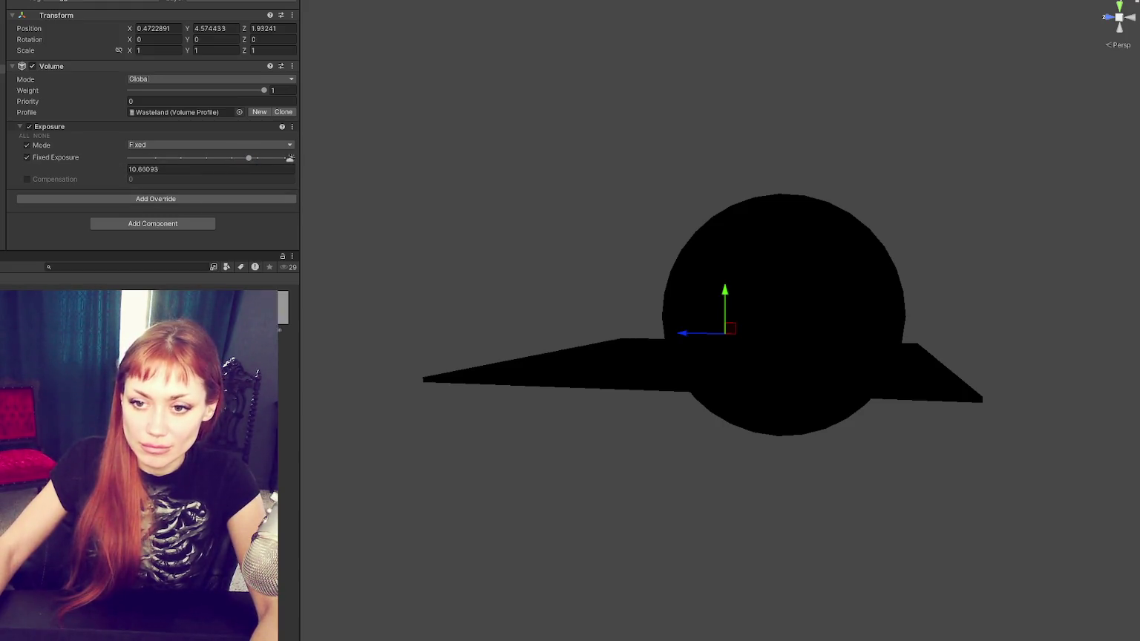
{"action": "double_click", "coordinate": [223, 312]}
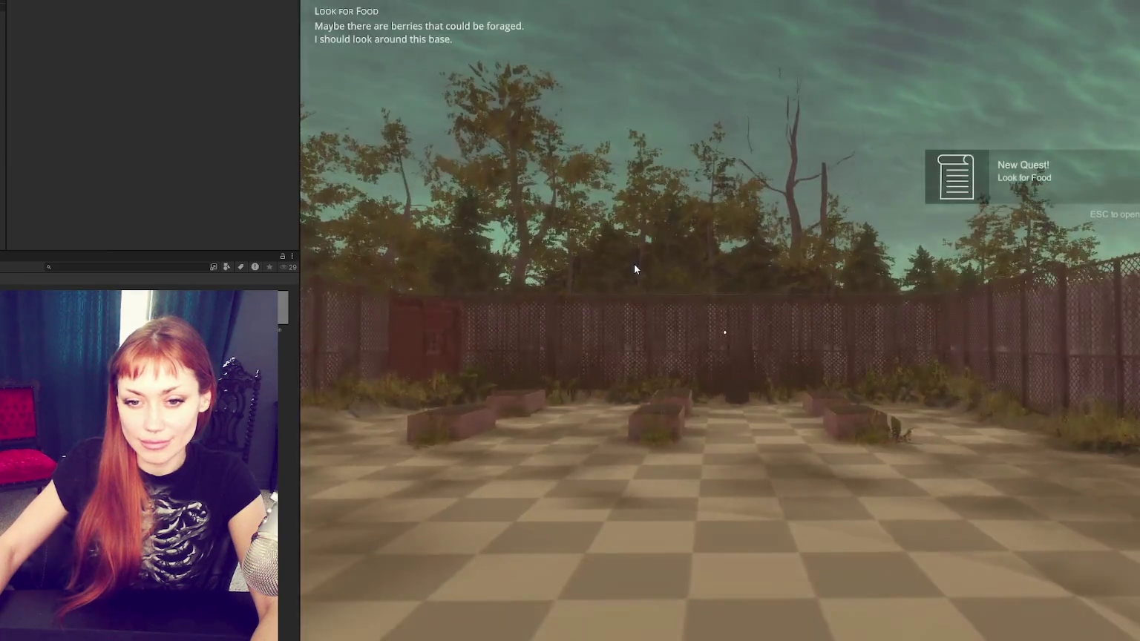
{"action": "left_click", "coordinate": [634, 269]}
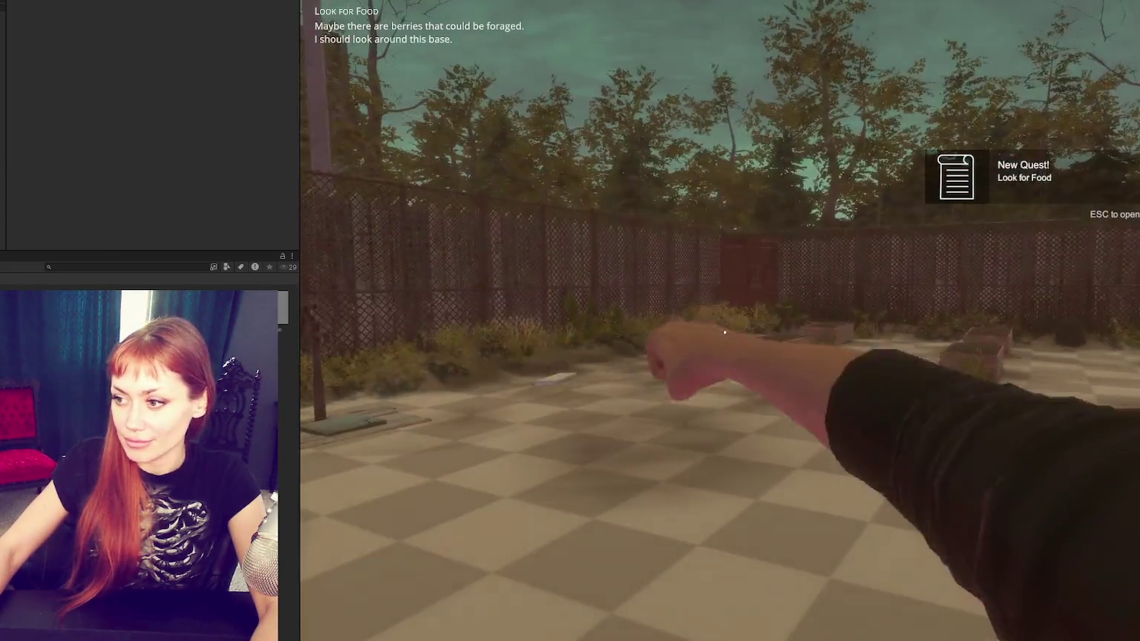
Step: Walk past the planter boxes through the red door into the test area, view the task list, and stop play
{"action": "key", "text": "w"}
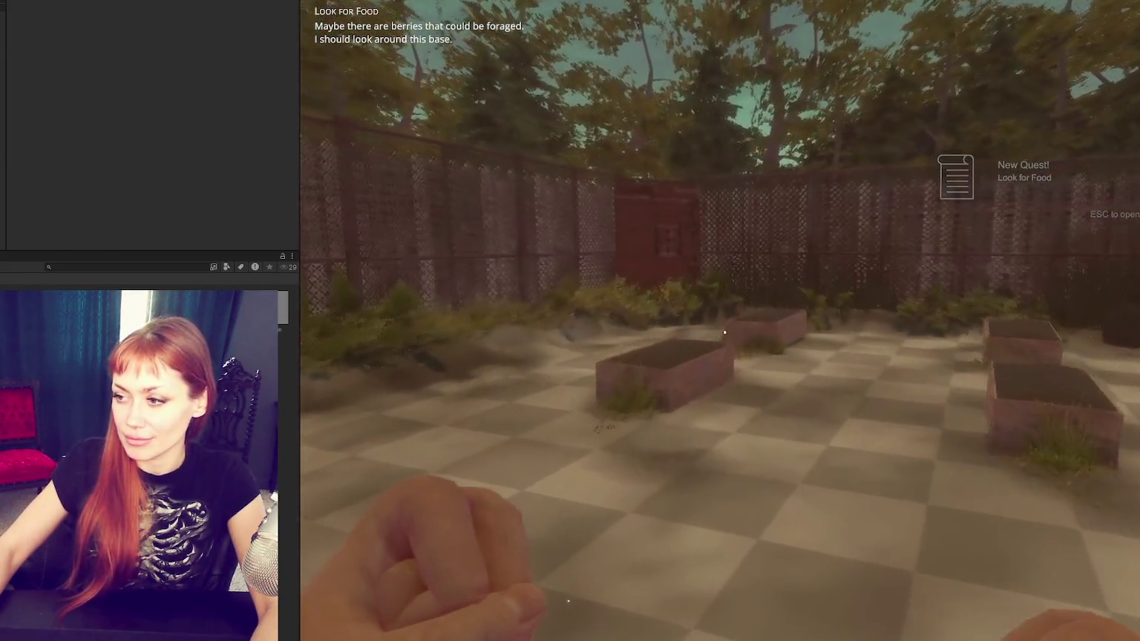
{"action": "key", "text": "w"}
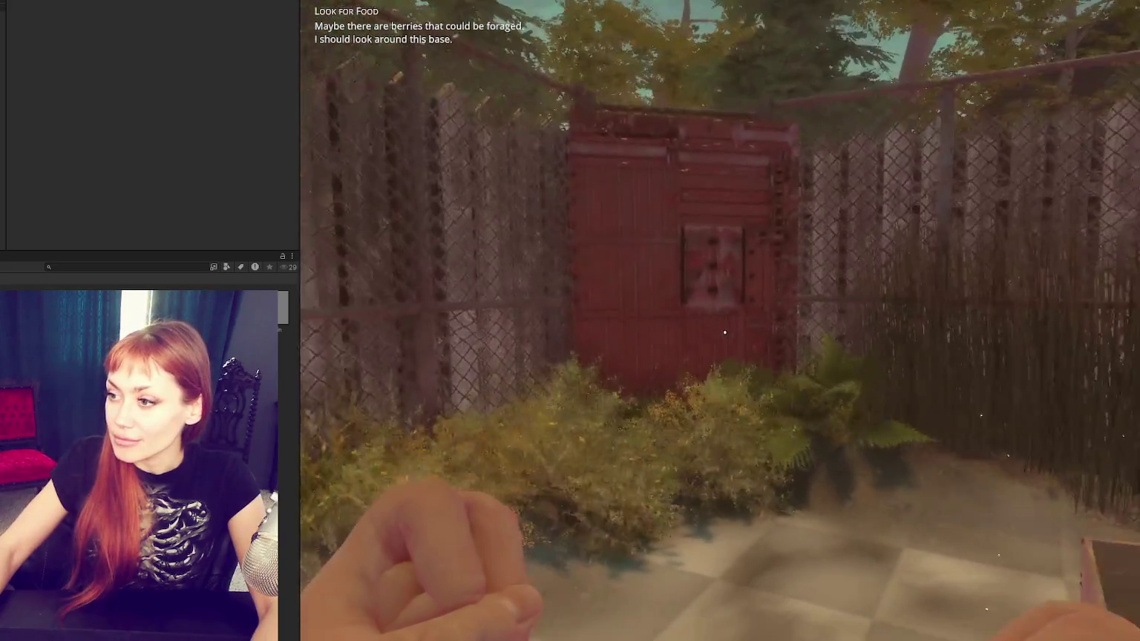
{"action": "key", "text": "e"}
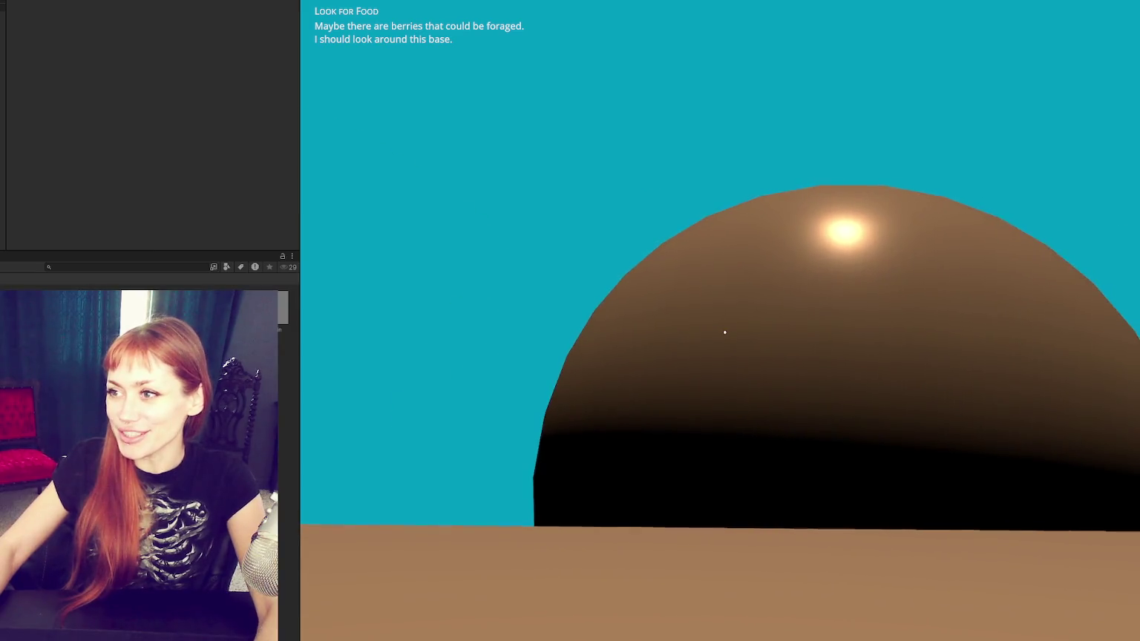
{"action": "key", "text": "Tab"}
{"action": "key", "text": "ctrl+p"}
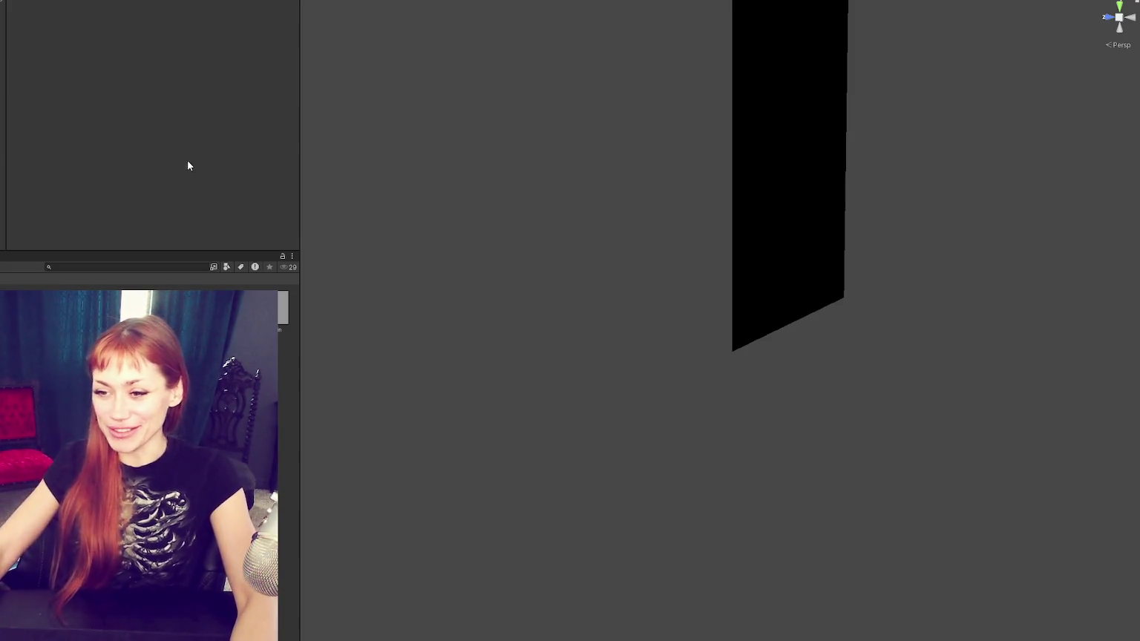
Step: Delete the test sphere from the scene
{"action": "scroll", "coordinate": [478, 213], "scroll_direction": "down", "scroll_amount": 5}
{"action": "mouse_move", "coordinate": [449, 222]}
{"action": "left_mouse_down"}
{"action": "mouse_move", "coordinate": [1012, 244]}
{"action": "mouse_move", "coordinate": [626, 252]}
{"action": "mouse_move", "coordinate": [580, 229]}
{"action": "mouse_move", "coordinate": [565, 237]}
{"action": "mouse_move", "coordinate": [609, 231]}
{"action": "mouse_move", "coordinate": [584, 315]}
{"action": "left_mouse_up"}
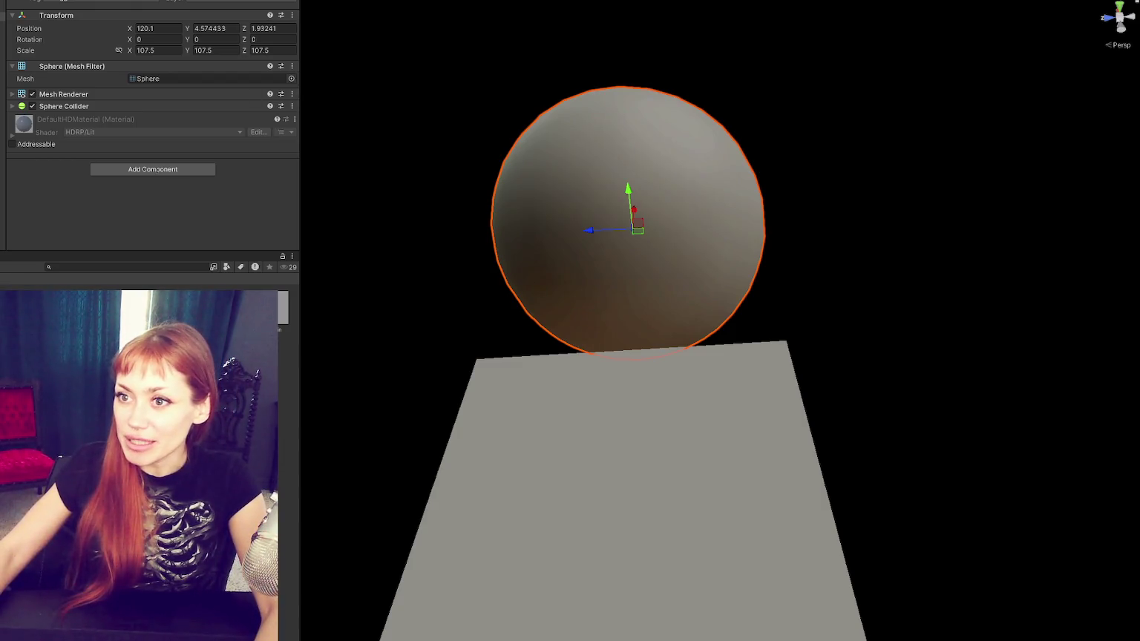
{"action": "key", "text": "Delete"}
Step: Scale the ground slab along Z and delete the narrow test box
{"action": "left_click_drag", "start_coordinate": [625, 569], "coordinate": [626, 503]}
{"action": "left_click", "coordinate": [753, 414]}
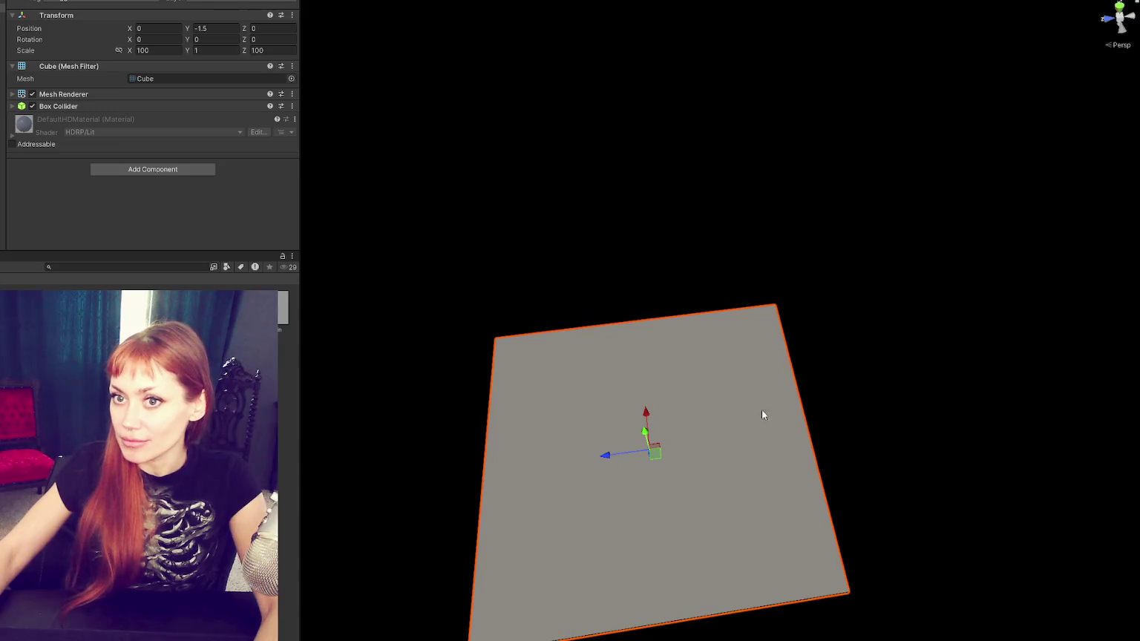
{"action": "mouse_move", "coordinate": [605, 455]}
{"action": "left_mouse_down"}
{"action": "mouse_move", "coordinate": [642, 455]}
{"action": "mouse_move", "coordinate": [766, 367]}
{"action": "mouse_move", "coordinate": [634, 261]}
{"action": "mouse_move", "coordinate": [688, 288]}
{"action": "mouse_move", "coordinate": [754, 229]}
{"action": "mouse_move", "coordinate": [742, 8]}
{"action": "left_mouse_up"}
{"action": "key", "text": "Delete"}
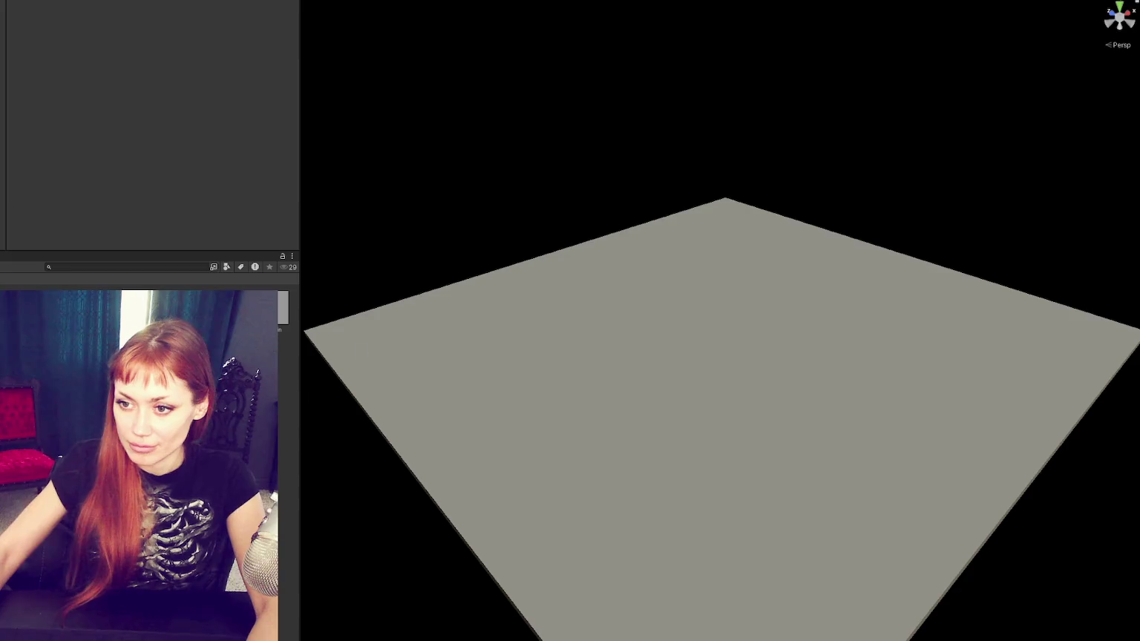
{"action": "left_click", "coordinate": [121, 269]}
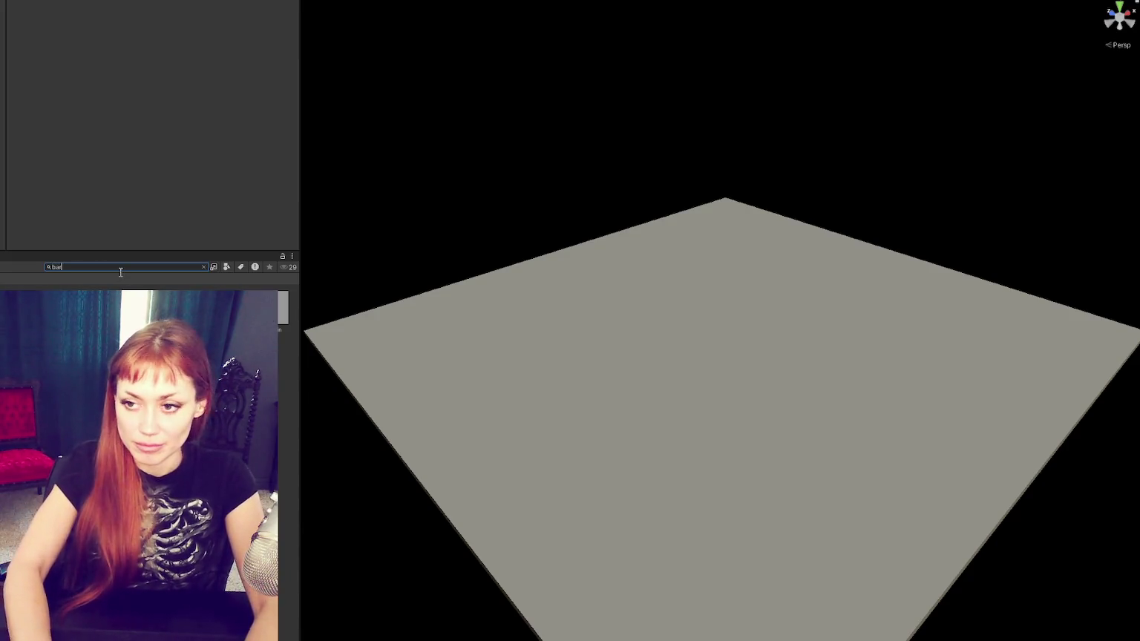
Step: Place a Boarding wall on the floor slab with an electrical box in front of it
{"action": "type", "text": "wall"}
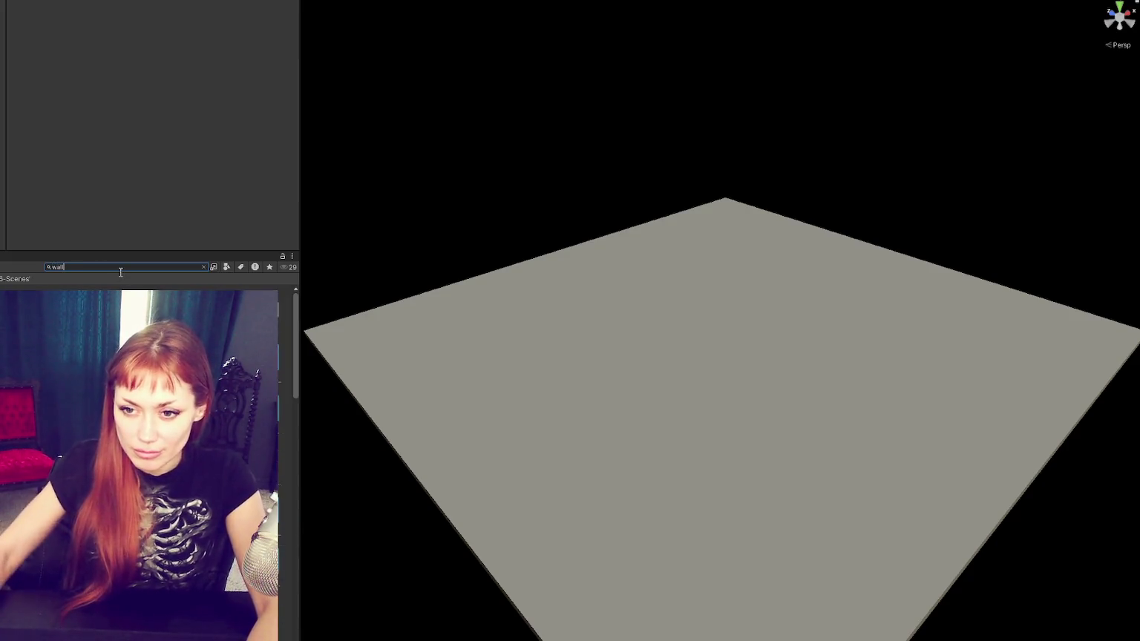
{"action": "left_click", "coordinate": [203, 268]}
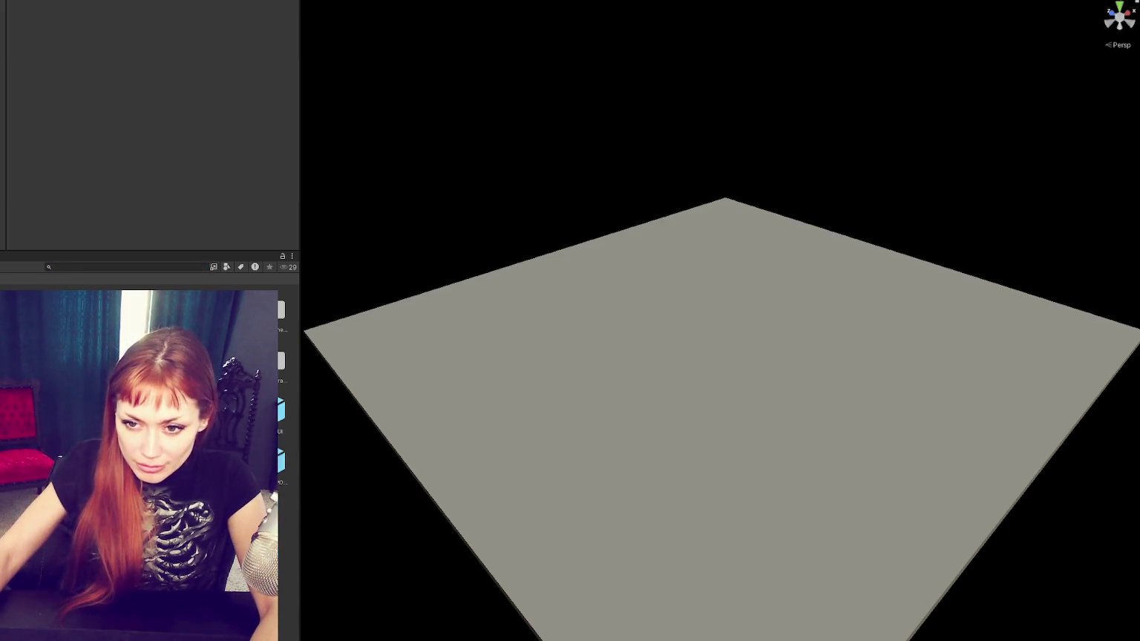
{"action": "scroll", "coordinate": [282, 385], "scroll_direction": "down", "scroll_amount": 3}
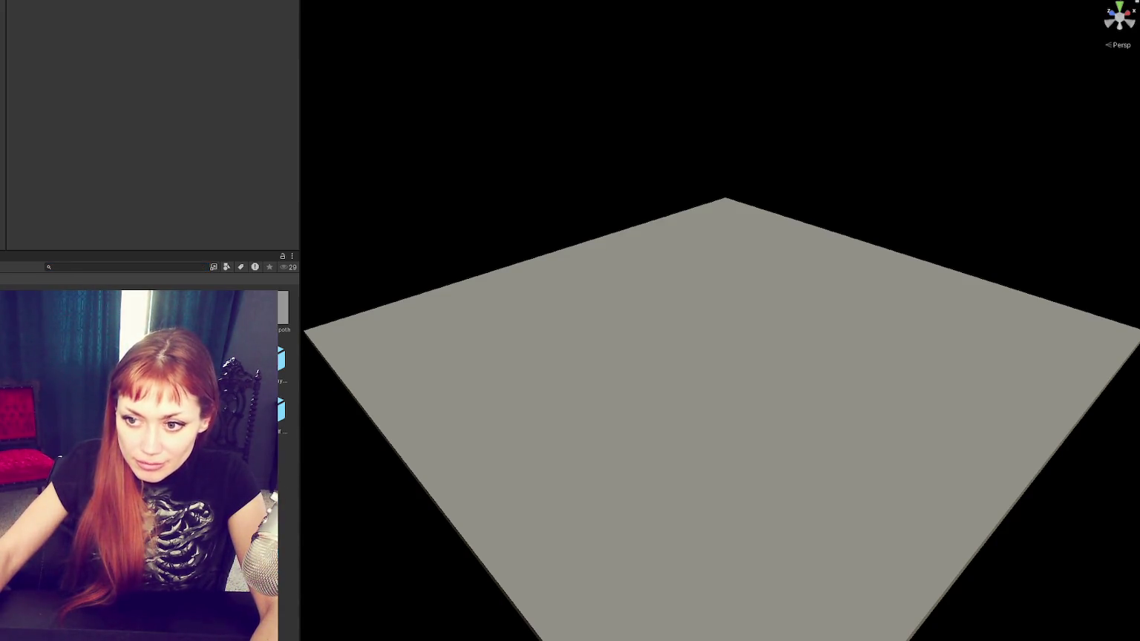
{"action": "mouse_move", "coordinate": [282, 360]}
{"action": "left_mouse_down"}
{"action": "mouse_move", "coordinate": [648, 356]}
{"action": "mouse_move", "coordinate": [713, 399]}
{"action": "mouse_move", "coordinate": [816, 350]}
{"action": "left_mouse_up"}
{"action": "key", "text": "f"}
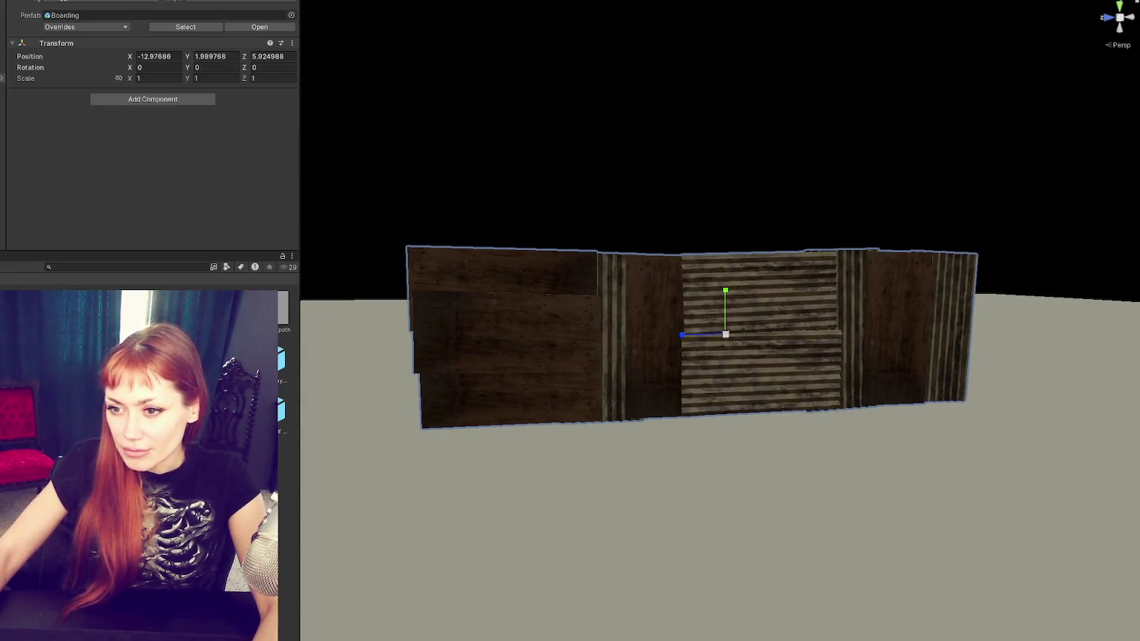
{"action": "left_click", "coordinate": [529, 400]}
{"action": "key", "text": "ctrl+z"}
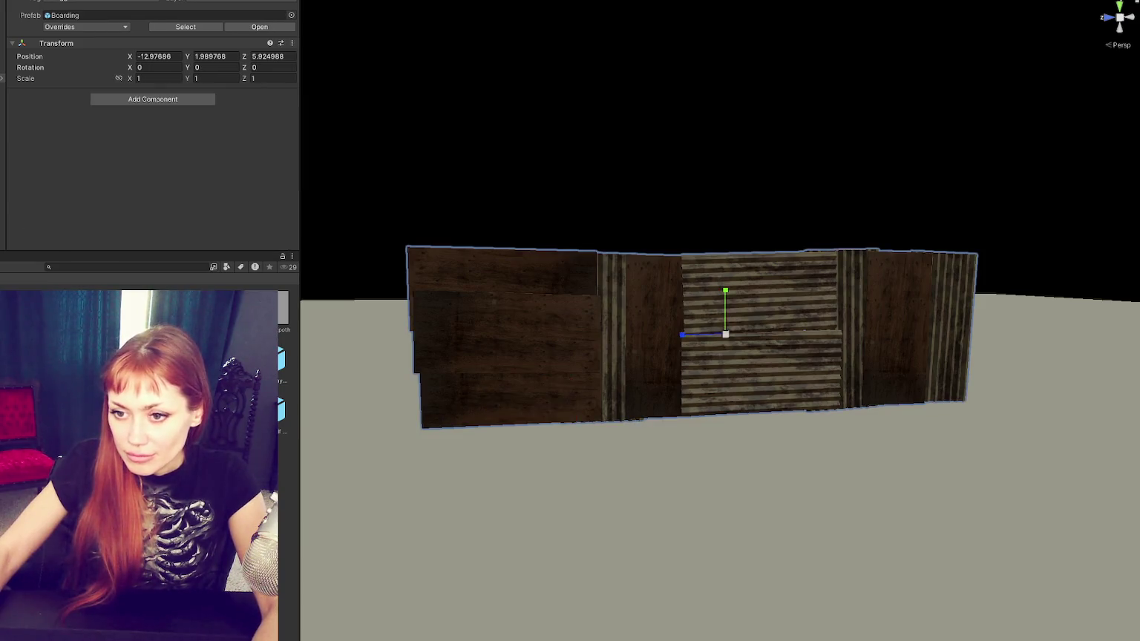
{"action": "mouse_move", "coordinate": [281, 409]}
{"action": "left_mouse_down"}
{"action": "mouse_move", "coordinate": [515, 515]}
{"action": "mouse_move", "coordinate": [655, 522]}
{"action": "left_mouse_up"}
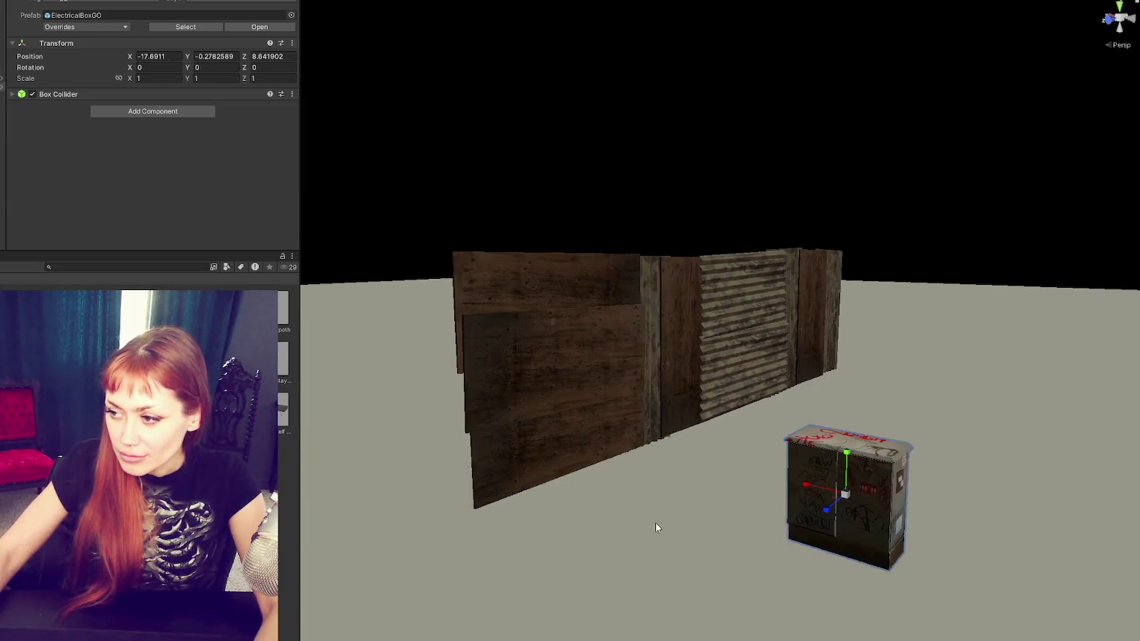
{"action": "left_click_drag", "start_coordinate": [551, 456], "coordinate": [585, 511]}
Step: Add a dirt pile, a Chainlink_Half fence, a rubble heap and a utility pole
{"action": "mouse_move", "coordinate": [283, 359]}
{"action": "left_mouse_down"}
{"action": "mouse_move", "coordinate": [636, 501]}
{"action": "mouse_move", "coordinate": [878, 531]}
{"action": "mouse_move", "coordinate": [883, 520]}
{"action": "left_mouse_up"}
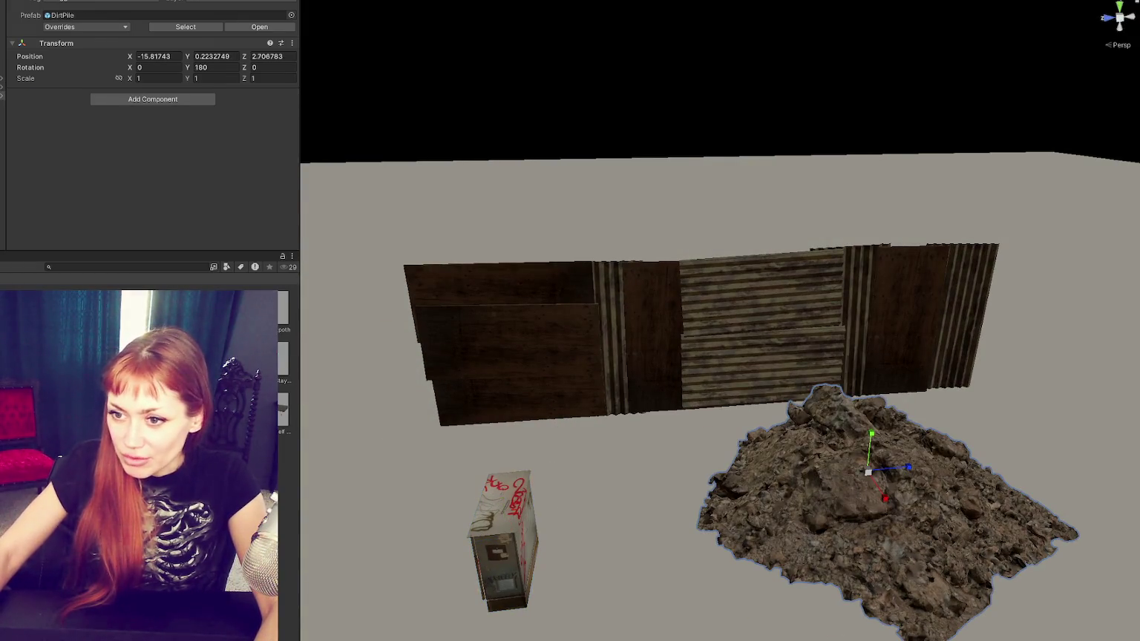
{"action": "left_click", "coordinate": [47, 268]}
{"action": "mouse_move", "coordinate": [522, 403]}
{"action": "left_mouse_down"}
{"action": "mouse_move", "coordinate": [519, 346]}
{"action": "mouse_move", "coordinate": [483, 369]}
{"action": "left_mouse_up"}
{"action": "left_click_drag", "start_coordinate": [283, 360], "coordinate": [438, 493]}
{"action": "mouse_move", "coordinate": [394, 546]}
{"action": "left_mouse_down"}
{"action": "mouse_move", "coordinate": [446, 569]}
{"action": "mouse_move", "coordinate": [880, 542]}
{"action": "left_mouse_up"}
{"action": "mouse_move", "coordinate": [282, 408]}
{"action": "left_mouse_down"}
{"action": "mouse_move", "coordinate": [538, 551]}
{"action": "mouse_move", "coordinate": [934, 360]}
{"action": "mouse_move", "coordinate": [983, 358]}
{"action": "mouse_move", "coordinate": [844, 305]}
{"action": "mouse_move", "coordinate": [941, 360]}
{"action": "left_mouse_up"}
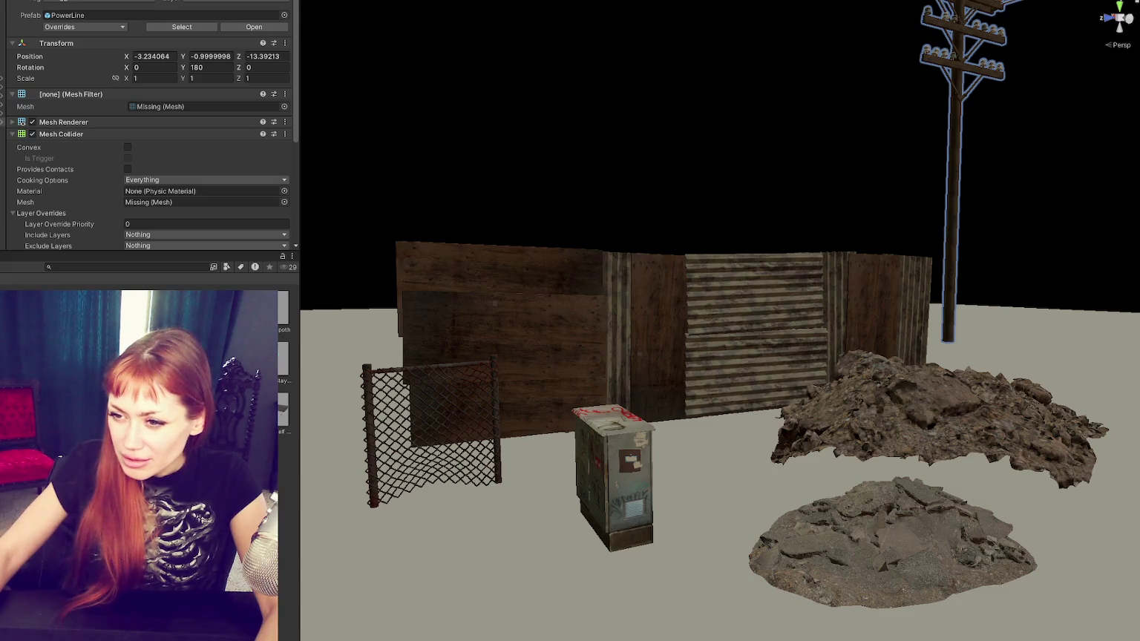
Step: Undo the stray props and power line, and place a Building Destroyed prefab
{"action": "left_click_drag", "start_coordinate": [283, 408], "coordinate": [497, 528]}
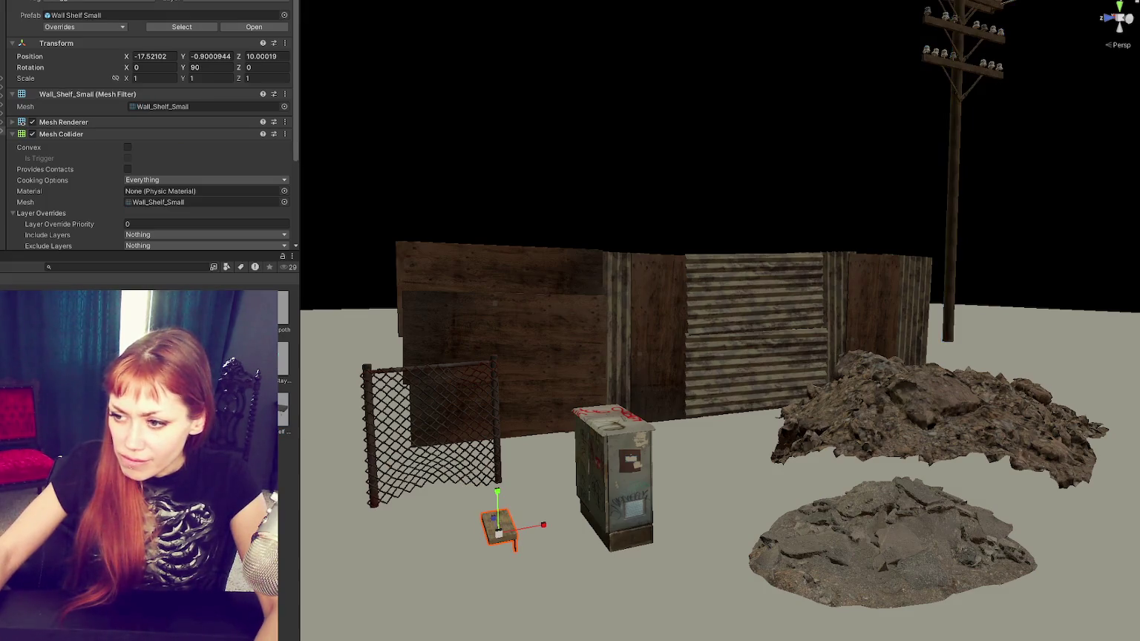
{"action": "key", "text": "ctrl+z"}
{"action": "mouse_move", "coordinate": [283, 359]}
{"action": "left_mouse_down"}
{"action": "mouse_move", "coordinate": [450, 568]}
{"action": "mouse_move", "coordinate": [764, 467]}
{"action": "mouse_move", "coordinate": [982, 473]}
{"action": "mouse_move", "coordinate": [909, 546]}
{"action": "mouse_move", "coordinate": [379, 499]}
{"action": "mouse_move", "coordinate": [304, 385]}
{"action": "mouse_move", "coordinate": [564, 512]}
{"action": "mouse_move", "coordinate": [384, 508]}
{"action": "mouse_move", "coordinate": [290, 482]}
{"action": "mouse_move", "coordinate": [710, 490]}
{"action": "mouse_move", "coordinate": [720, 501]}
{"action": "left_mouse_up"}
{"action": "key", "text": "ctrl+z"}
{"action": "left_click_drag", "start_coordinate": [282, 349], "coordinate": [676, 457]}
{"action": "key", "text": "ctrl+z"}
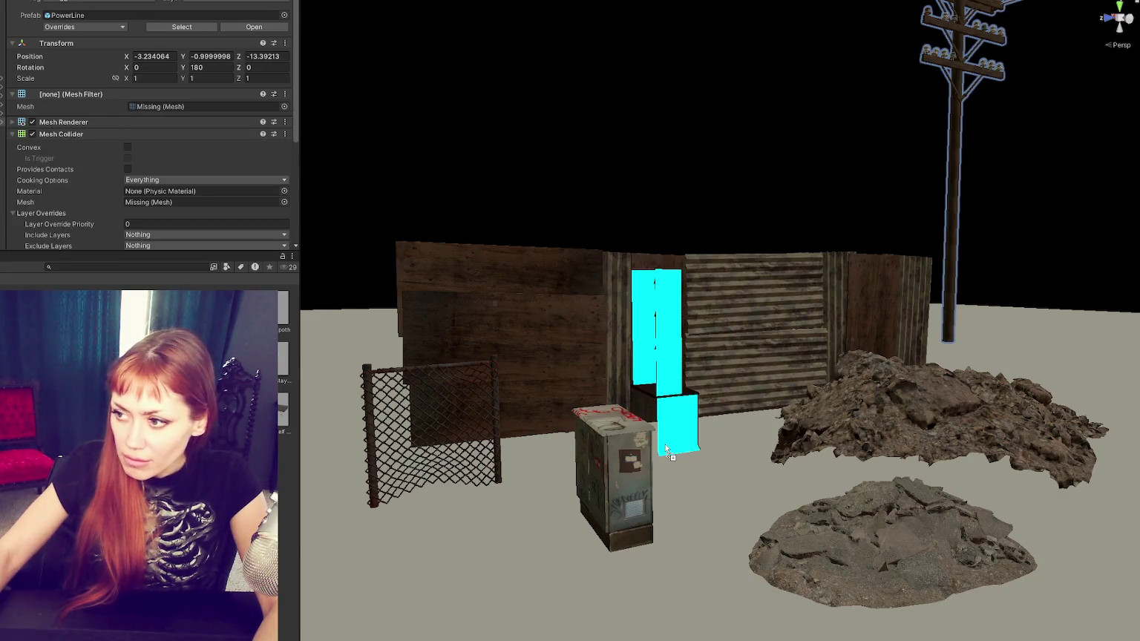
{"action": "key", "text": "ctrl+z"}
{"action": "mouse_move", "coordinate": [282, 356]}
{"action": "left_mouse_down"}
{"action": "mouse_move", "coordinate": [618, 510]}
{"action": "mouse_move", "coordinate": [702, 371]}
{"action": "mouse_move", "coordinate": [568, 438]}
{"action": "left_mouse_up"}
{"action": "scroll", "coordinate": [568, 437], "scroll_direction": "up", "scroll_amount": 5}
{"action": "scroll", "coordinate": [651, 403], "scroll_direction": "down", "scroll_amount": 8}
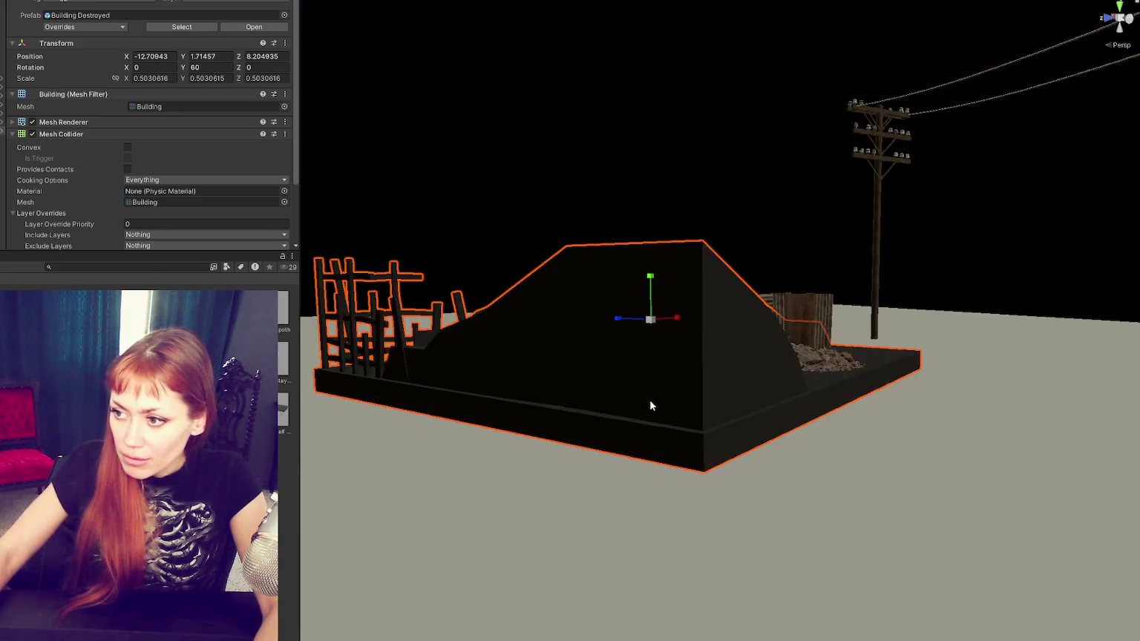
Step: Set the destroyed building's Y rotation to 0 and slide it left
{"action": "left_click_drag", "start_coordinate": [652, 402], "coordinate": [569, 517]}
{"action": "scroll", "coordinate": [568, 518], "scroll_direction": "down", "scroll_amount": 3}
{"action": "left_click_drag", "start_coordinate": [631, 381], "coordinate": [420, 43]}
{"action": "left_click", "coordinate": [214, 67]}
{"action": "type", "text": "0"}
{"action": "left_click_drag", "start_coordinate": [638, 339], "coordinate": [387, 354]}
Step: Duplicate the destroyed building, placing copies at the top and lower right of the block
{"action": "key", "text": "ctrl+d"}
{"action": "mouse_move", "coordinate": [438, 315]}
{"action": "left_mouse_down"}
{"action": "mouse_move", "coordinate": [476, 112]}
{"action": "mouse_move", "coordinate": [628, 70]}
{"action": "mouse_move", "coordinate": [607, 99]}
{"action": "mouse_move", "coordinate": [622, 93]}
{"action": "left_mouse_up"}
{"action": "key", "text": "e"}
{"action": "key", "text": "w"}
{"action": "key", "text": "ctrl+d"}
{"action": "mouse_move", "coordinate": [426, 101]}
{"action": "left_mouse_down"}
{"action": "mouse_move", "coordinate": [1042, 61]}
{"action": "mouse_move", "coordinate": [1094, 72]}
{"action": "mouse_move", "coordinate": [1136, 319]}
{"action": "mouse_move", "coordinate": [1139, 438]}
{"action": "left_mouse_up"}
{"action": "key", "text": "ctrl+d"}
Step: Double the dirt pile's size
{"action": "left_click", "coordinate": [751, 386]}
{"action": "key", "text": "f"}
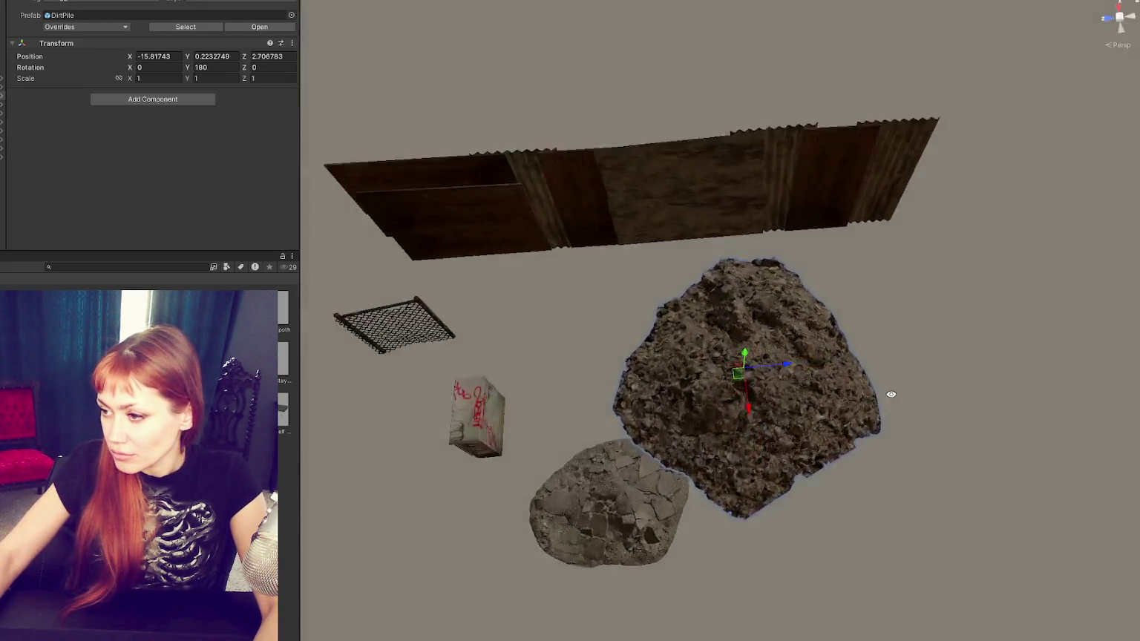
{"action": "scroll", "coordinate": [848, 300], "scroll_direction": "down", "scroll_amount": 3}
{"action": "mouse_move", "coordinate": [611, 378]}
{"action": "left_mouse_down"}
{"action": "mouse_move", "coordinate": [596, 380]}
{"action": "mouse_move", "coordinate": [620, 354]}
{"action": "mouse_move", "coordinate": [632, 396]}
{"action": "mouse_move", "coordinate": [458, 394]}
{"action": "mouse_move", "coordinate": [377, 369]}
{"action": "mouse_move", "coordinate": [402, 410]}
{"action": "mouse_move", "coordinate": [522, 254]}
{"action": "mouse_move", "coordinate": [430, 253]}
{"action": "left_mouse_up"}
Step: Move the boarding wall far back along the block and slide it right
{"action": "left_click", "coordinate": [711, 334]}
{"action": "scroll", "coordinate": [710, 366], "scroll_direction": "down", "scroll_amount": 2}
{"action": "mouse_move", "coordinate": [602, 345]}
{"action": "left_mouse_down"}
{"action": "mouse_move", "coordinate": [729, 218]}
{"action": "mouse_move", "coordinate": [650, 207]}
{"action": "mouse_move", "coordinate": [662, 197]}
{"action": "left_mouse_up"}
{"action": "left_click_drag", "start_coordinate": [611, 236], "coordinate": [775, 236]}
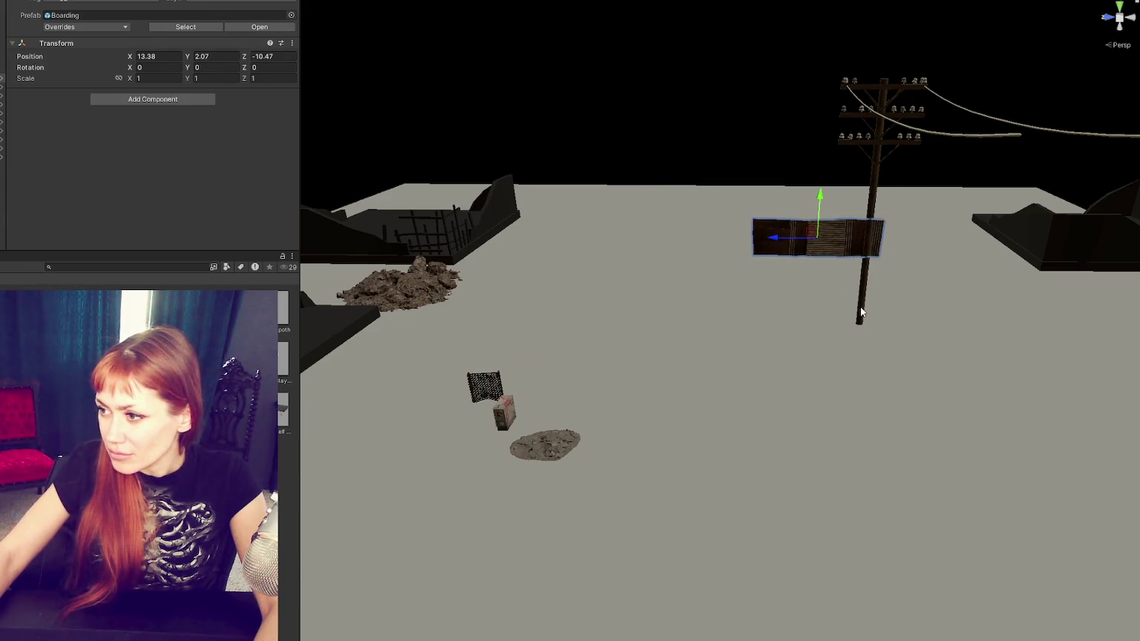
Step: Move the power pole along the street and duplicate the poles further up the street
{"action": "left_click", "coordinate": [864, 274]}
{"action": "key", "text": "f"}
{"action": "mouse_move", "coordinate": [709, 247]}
{"action": "left_mouse_down"}
{"action": "mouse_move", "coordinate": [790, 197]}
{"action": "mouse_move", "coordinate": [1016, 325]}
{"action": "left_mouse_up"}
{"action": "key", "text": "ctrl+d"}
{"action": "left_click", "coordinate": [684, 176], "text": "shift"}
{"action": "key", "text": "ctrl+d"}
{"action": "left_click_drag", "start_coordinate": [886, 295], "coordinate": [541, 147]}
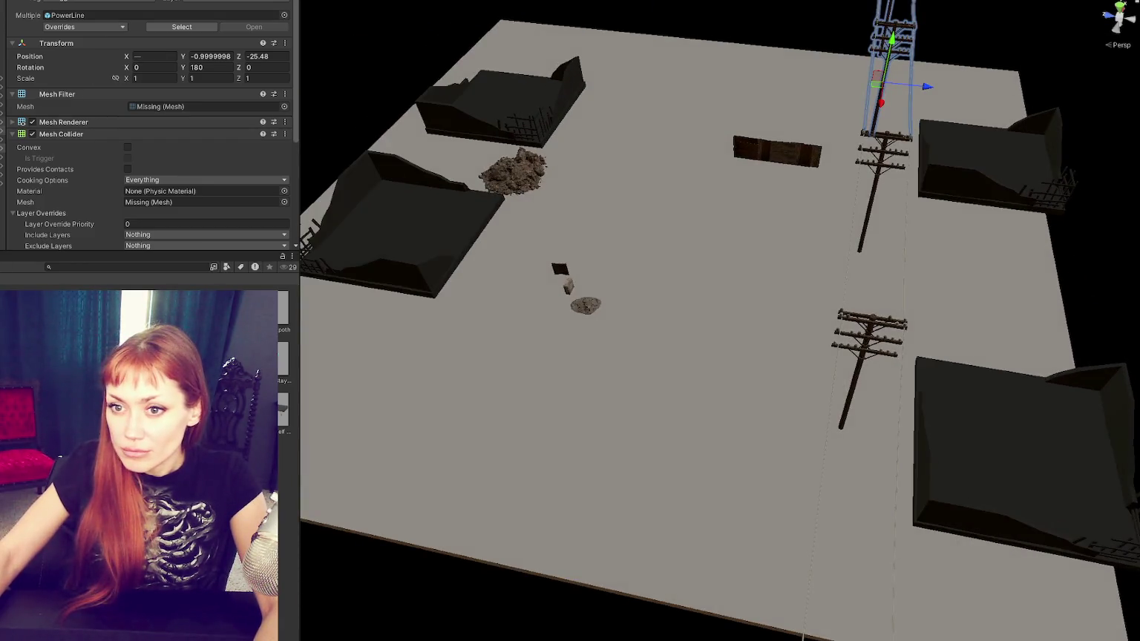
{"action": "key", "text": "ctrl+y"}
{"action": "key", "text": "ctrl+y"}
{"action": "key", "text": "ctrl+y"}
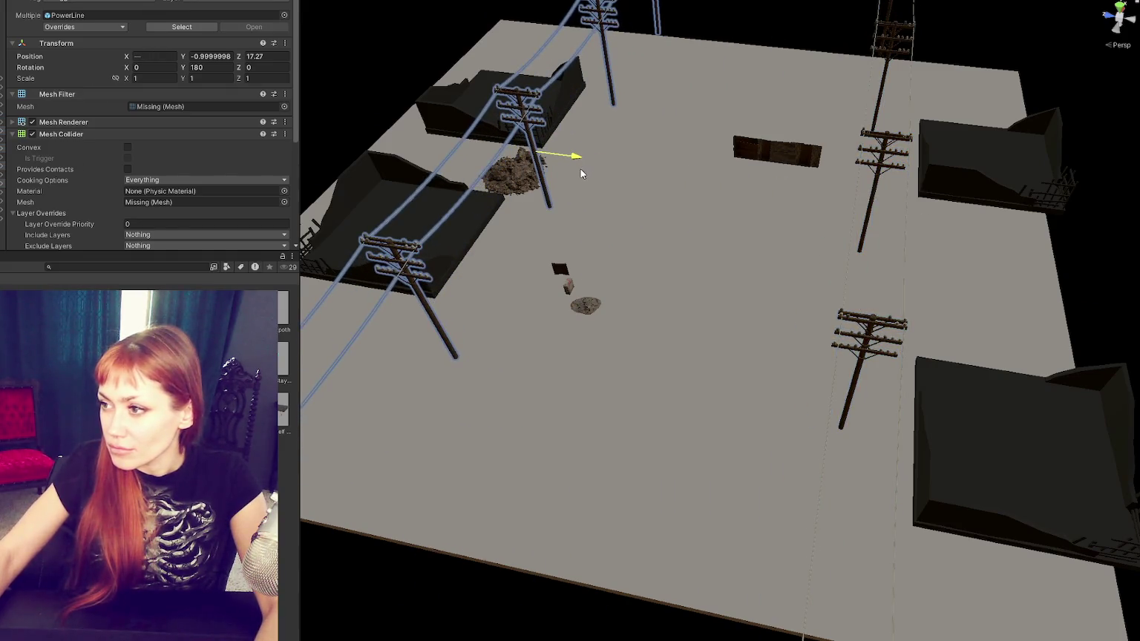
Step: Nudge the boarding wall left and duplicate it into a row
{"action": "left_click", "coordinate": [752, 175]}
{"action": "mouse_move", "coordinate": [660, 178]}
{"action": "left_mouse_down"}
{"action": "mouse_move", "coordinate": [467, 188]}
{"action": "mouse_move", "coordinate": [738, 173]}
{"action": "left_mouse_up"}
{"action": "key", "text": "ctrl+d"}
{"action": "key", "text": "ctrl+d"}
{"action": "key", "text": "ctrl+d"}
Step: Move the right-hand building toward the street and the lower-right one to the ground's right edge
{"action": "left_click", "coordinate": [874, 180]}
{"action": "mouse_move", "coordinate": [858, 148]}
{"action": "left_mouse_down"}
{"action": "mouse_move", "coordinate": [846, 149]}
{"action": "mouse_move", "coordinate": [931, 248]}
{"action": "mouse_move", "coordinate": [933, 230]}
{"action": "mouse_move", "coordinate": [890, 214]}
{"action": "mouse_move", "coordinate": [955, 193]}
{"action": "mouse_move", "coordinate": [978, 266]}
{"action": "mouse_move", "coordinate": [984, 257]}
{"action": "mouse_move", "coordinate": [863, 263]}
{"action": "left_mouse_up"}
{"action": "key", "text": "e"}
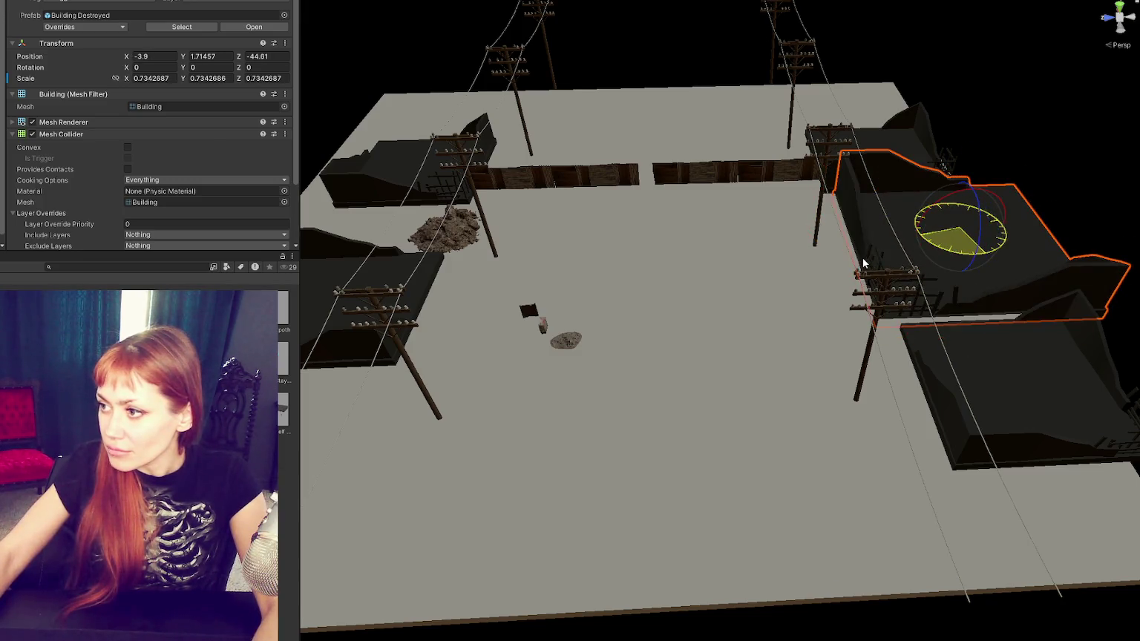
{"action": "key", "text": "w"}
{"action": "left_click", "coordinate": [1013, 384]}
{"action": "left_click_drag", "start_coordinate": [1013, 385], "coordinate": [1038, 382]}
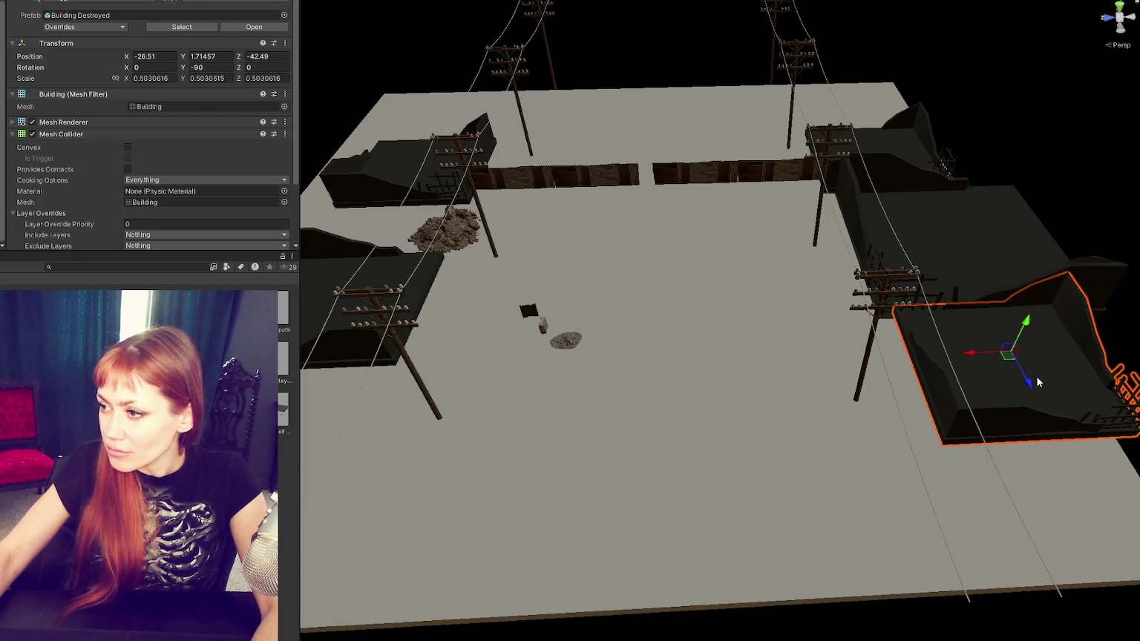
{"action": "left_click", "coordinate": [113, 265]}
Step: Search the Project panel for 'road' assets filtered to the Material type
{"action": "type", "text": "pavemenm"}
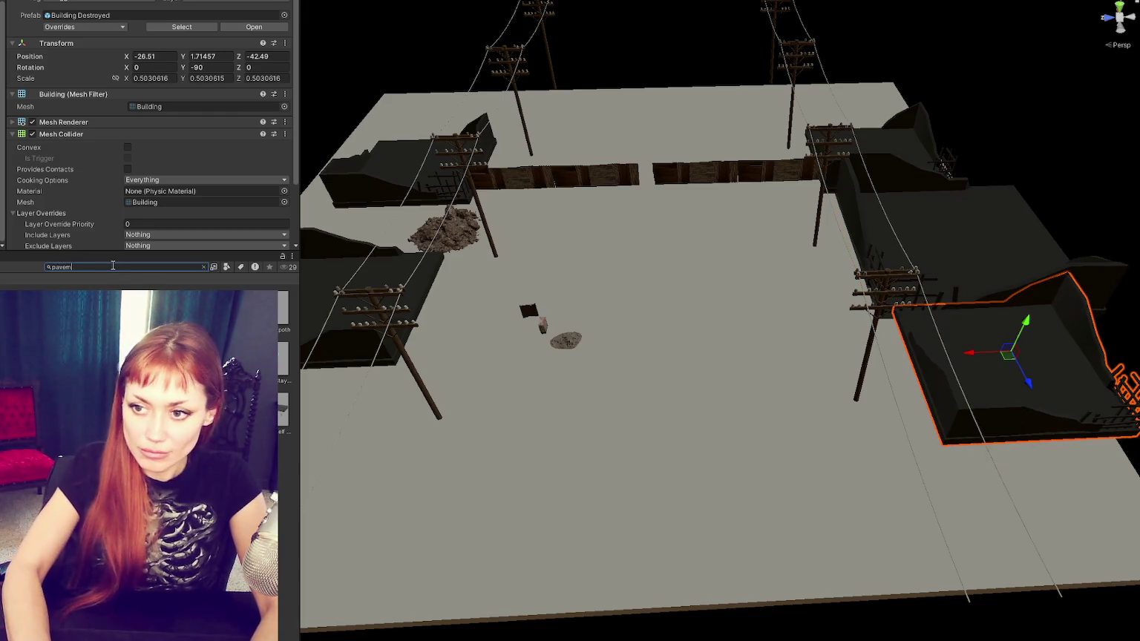
{"action": "key", "text": "BackSpace"}
{"action": "type", "text": "t"}
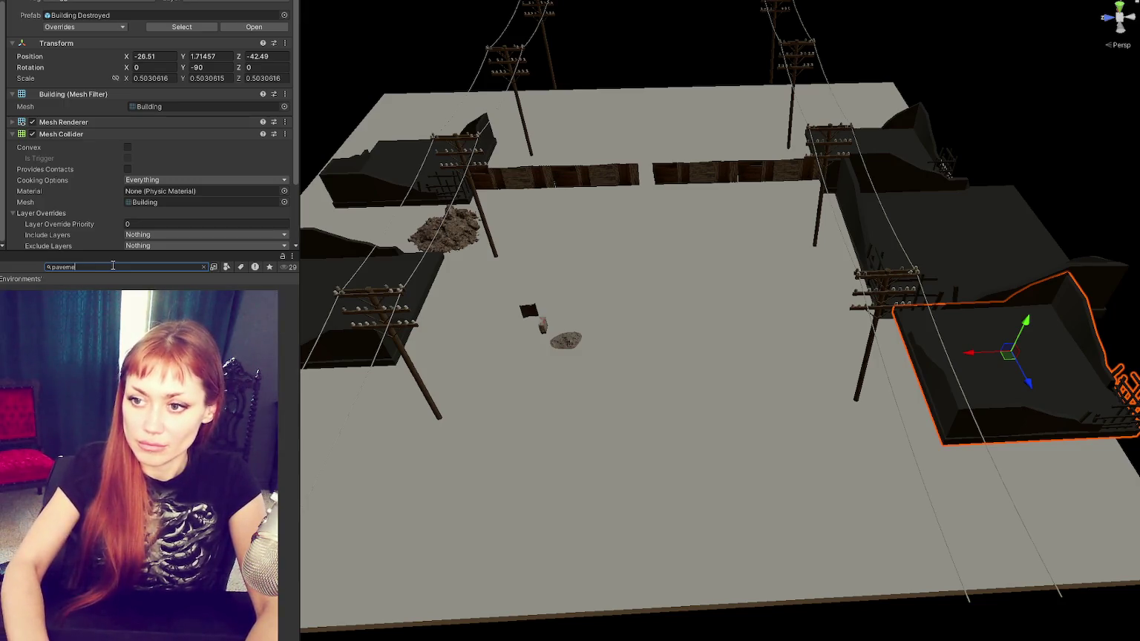
{"action": "left_click", "coordinate": [226, 266]}
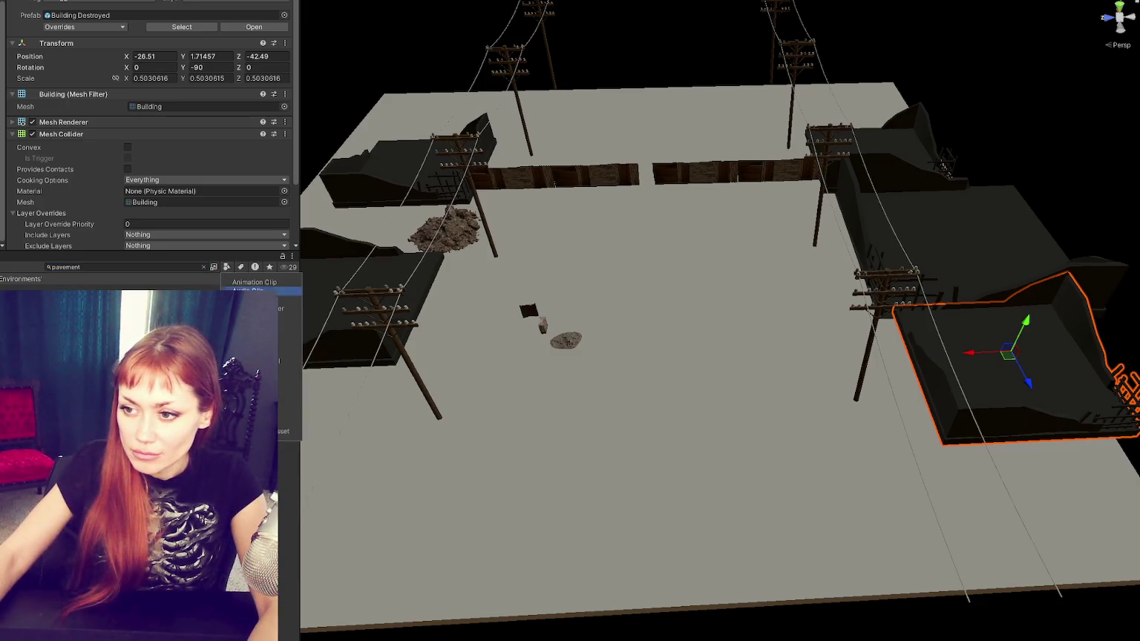
{"action": "left_click", "coordinate": [260, 326]}
{"action": "left_click", "coordinate": [134, 269]}
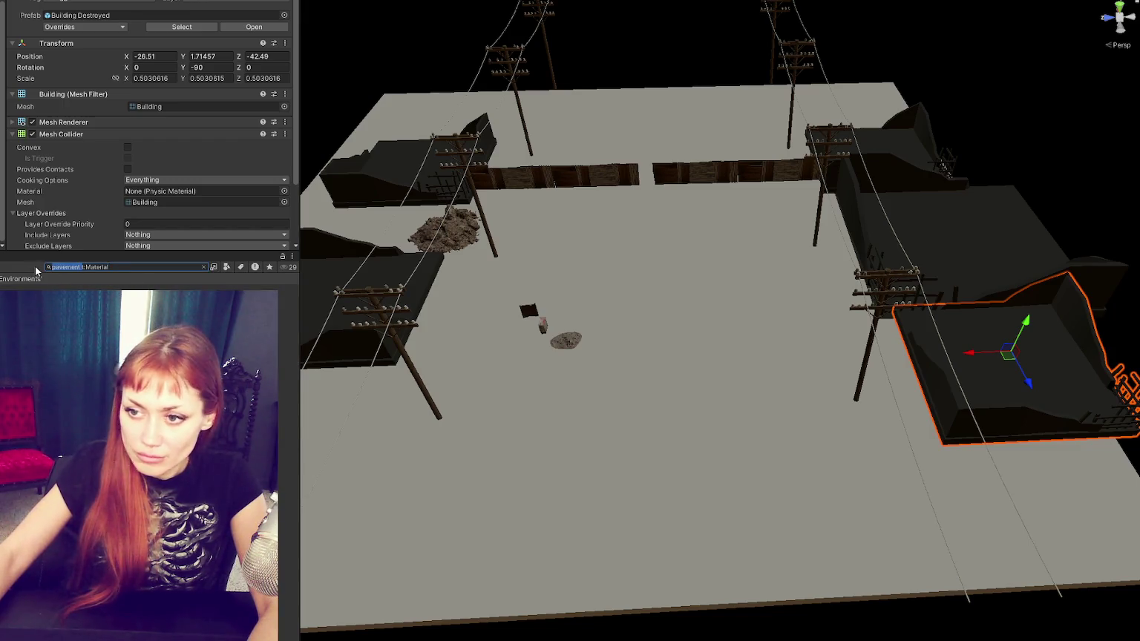
{"action": "type", "text": "road"}
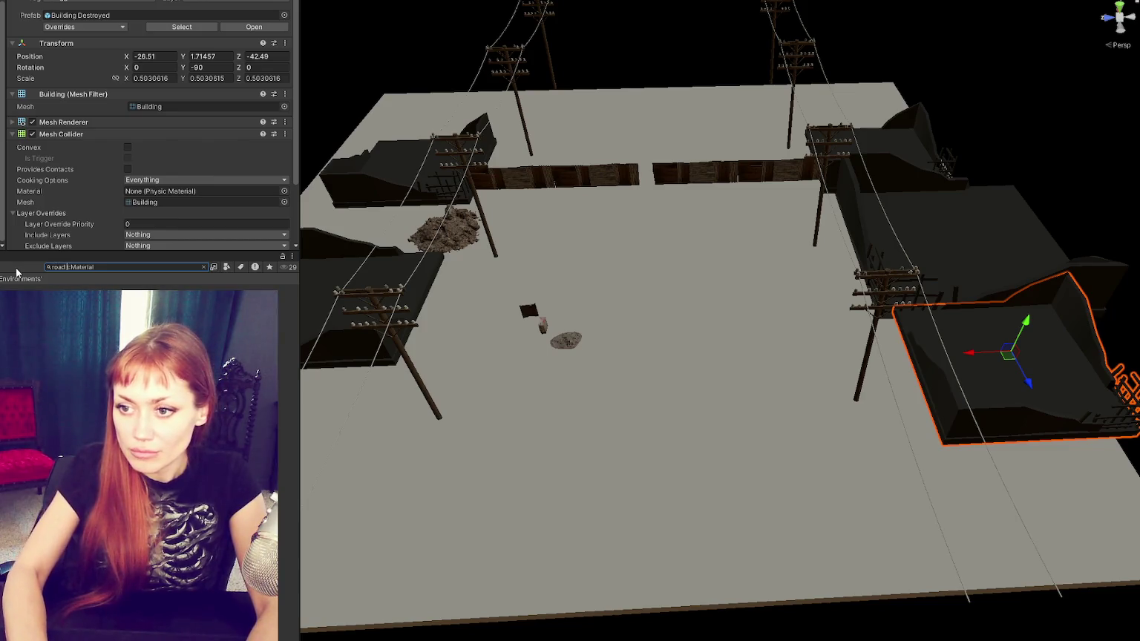
Step: Try road materials on the ground, settling on the red-striped concrete road material
{"action": "left_click_drag", "start_coordinate": [74, 312], "coordinate": [481, 469]}
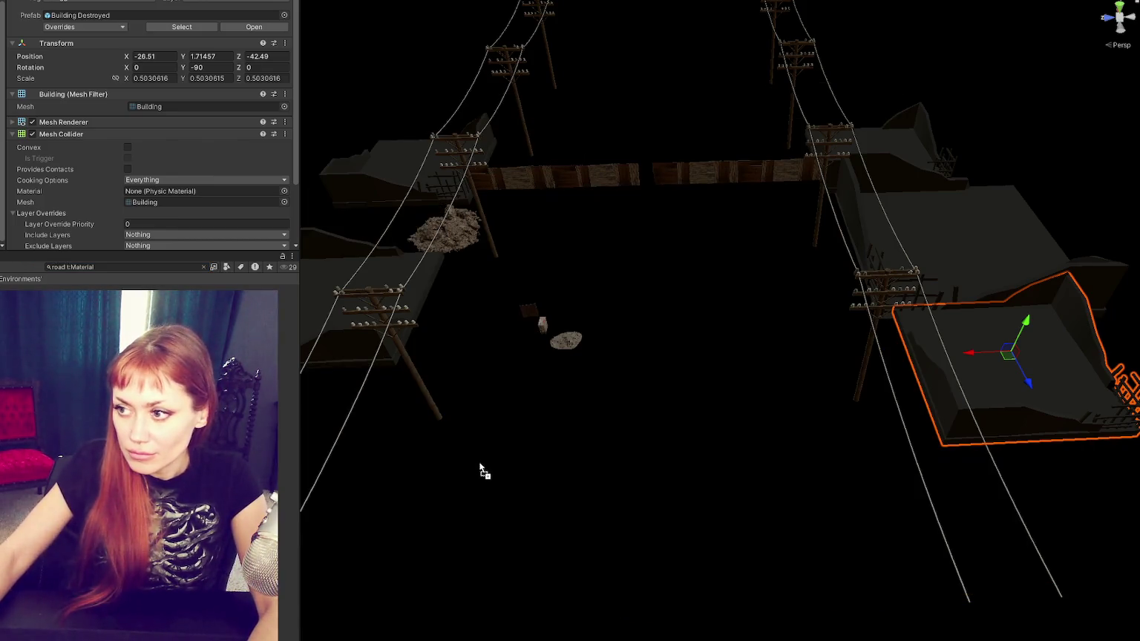
{"action": "mouse_move", "coordinate": [380, 390]}
{"action": "left_mouse_down"}
{"action": "mouse_move", "coordinate": [511, 433]}
{"action": "mouse_move", "coordinate": [490, 441]}
{"action": "left_mouse_up"}
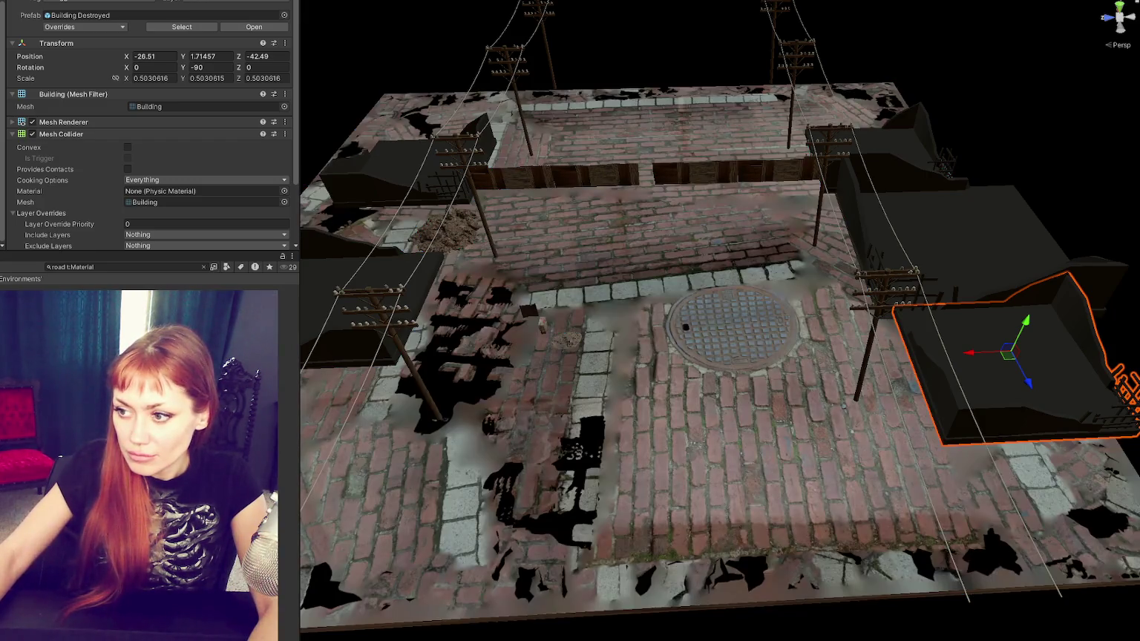
{"action": "key", "text": "Escape"}
{"action": "mouse_move", "coordinate": [486, 457]}
{"action": "left_mouse_down"}
{"action": "mouse_move", "coordinate": [497, 460]}
{"action": "mouse_move", "coordinate": [497, 447]}
{"action": "mouse_move", "coordinate": [539, 472]}
{"action": "mouse_move", "coordinate": [701, 512]}
{"action": "mouse_move", "coordinate": [584, 406]}
{"action": "left_mouse_up"}
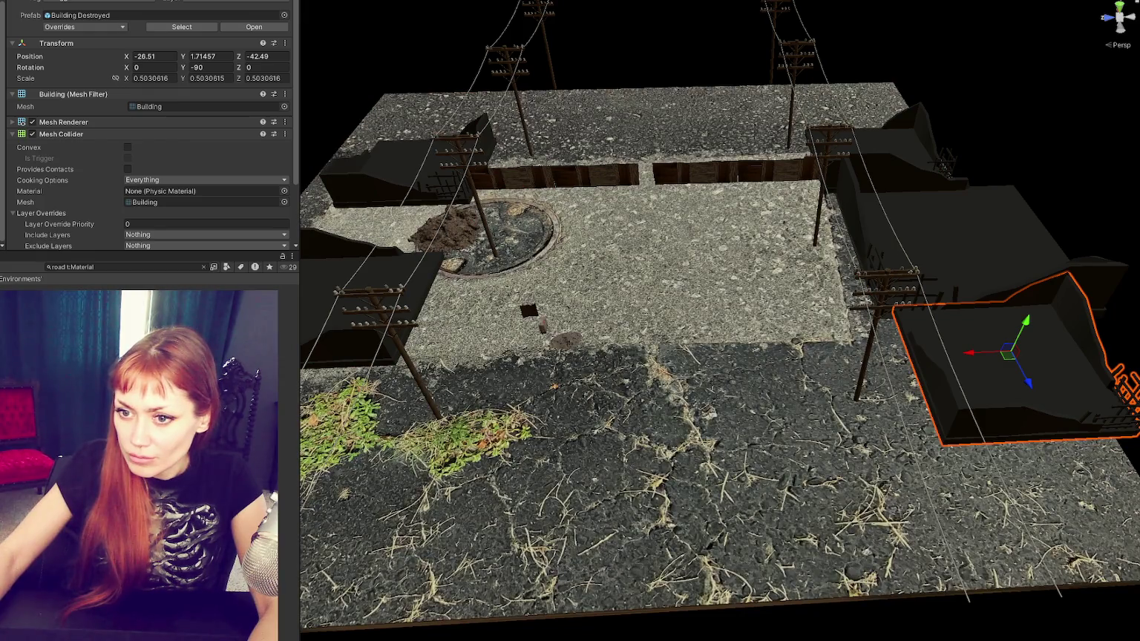
{"action": "left_click_drag", "start_coordinate": [355, 421], "coordinate": [520, 462]}
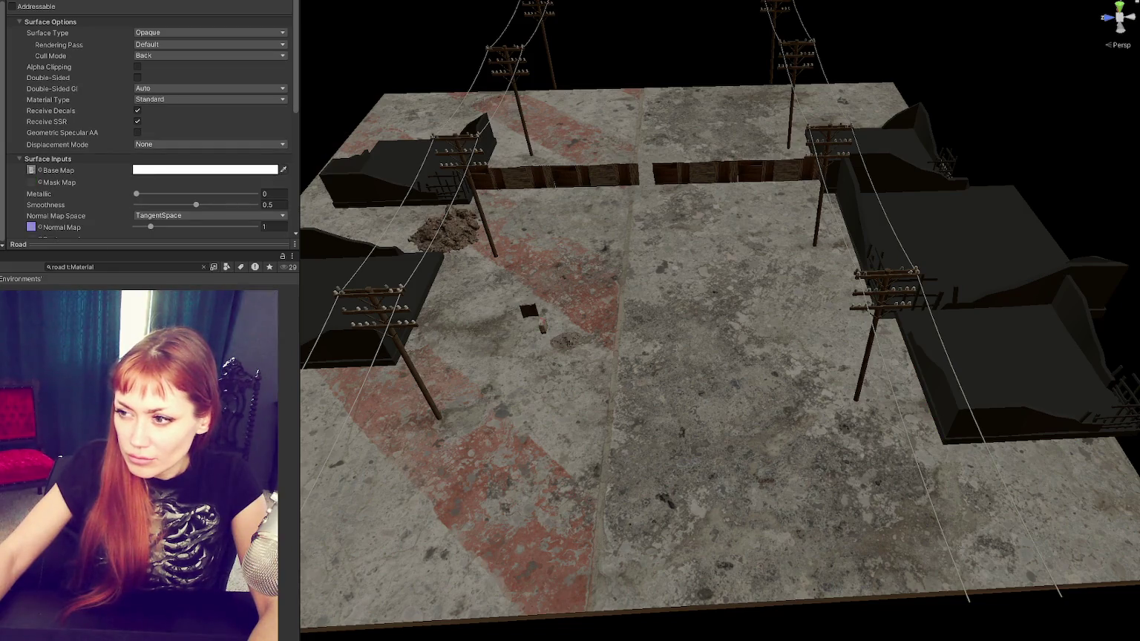
Step: Try a 7 x 7 tiling on the road material, then undo back to tiling 1
{"action": "scroll", "coordinate": [126, 144], "scroll_direction": "down", "scroll_amount": 5}
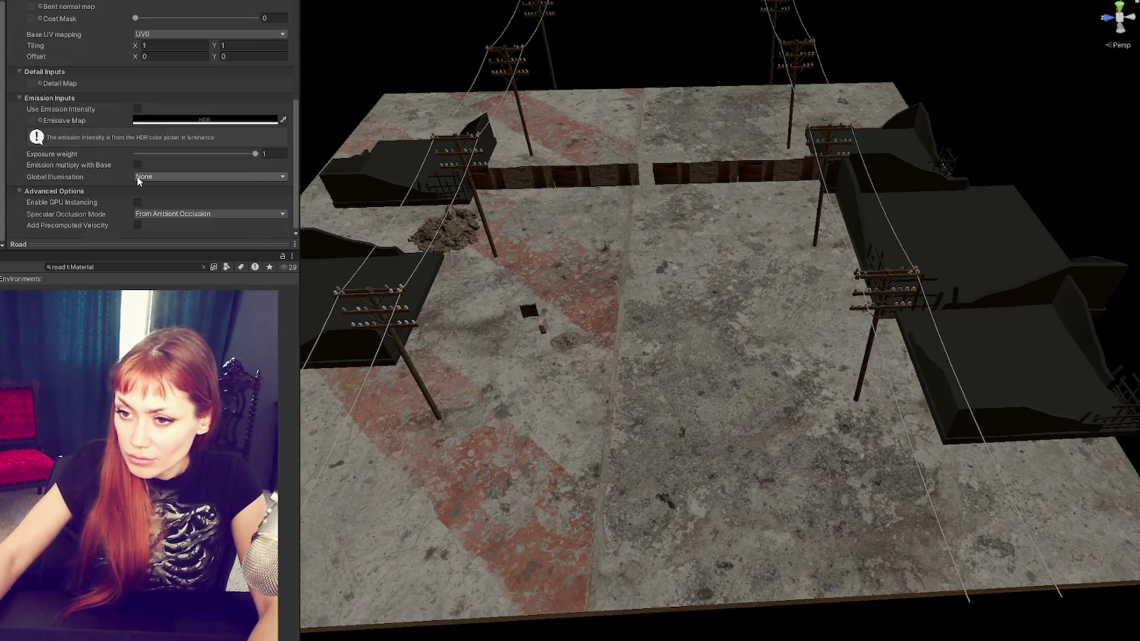
{"action": "scroll", "coordinate": [136, 177], "scroll_direction": "up", "scroll_amount": 1}
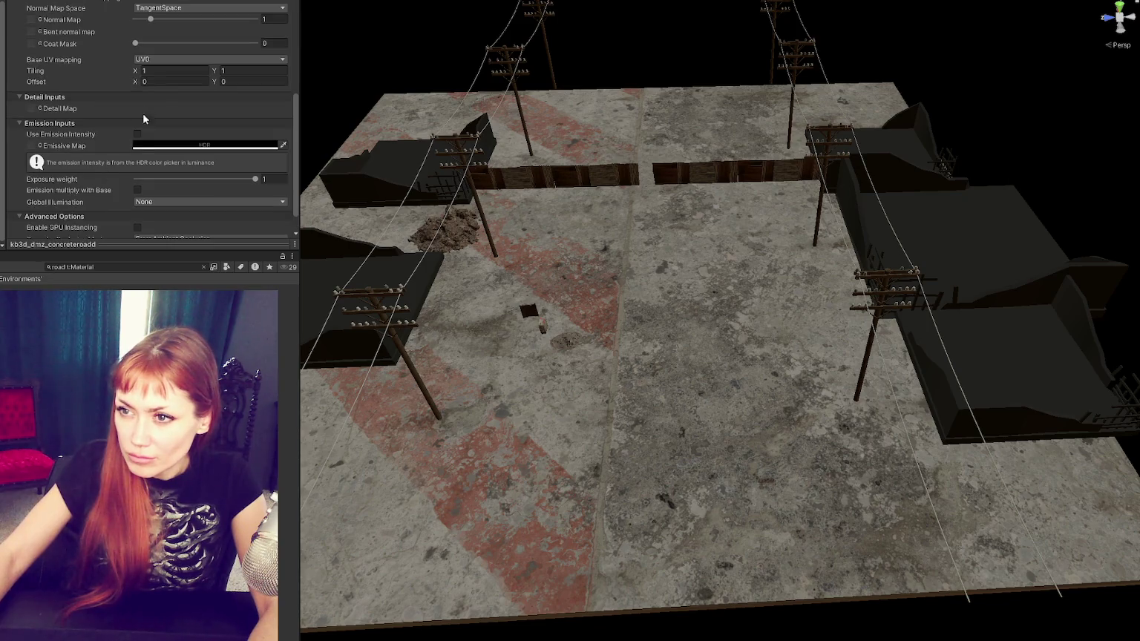
{"action": "type", "text": "7"}
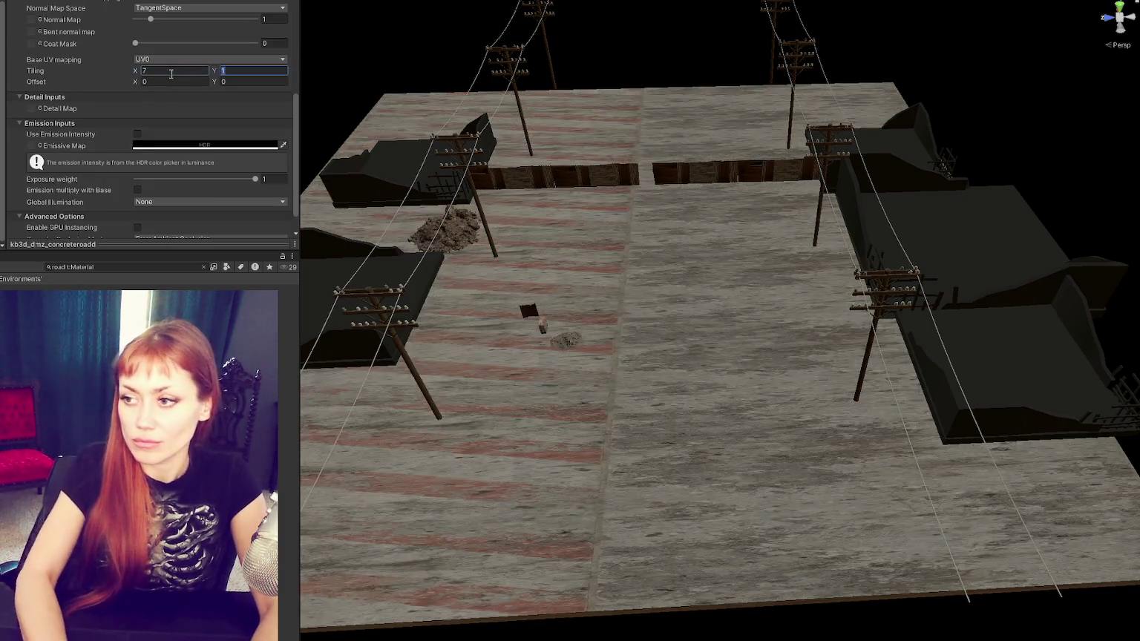
{"action": "key", "text": "Tab"}
{"action": "type", "text": "7"}
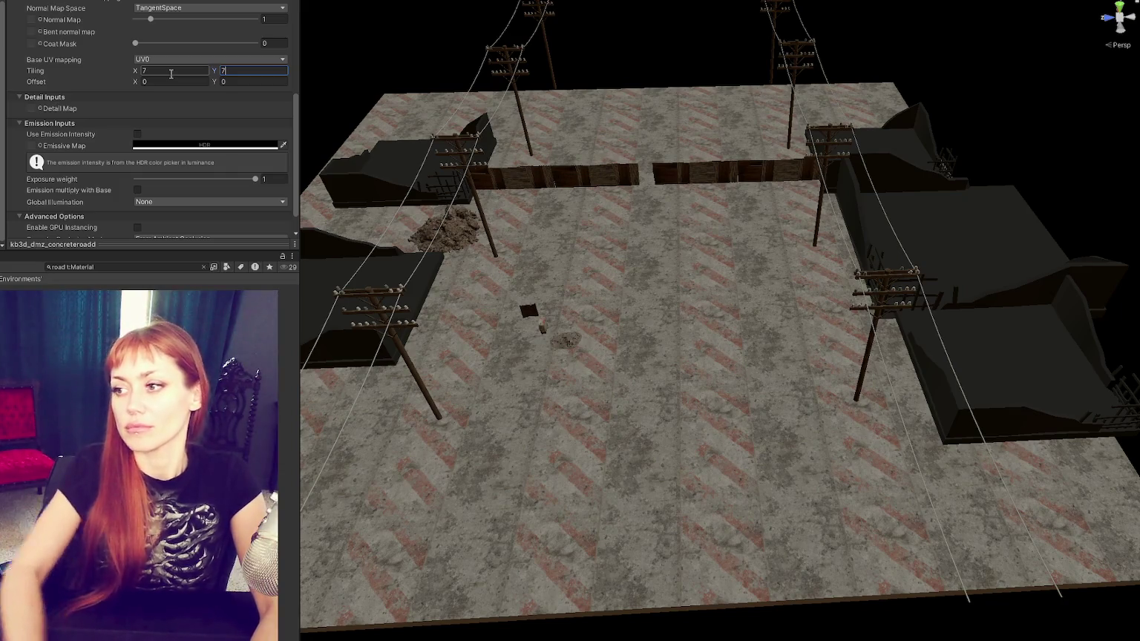
{"action": "key", "text": "ctrl+z"}
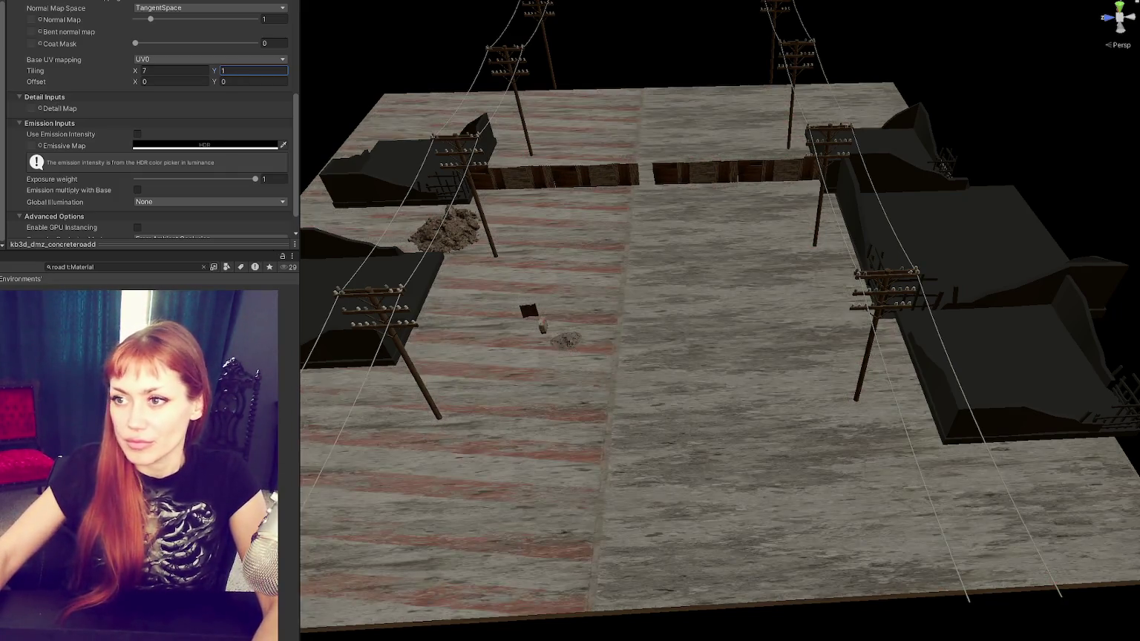
{"action": "key", "text": "ctrl+z"}
{"action": "left_click", "coordinate": [63, 266]}
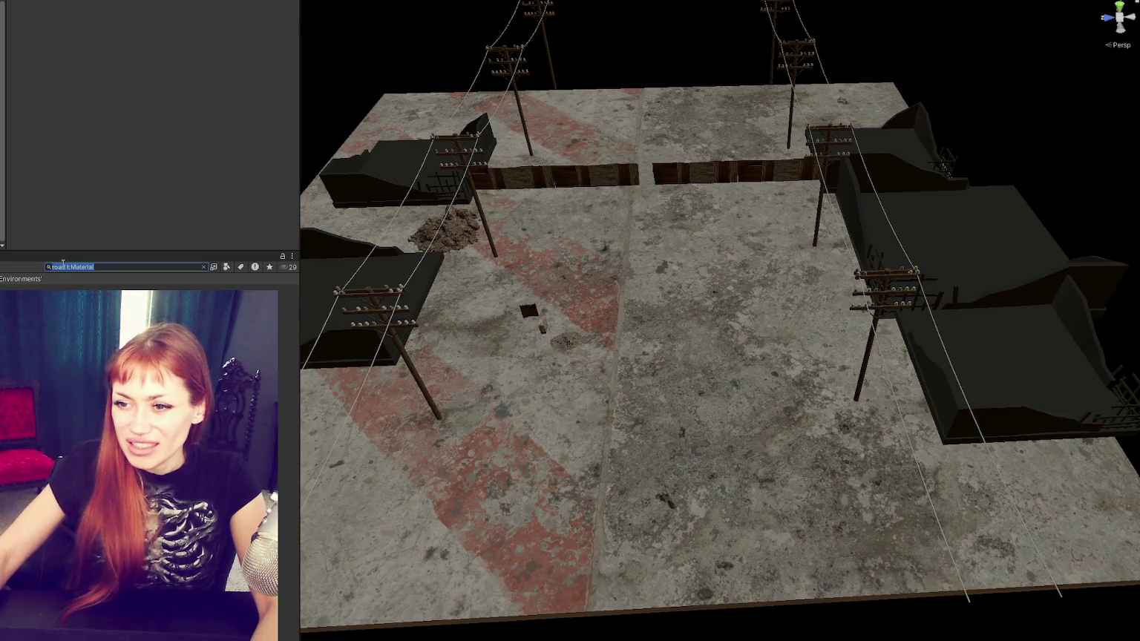
Step: Search 'concrete' and apply a dark concrete material to the ground
{"action": "type", "text": "concrete"}
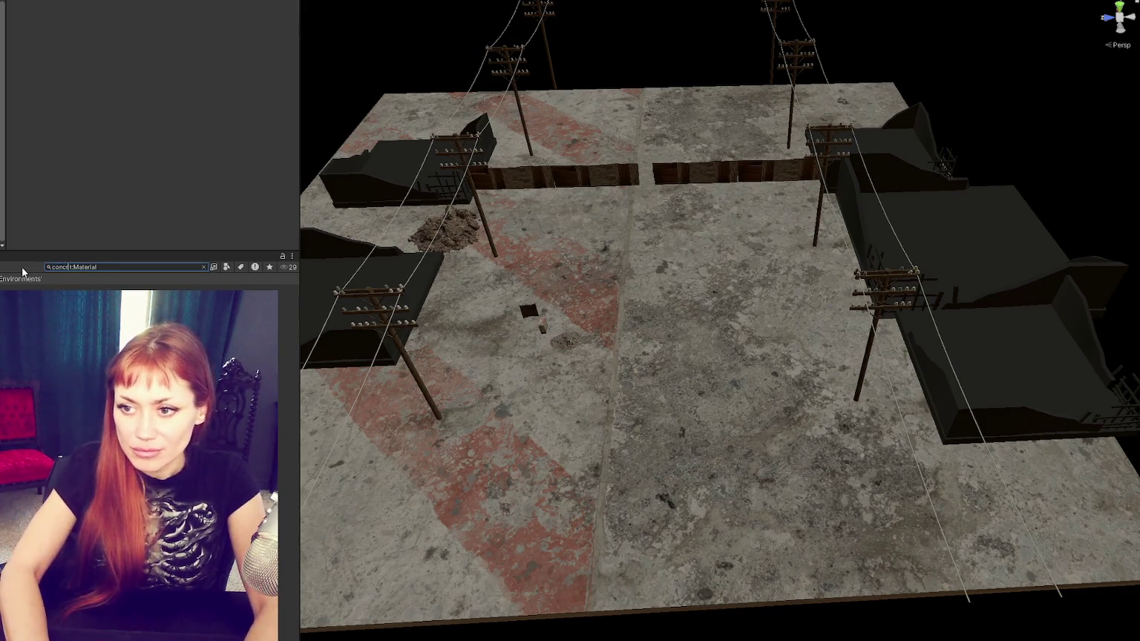
{"action": "mouse_move", "coordinate": [252, 356]}
{"action": "left_mouse_down"}
{"action": "mouse_move", "coordinate": [466, 392]}
{"action": "mouse_move", "coordinate": [527, 423]}
{"action": "mouse_move", "coordinate": [616, 428]}
{"action": "mouse_move", "coordinate": [572, 417]}
{"action": "left_mouse_up"}
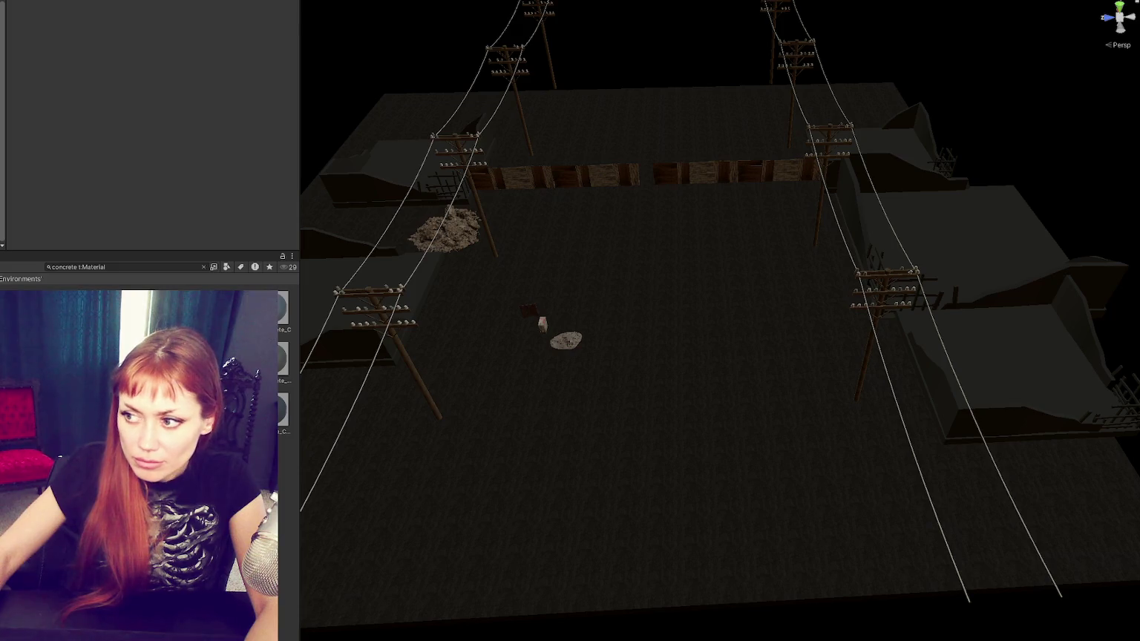
{"action": "key", "text": "Escape"}
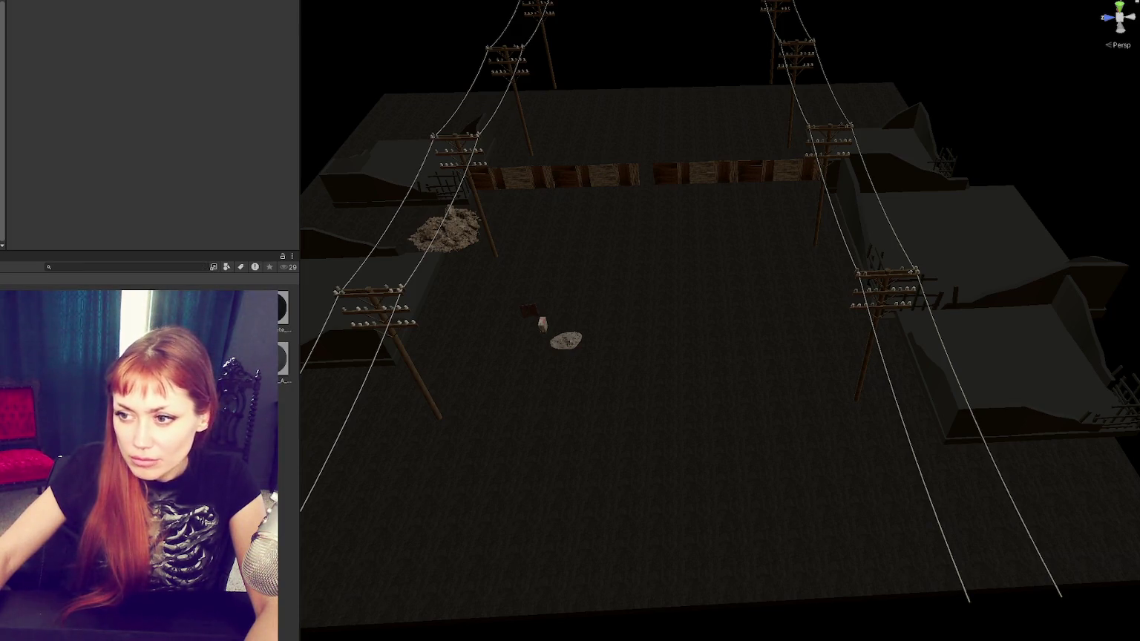
{"action": "left_click_drag", "start_coordinate": [681, 403], "coordinate": [681, 429]}
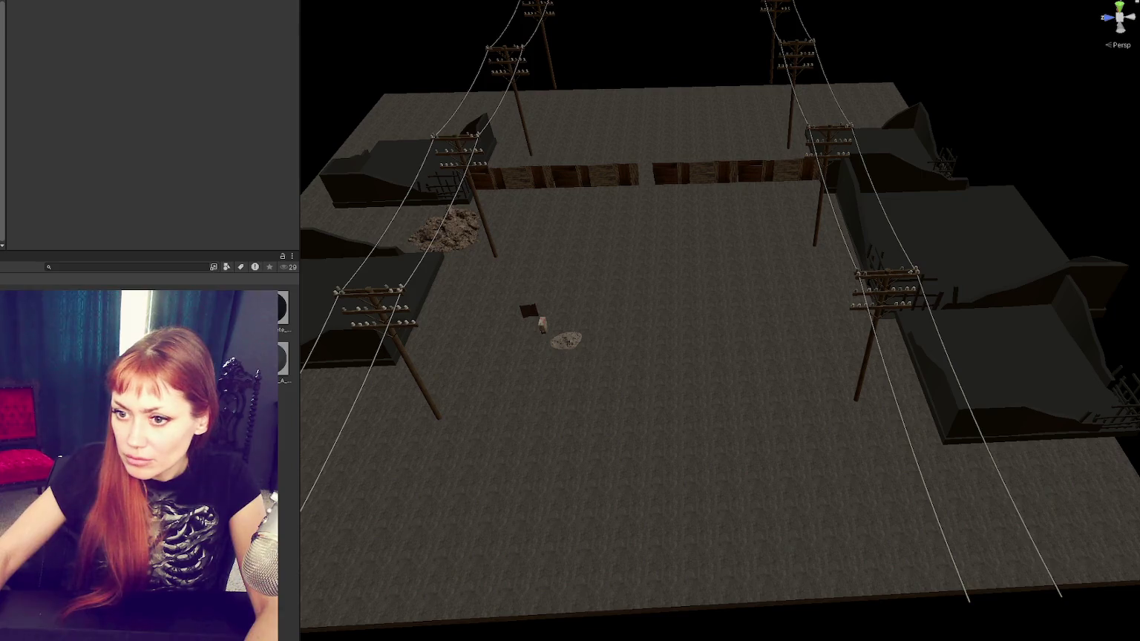
{"action": "left_click_drag", "start_coordinate": [765, 410], "coordinate": [764, 409]}
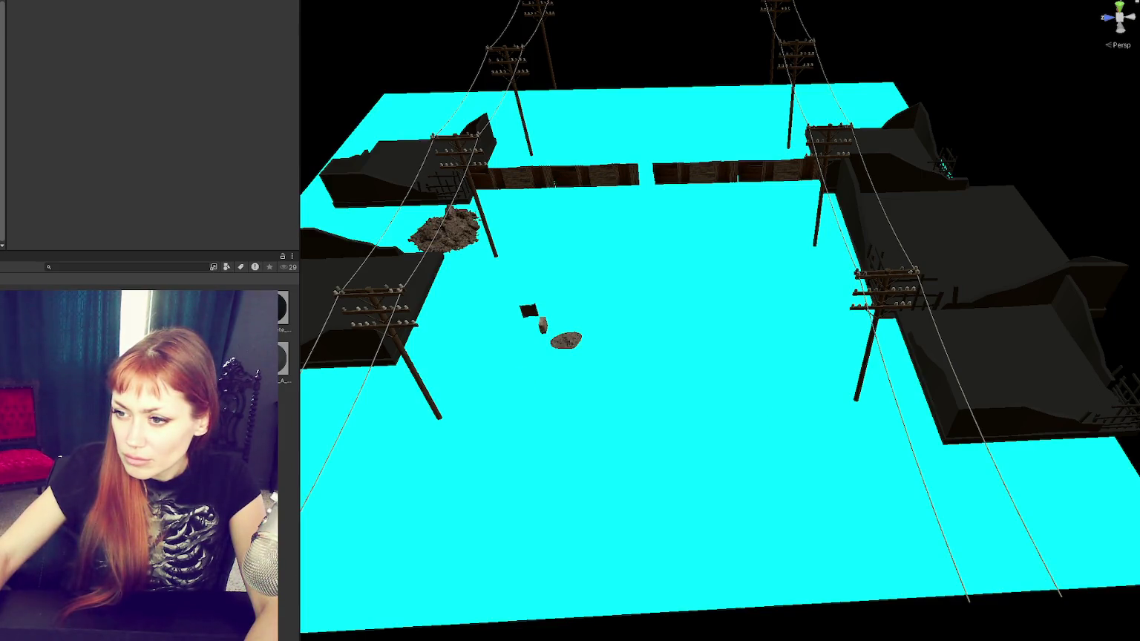
{"action": "left_click_drag", "start_coordinate": [284, 375], "coordinate": [570, 413]}
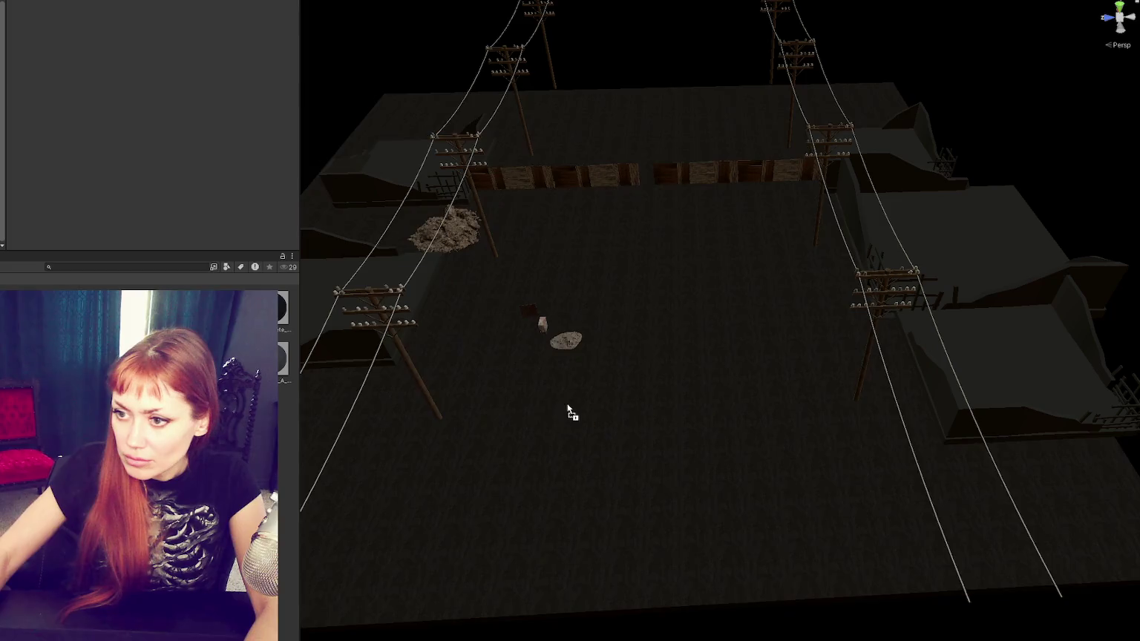
Step: Search 'sidewalk', place the Sidewalk1 prefab in the scene and frame it
{"action": "left_click", "coordinate": [134, 267]}
{"action": "type", "text": "sidewalk"}
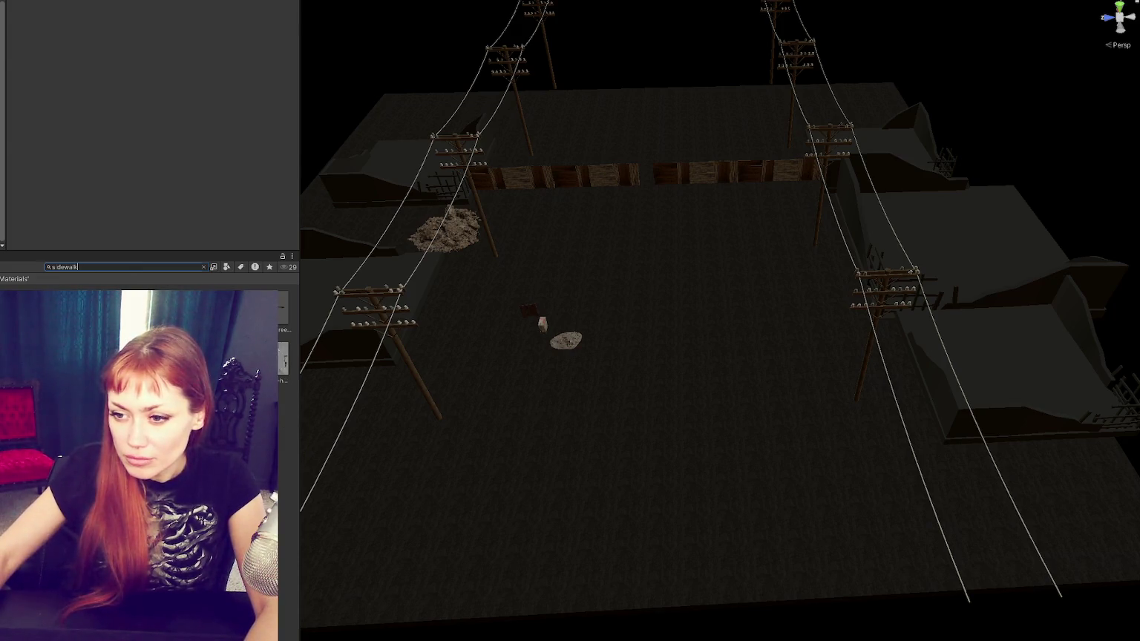
{"action": "left_click", "coordinate": [203, 267]}
{"action": "mouse_move", "coordinate": [148, 334]}
{"action": "left_mouse_down"}
{"action": "mouse_move", "coordinate": [297, 416]}
{"action": "mouse_move", "coordinate": [866, 496]}
{"action": "left_mouse_up"}
{"action": "scroll", "coordinate": [865, 492], "scroll_direction": "up", "scroll_amount": 3}
{"action": "key", "text": "f"}
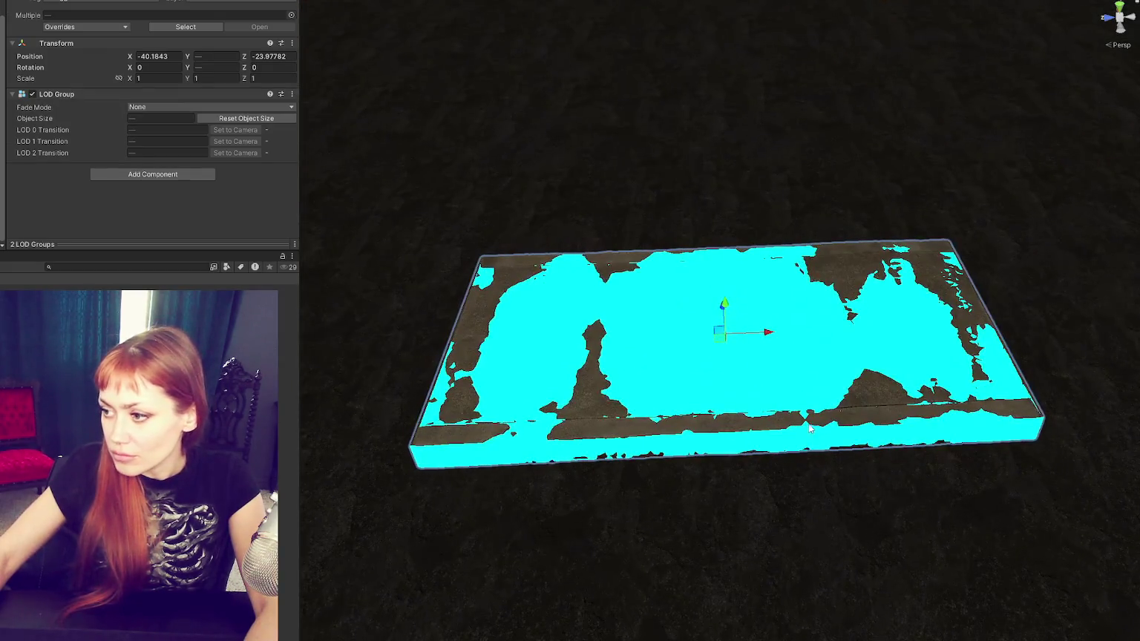
{"action": "left_click", "coordinate": [940, 345]}
{"action": "mouse_move", "coordinate": [940, 344]}
{"action": "left_mouse_down"}
{"action": "mouse_move", "coordinate": [787, 317]}
{"action": "mouse_move", "coordinate": [748, 343]}
{"action": "mouse_move", "coordinate": [211, 338]}
{"action": "mouse_move", "coordinate": [227, 338]}
{"action": "left_mouse_up"}
Step: Set both sidewalk tiles' position to 0 and butt one tile against the other
{"action": "scroll", "coordinate": [682, 384], "scroll_direction": "up", "scroll_amount": 3}
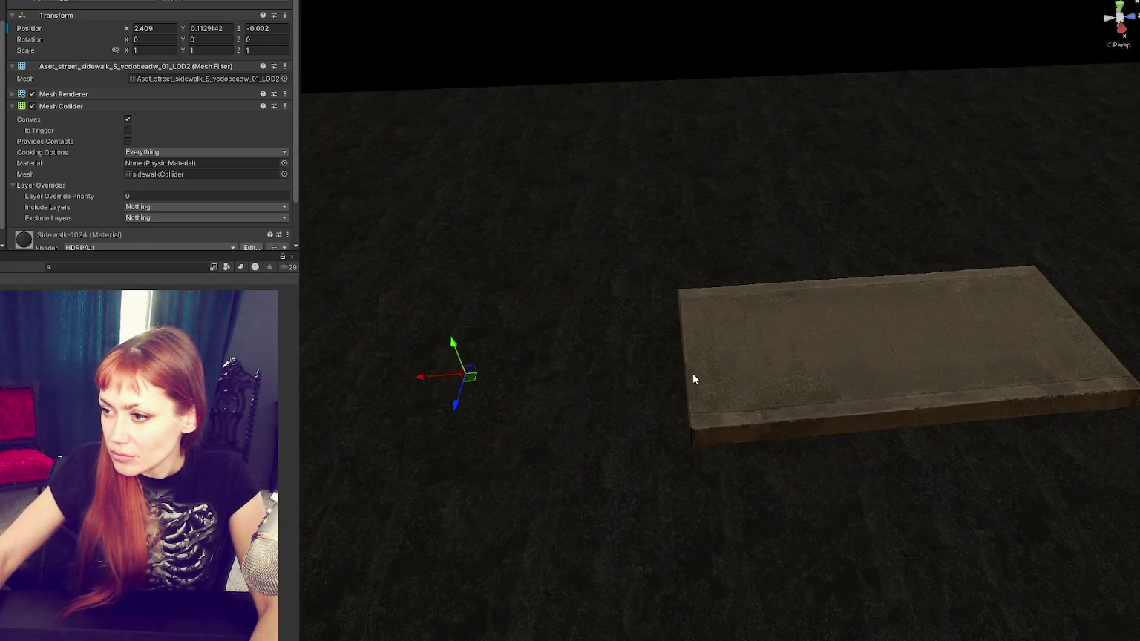
{"action": "scroll", "coordinate": [689, 377], "scroll_direction": "up", "scroll_amount": 2}
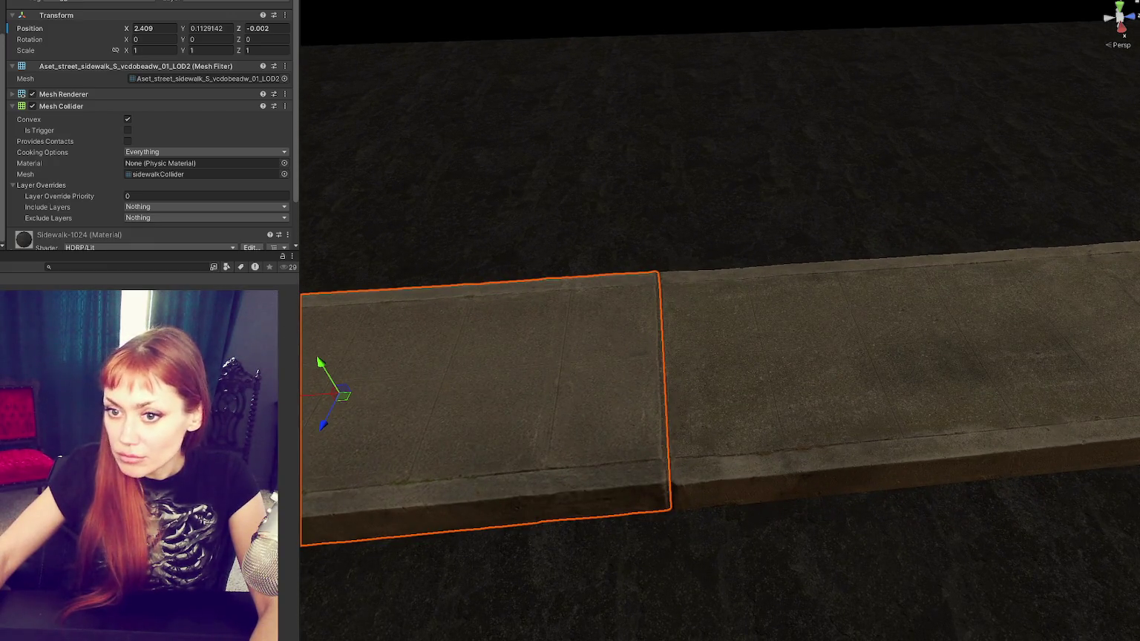
{"action": "left_click", "coordinate": [163, 29]}
{"action": "type", "text": "0"}
{"action": "key", "text": "Tab"}
{"action": "type", "text": "0"}
{"action": "key", "text": "Tab"}
{"action": "type", "text": "0"}
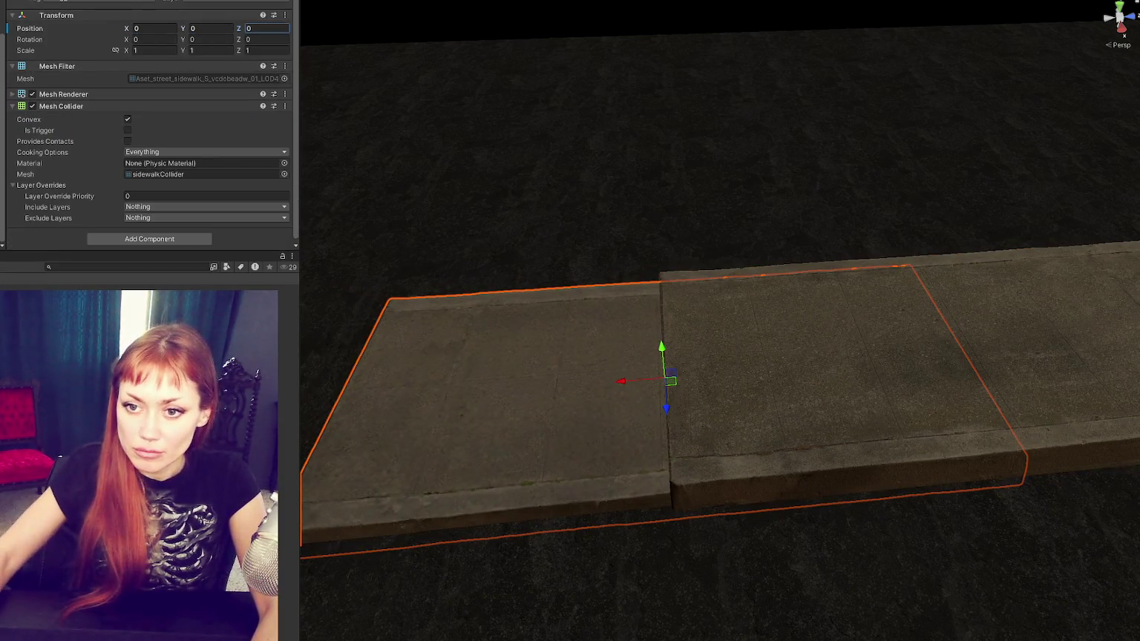
{"action": "left_click_drag", "start_coordinate": [863, 331], "coordinate": [112, 375]}
{"action": "left_click_drag", "start_coordinate": [371, 393], "coordinate": [403, 394]}
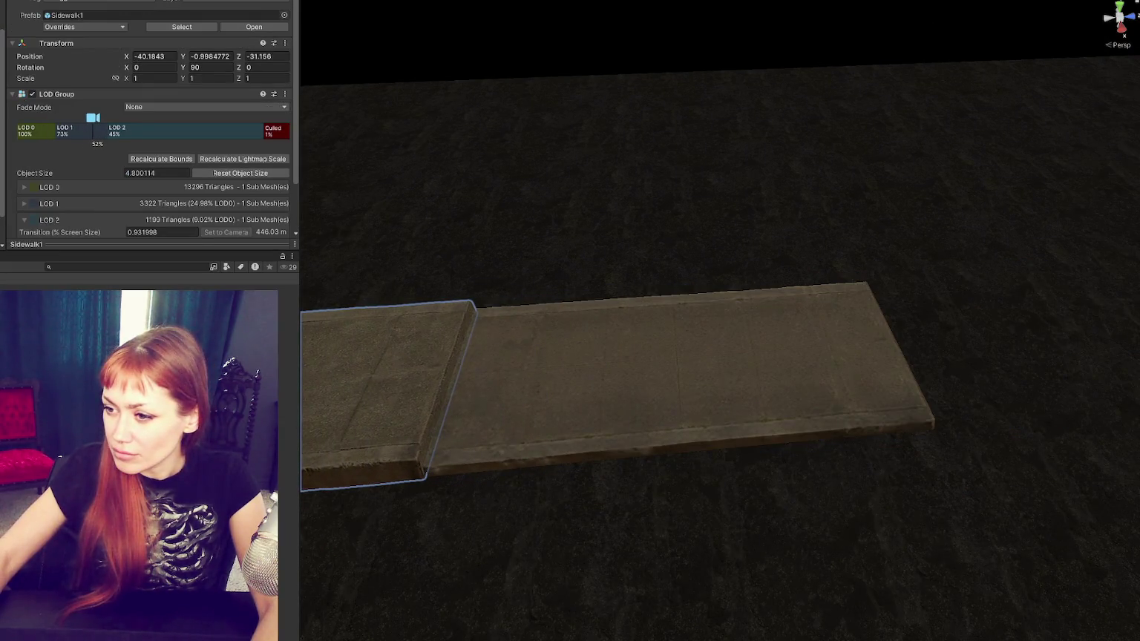
{"action": "left_click_drag", "start_coordinate": [501, 354], "coordinate": [310, 301]}
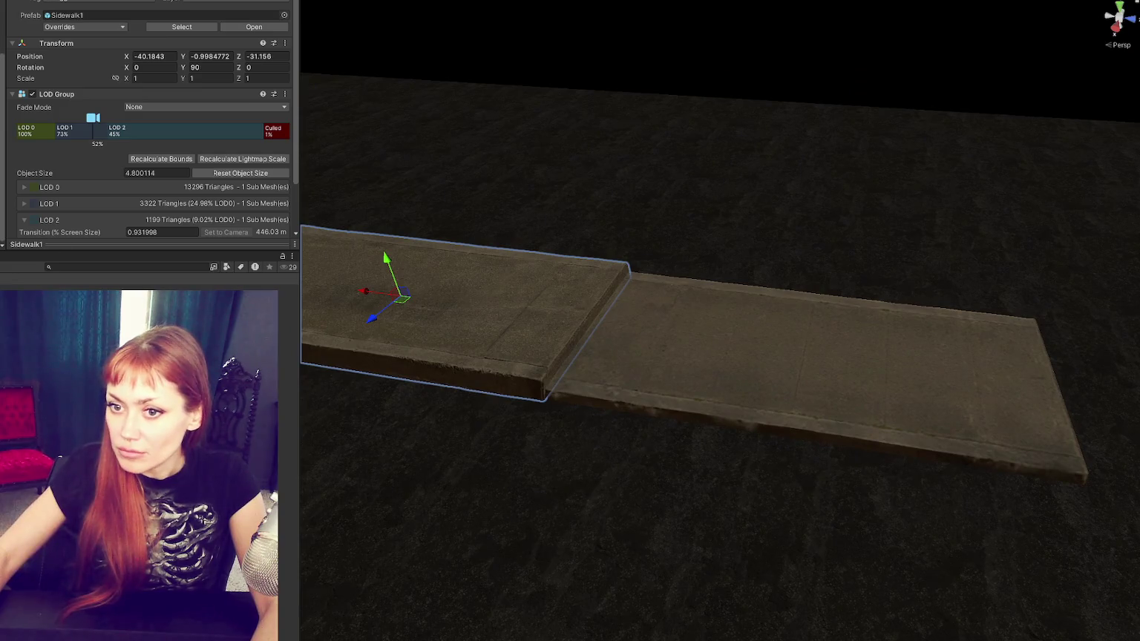
Step: Raise Sidewalk2 slightly so it sits level with Sidewalk1
{"action": "left_click", "coordinate": [816, 348]}
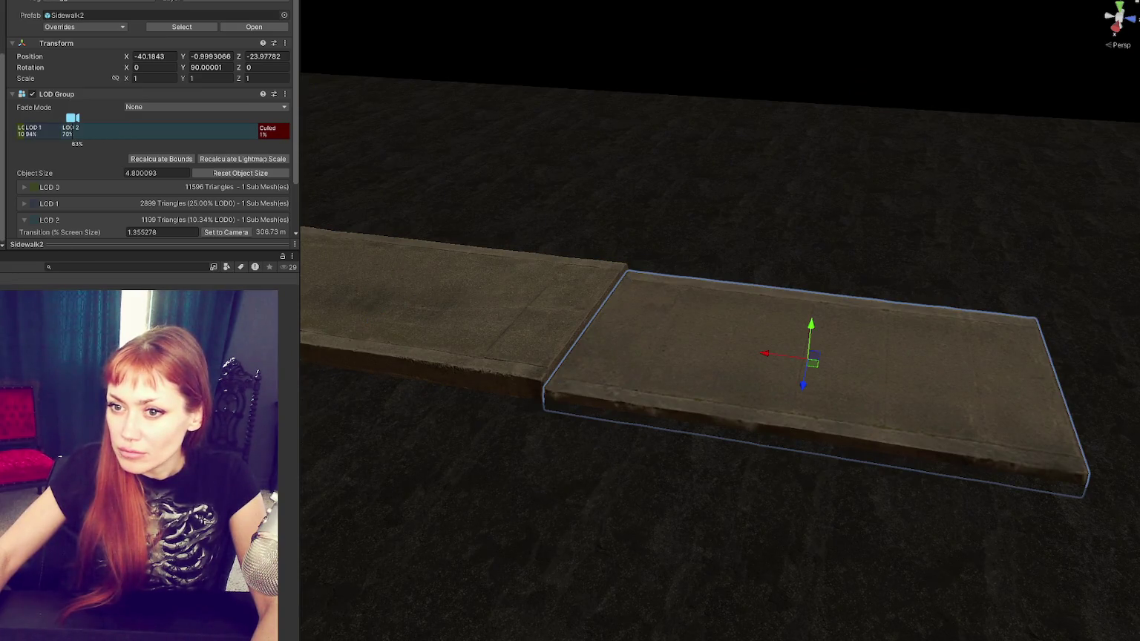
{"action": "left_click", "coordinate": [890, 386]}
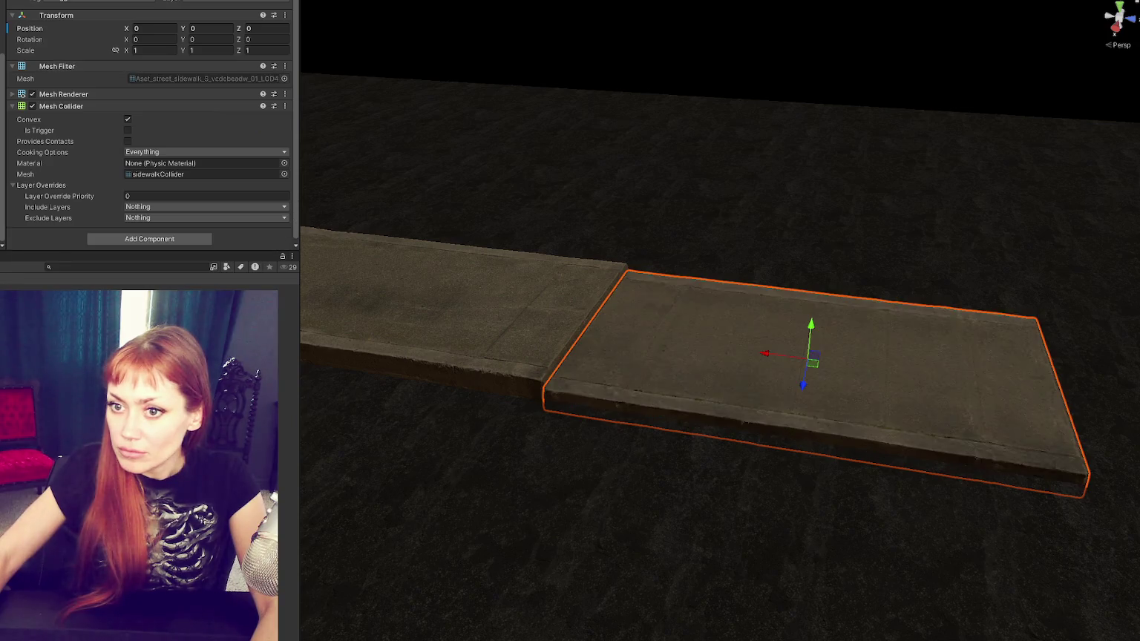
{"action": "left_click", "coordinate": [816, 415]}
{"action": "left_click", "coordinate": [445, 312]}
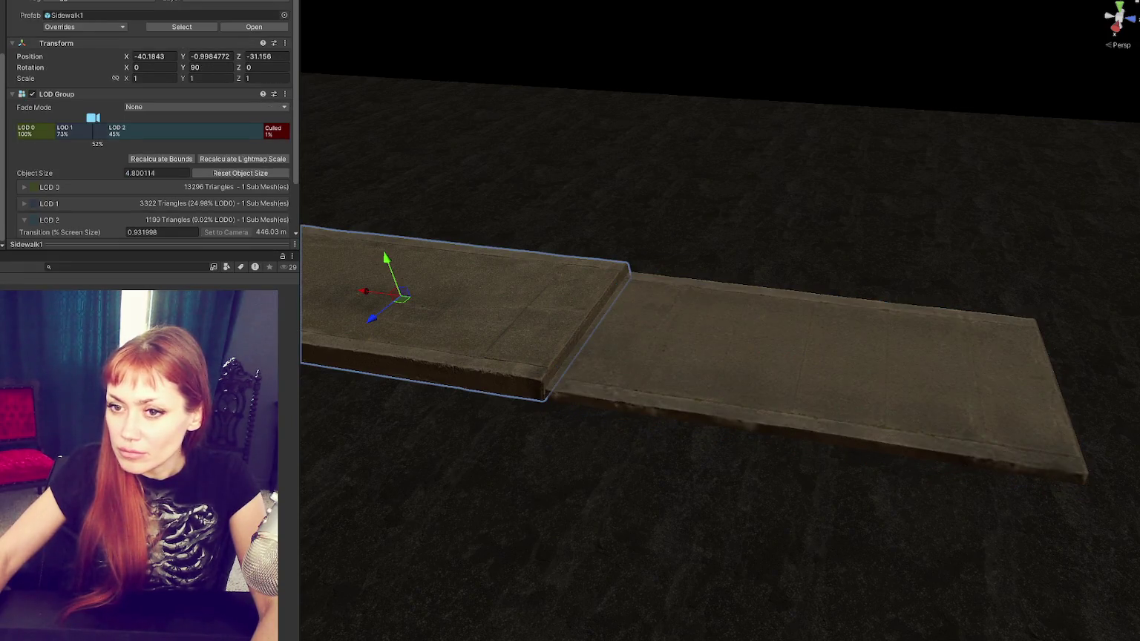
{"action": "left_click", "coordinate": [663, 362]}
{"action": "mouse_move", "coordinate": [817, 331]}
{"action": "left_mouse_down"}
{"action": "mouse_move", "coordinate": [813, 316]}
{"action": "mouse_move", "coordinate": [628, 321]}
{"action": "left_mouse_up"}
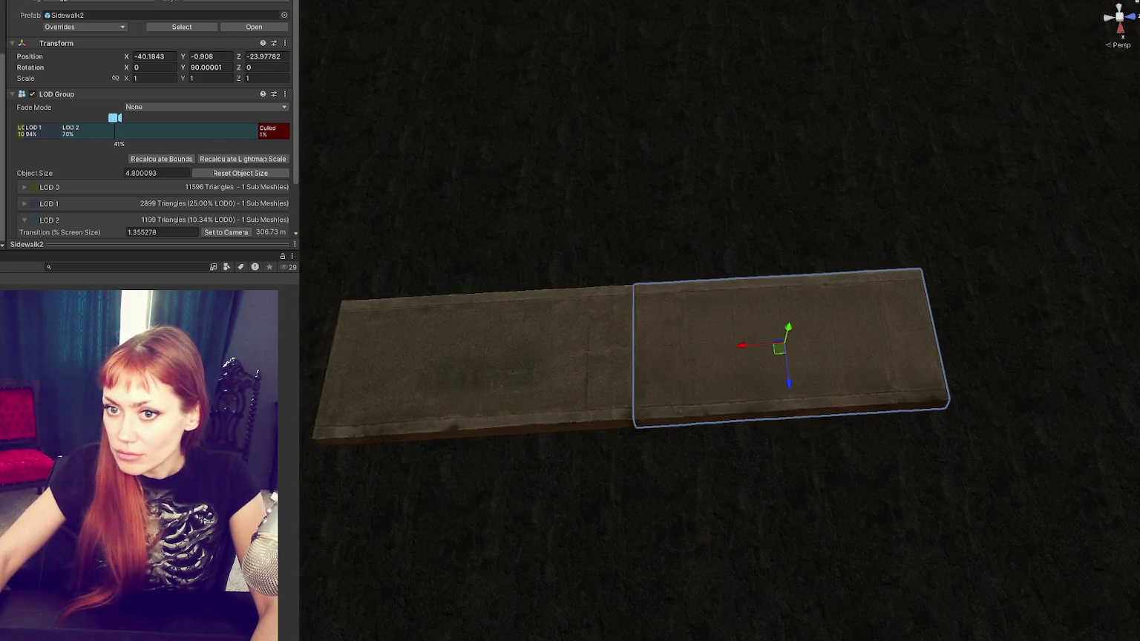
{"action": "left_click", "coordinate": [482, 356], "text": "shift"}
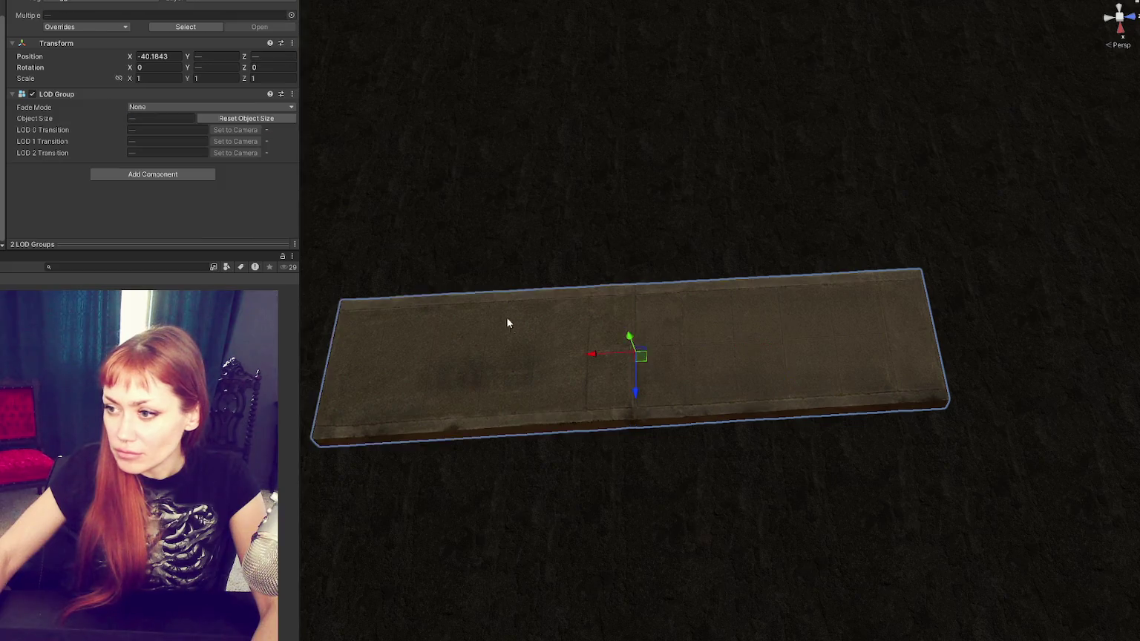
{"action": "scroll", "coordinate": [493, 319], "scroll_direction": "down", "scroll_amount": 3}
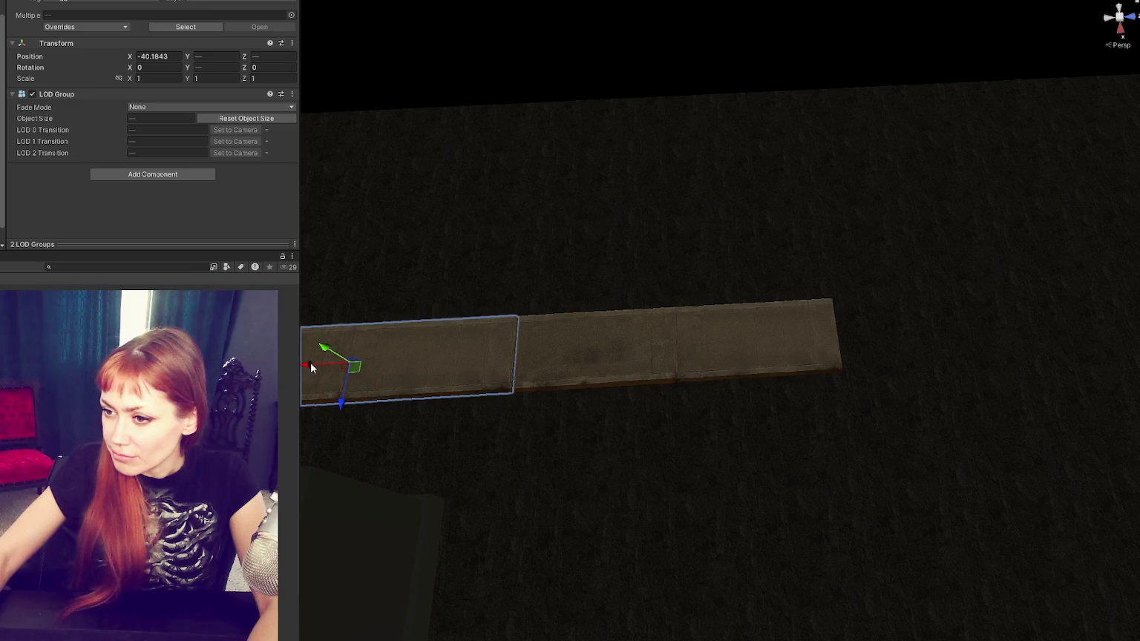
{"action": "left_click_drag", "start_coordinate": [356, 364], "coordinate": [657, 335]}
Step: Select all six sidewalk planks and align them along X into one row
{"action": "mouse_move", "coordinate": [529, 345]}
{"action": "left_mouse_down"}
{"action": "mouse_move", "coordinate": [198, 345]}
{"action": "mouse_move", "coordinate": [209, 345]}
{"action": "left_mouse_up"}
{"action": "left_click_drag", "start_coordinate": [537, 318], "coordinate": [665, 328]}
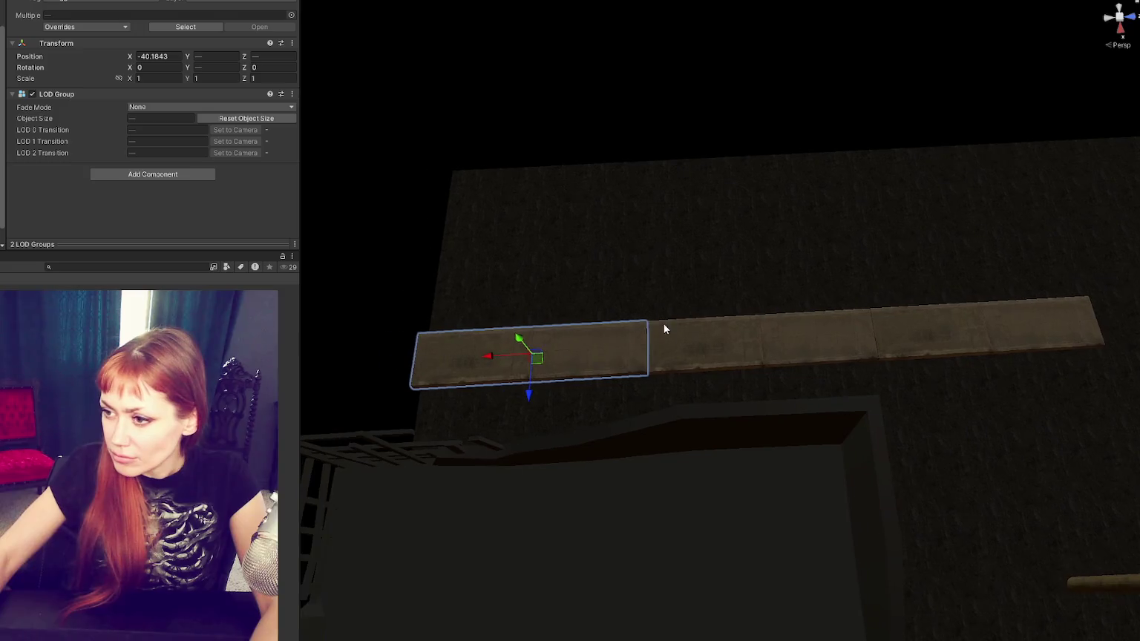
{"action": "left_click", "coordinate": [1039, 327]}
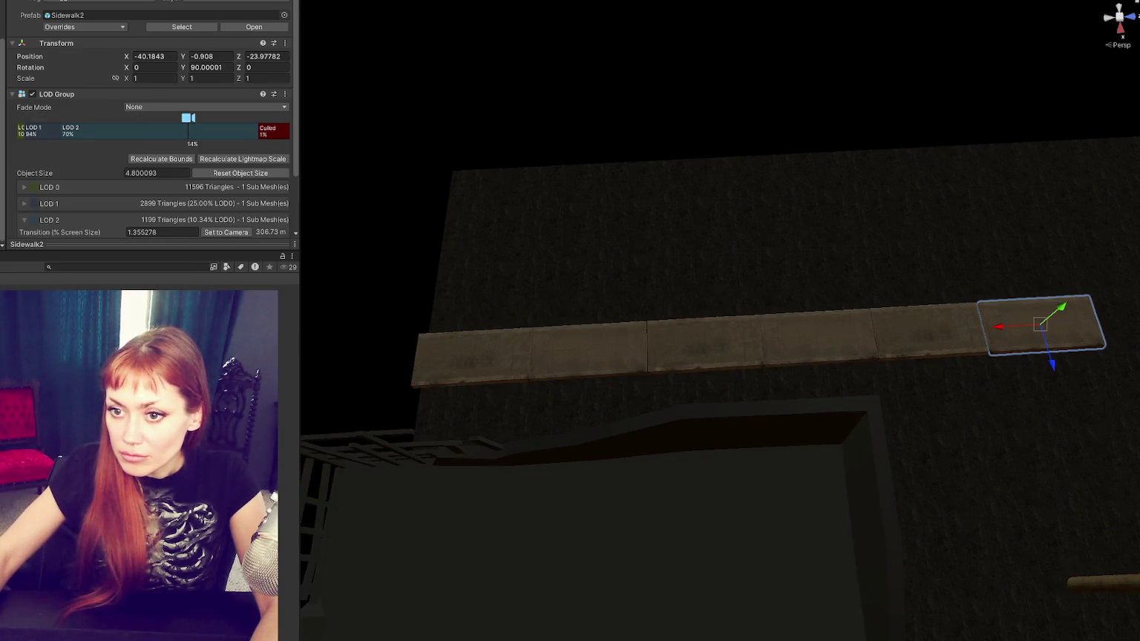
{"action": "left_click_drag", "start_coordinate": [1114, 293], "coordinate": [626, 363]}
{"action": "key", "text": "f"}
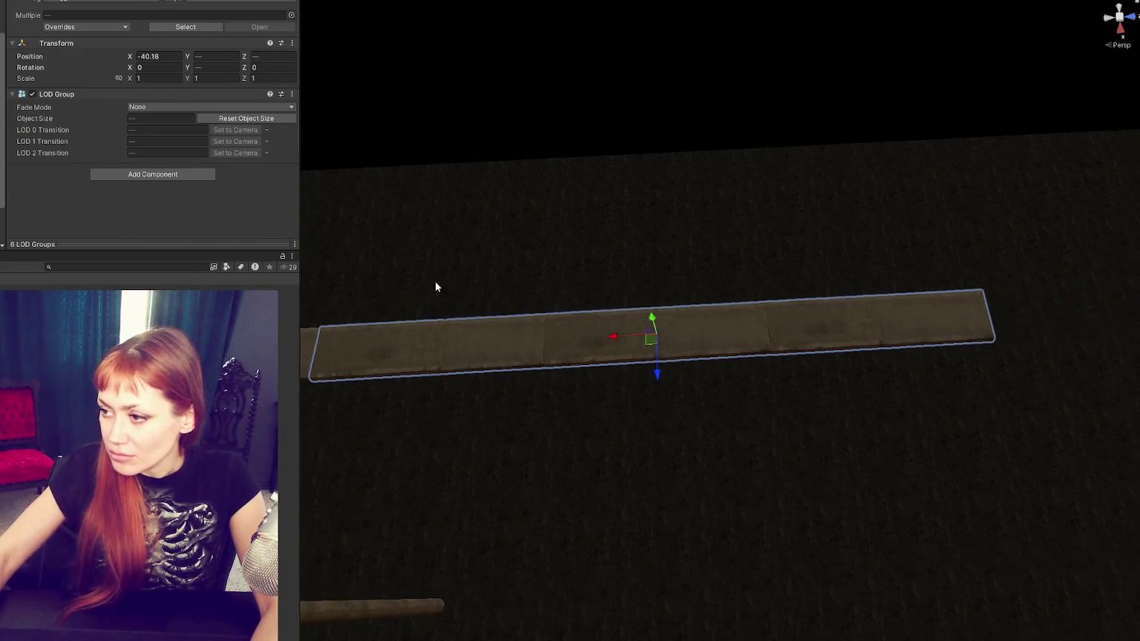
{"action": "scroll", "coordinate": [604, 338], "scroll_direction": "up", "scroll_amount": 3}
{"action": "left_click_drag", "start_coordinate": [851, 323], "coordinate": [847, 323]}
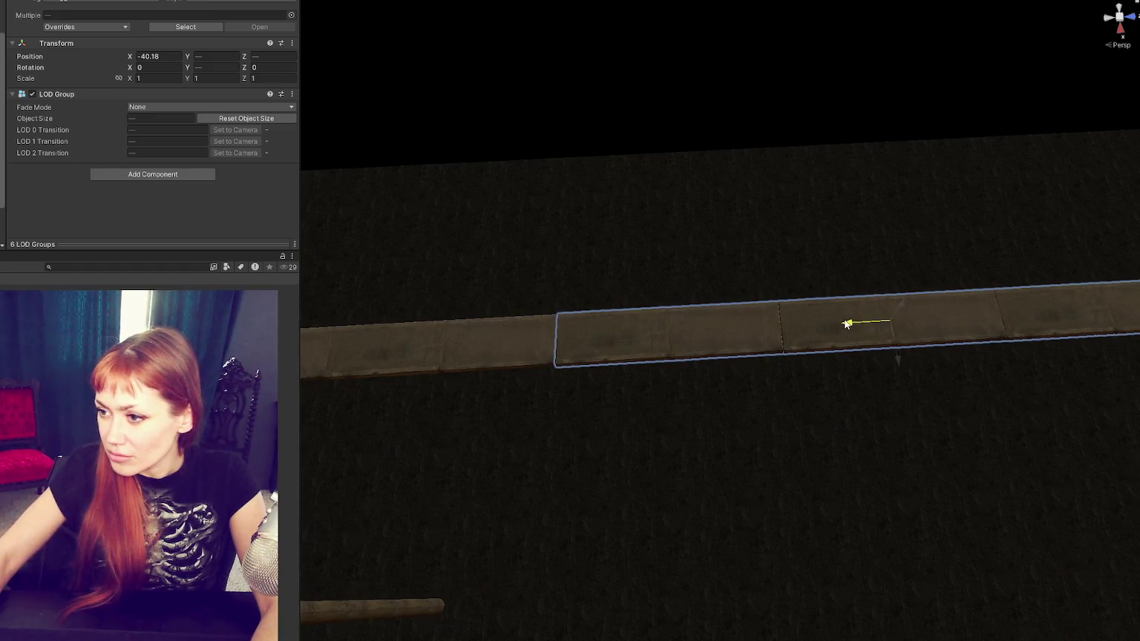
{"action": "scroll", "coordinate": [461, 331], "scroll_direction": "down", "scroll_amount": 4}
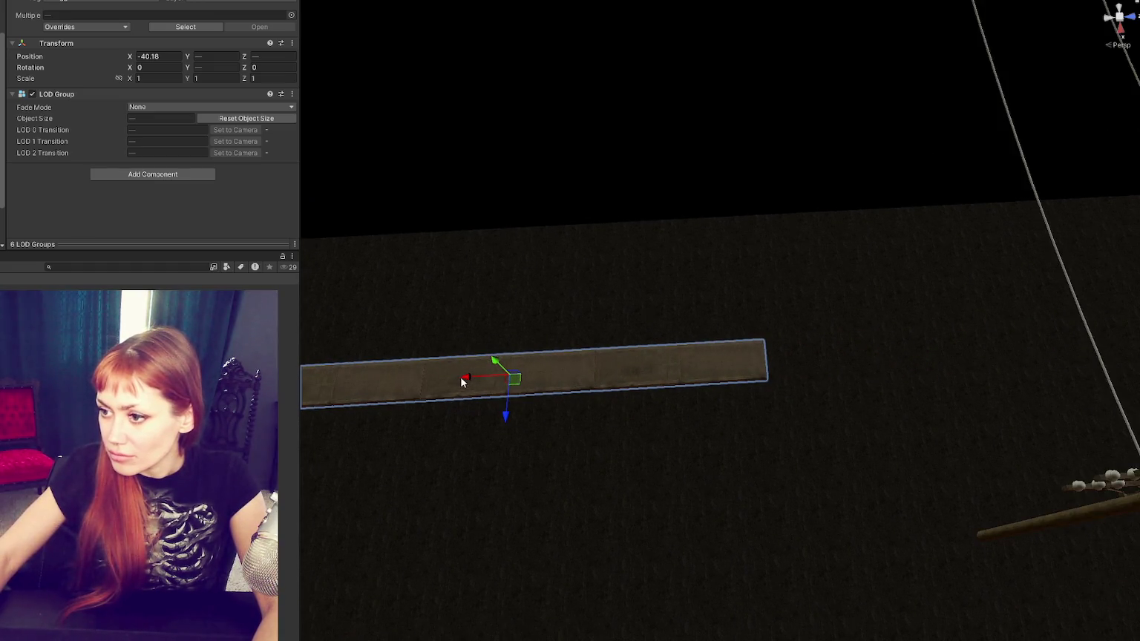
{"action": "scroll", "coordinate": [838, 376], "scroll_direction": "up", "scroll_amount": 4}
{"action": "mouse_move", "coordinate": [839, 371]}
{"action": "left_mouse_down"}
{"action": "mouse_move", "coordinate": [1017, 353]}
{"action": "mouse_move", "coordinate": [976, 346]}
{"action": "left_mouse_up"}
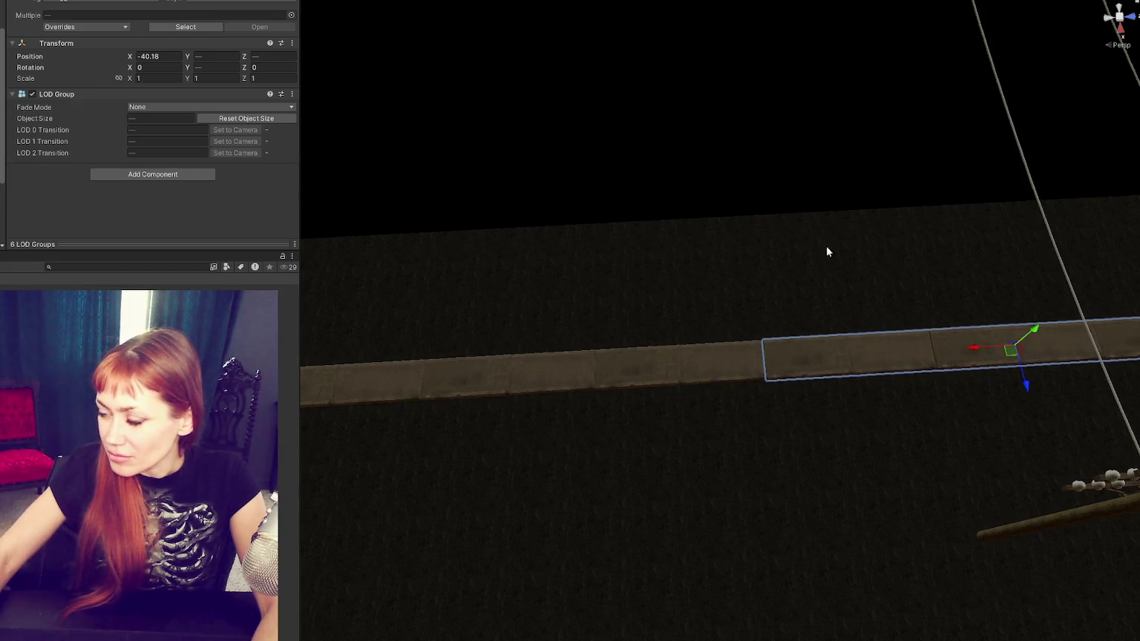
{"action": "left_click", "coordinate": [878, 290]}
Step: Rotate the whole sidewalk strip 90° and slide it along the street's right edge
{"action": "scroll", "coordinate": [148, 126], "scroll_direction": "down", "scroll_amount": 3}
{"action": "left_click", "coordinate": [751, 172]}
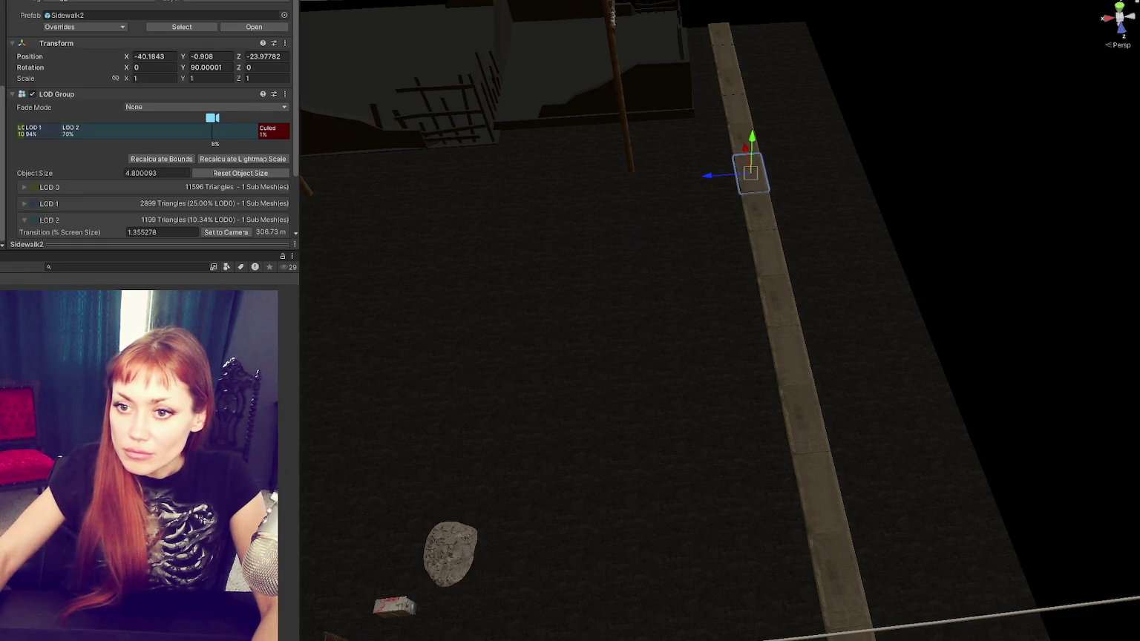
{"action": "key", "text": "ctrl+a"}
{"action": "scroll", "coordinate": [522, 325], "scroll_direction": "down", "scroll_amount": 5}
{"action": "left_click_drag", "start_coordinate": [659, 337], "coordinate": [586, 376]}
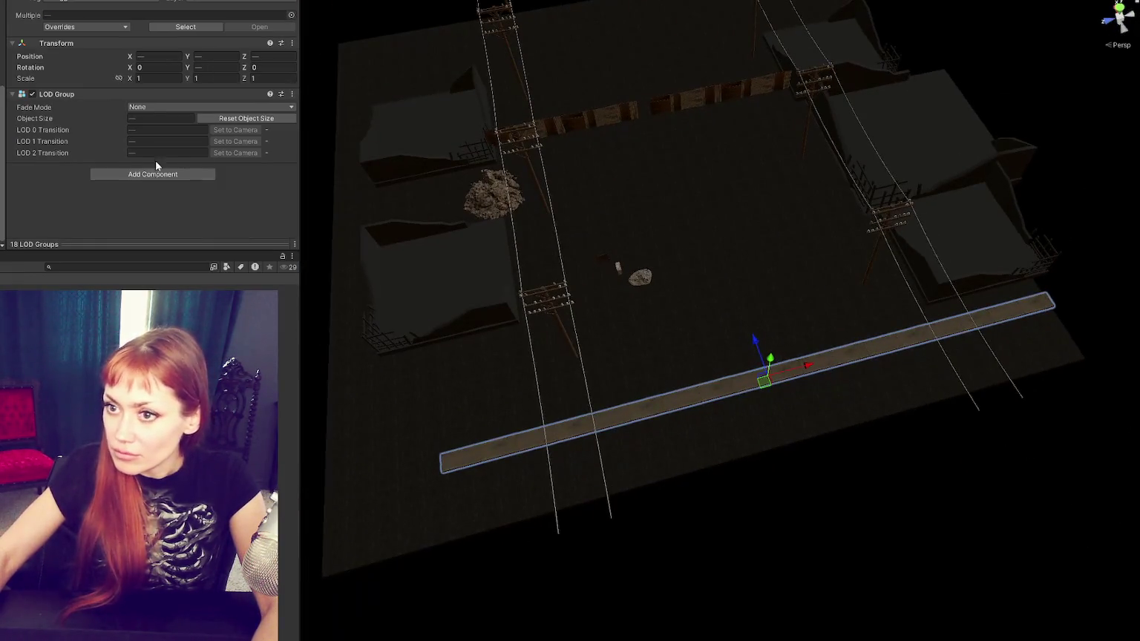
{"action": "left_click", "coordinate": [759, 380]}
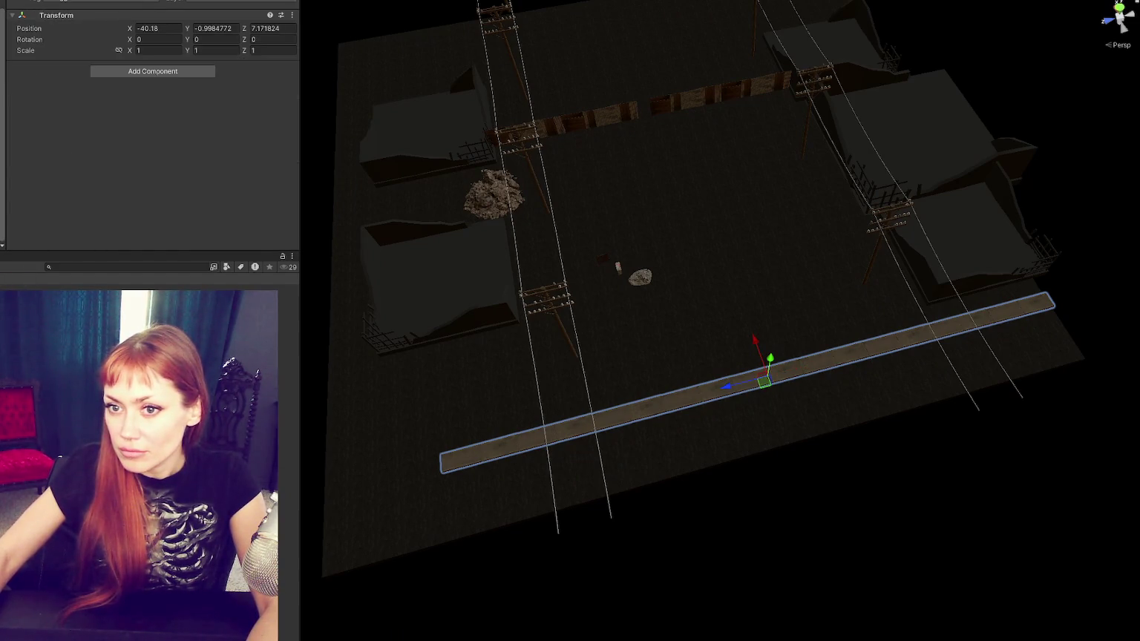
{"action": "key", "text": "e"}
{"action": "mouse_move", "coordinate": [797, 395]}
{"action": "left_mouse_down"}
{"action": "mouse_move", "coordinate": [694, 425]}
{"action": "mouse_move", "coordinate": [628, 422]}
{"action": "mouse_move", "coordinate": [670, 406]}
{"action": "left_mouse_up"}
{"action": "key", "text": "w"}
{"action": "left_click_drag", "start_coordinate": [794, 363], "coordinate": [919, 343]}
{"action": "mouse_move", "coordinate": [865, 309]}
{"action": "left_mouse_down"}
{"action": "mouse_move", "coordinate": [788, 113]}
{"action": "mouse_move", "coordinate": [828, 132]}
{"action": "mouse_move", "coordinate": [603, 194]}
{"action": "mouse_move", "coordinate": [616, 196]}
{"action": "left_mouse_up"}
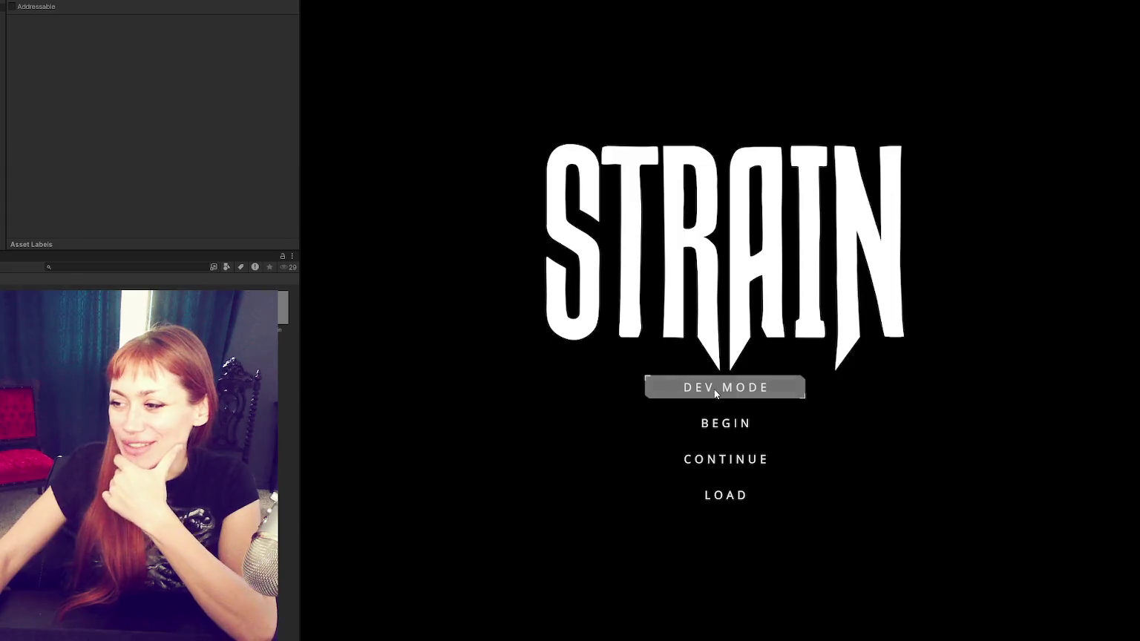
Step: Widen the Game view and launch STRAIN in DEV MODE from the title screen
{"action": "left_click_drag", "start_coordinate": [299, 392], "coordinate": [34, 391]}
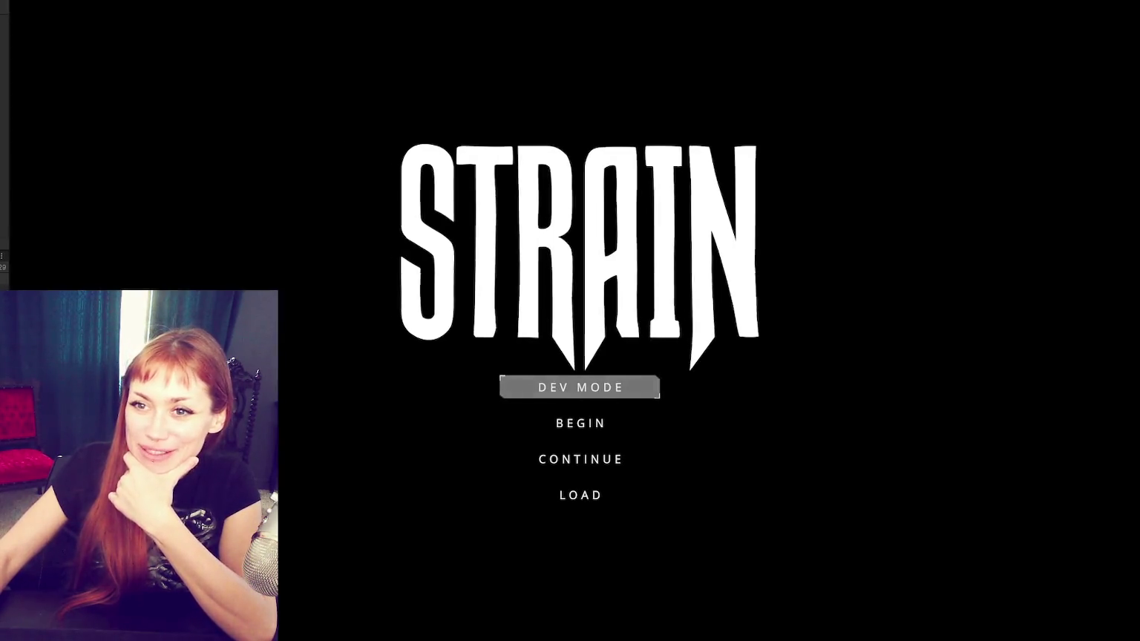
{"action": "left_click", "coordinate": [512, 376]}
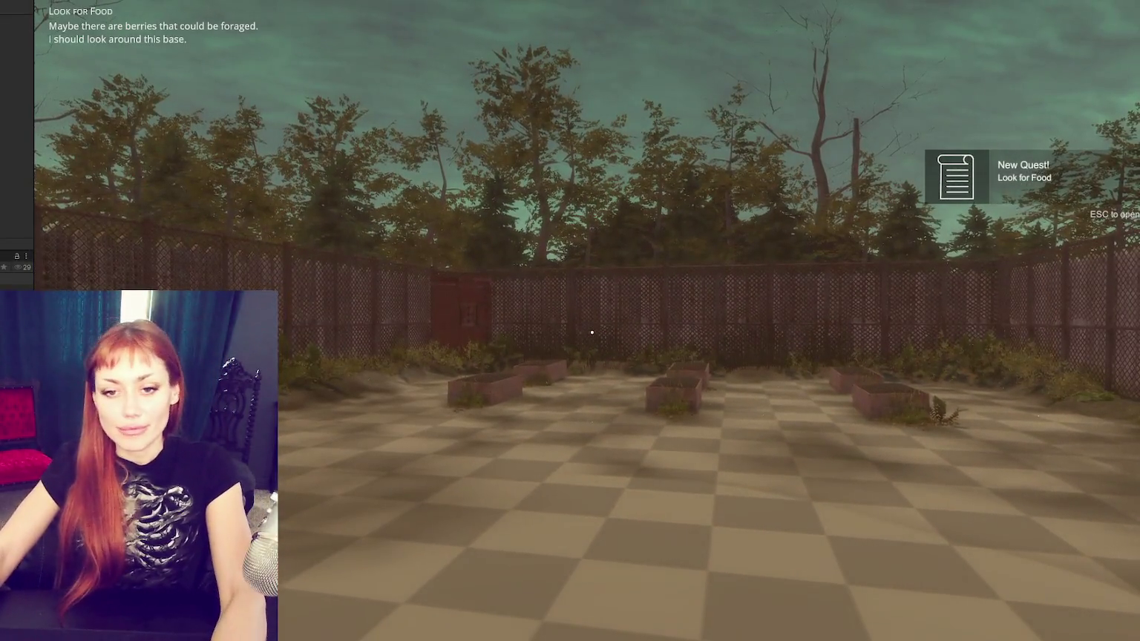
Step: Walk through the red door to the new street, check the Look for Food task, and stop play mode
{"action": "key", "text": "w"}
{"action": "key", "text": "w"}
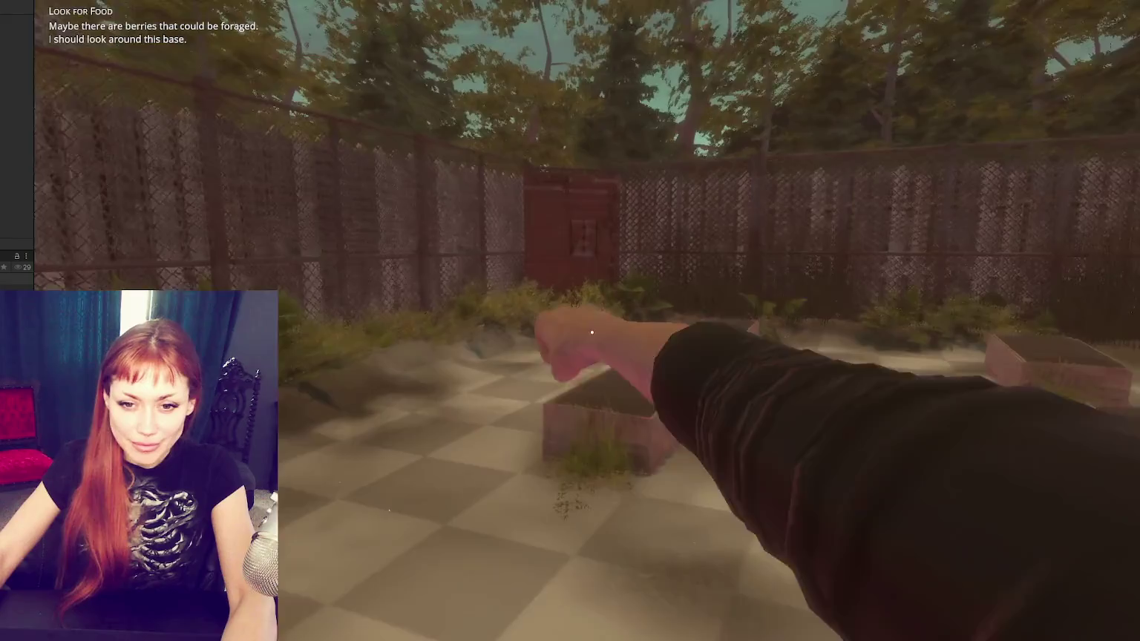
{"action": "key", "text": "w"}
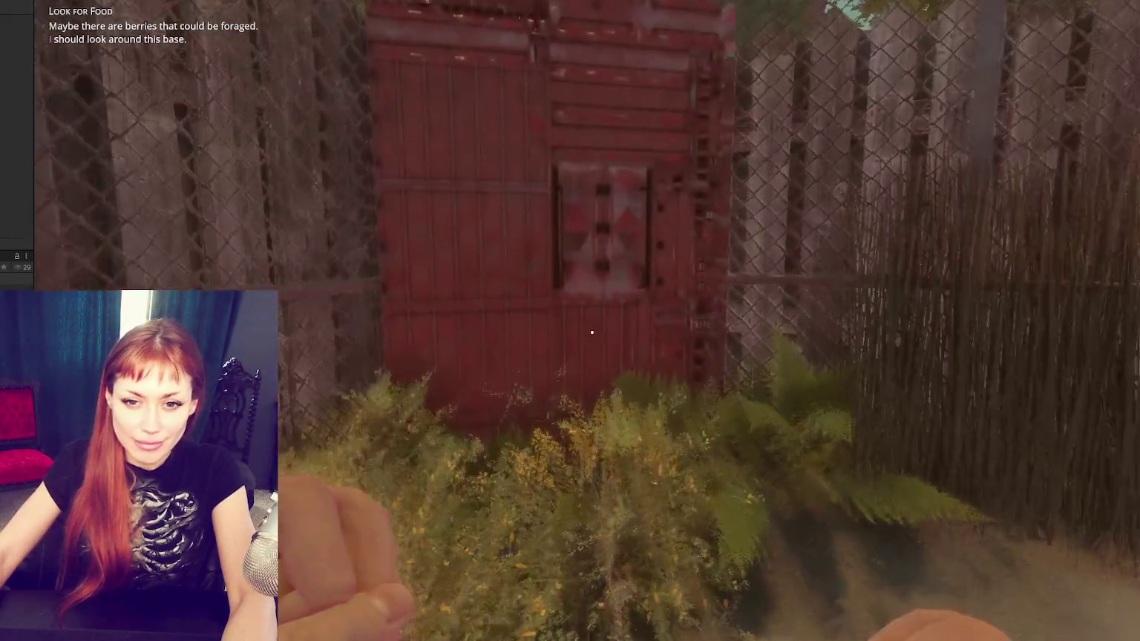
{"action": "key", "text": "e"}
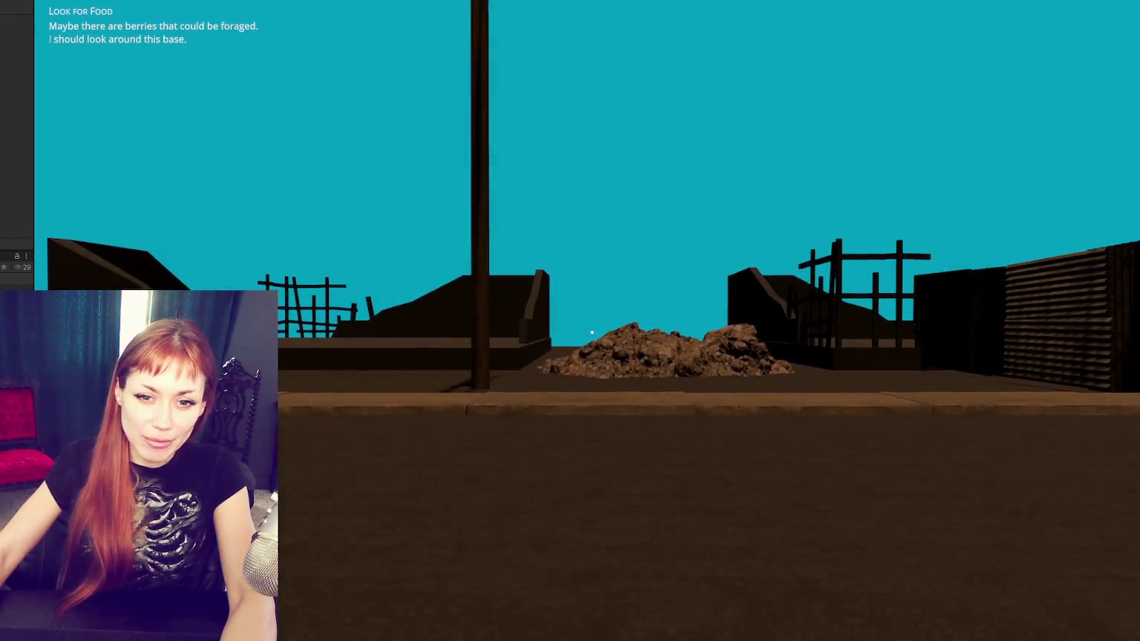
{"action": "mouse_move", "coordinate": [592, 332]}
{"action": "key", "text": "w"}
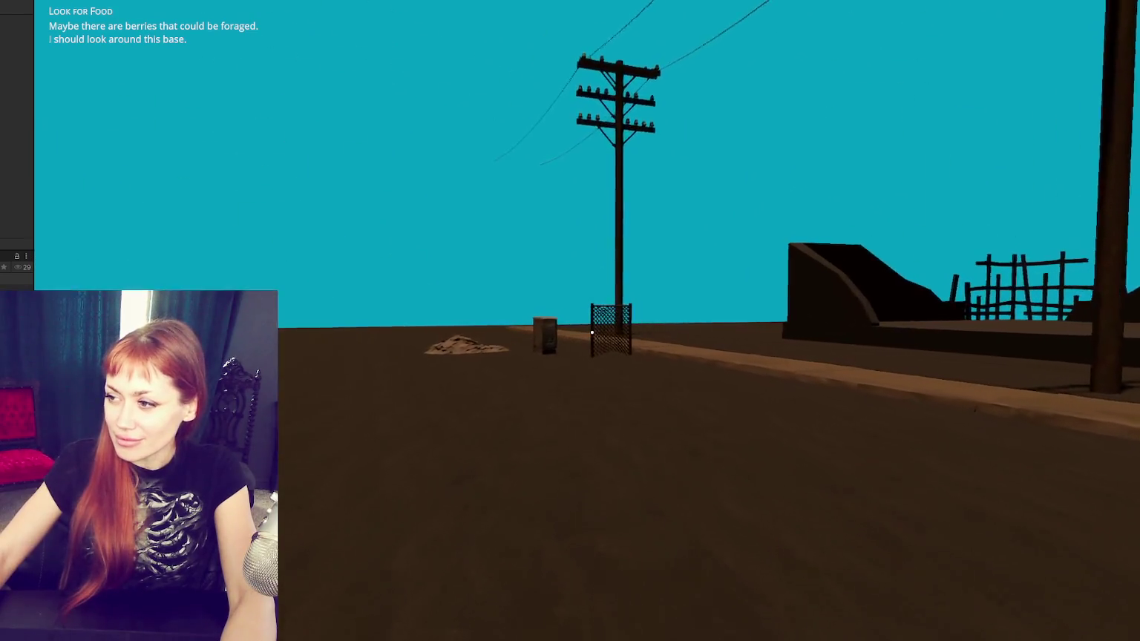
{"action": "key", "text": "Tab"}
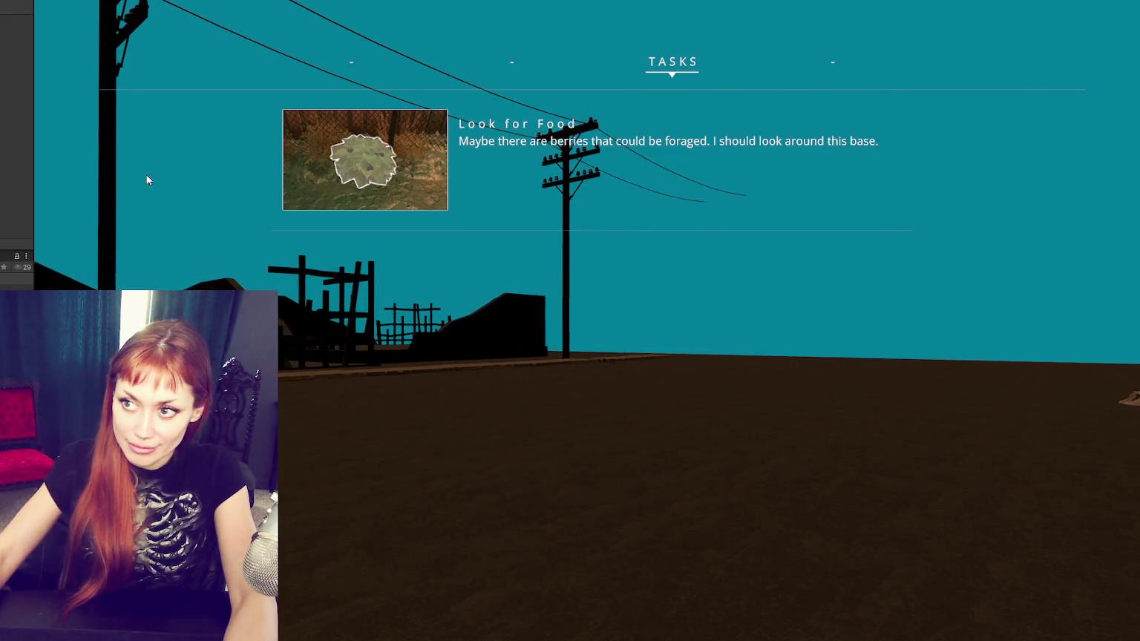
{"action": "key", "text": "ctrl+p"}
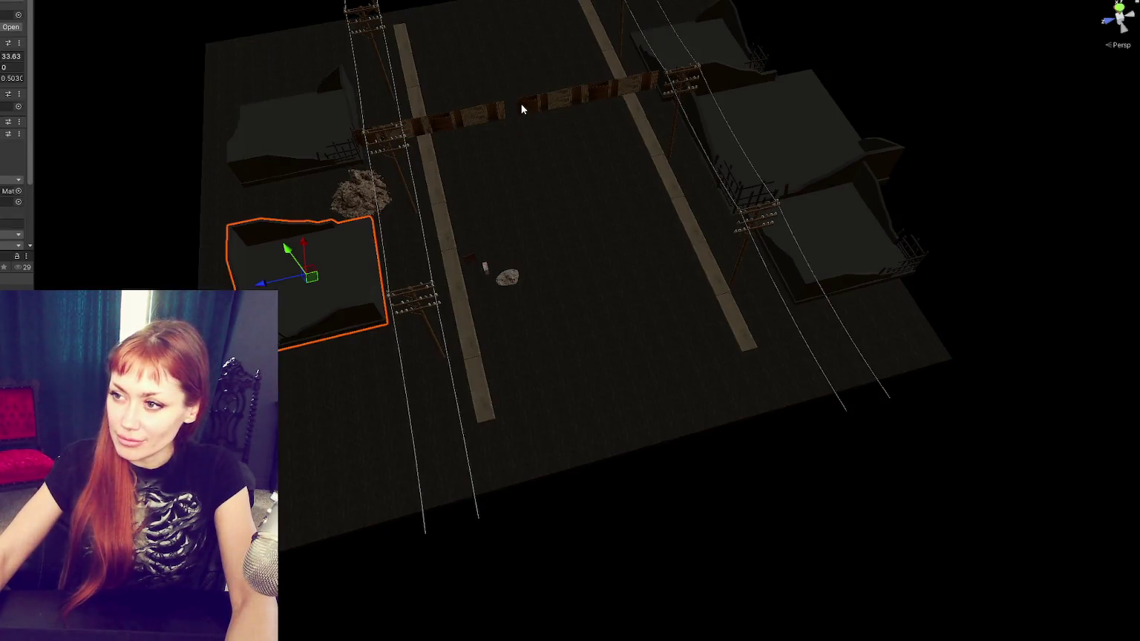
Step: Slide the wooden fence segments along the road edge and move a fence strip to the road's lower end
{"action": "left_click", "coordinate": [524, 110]}
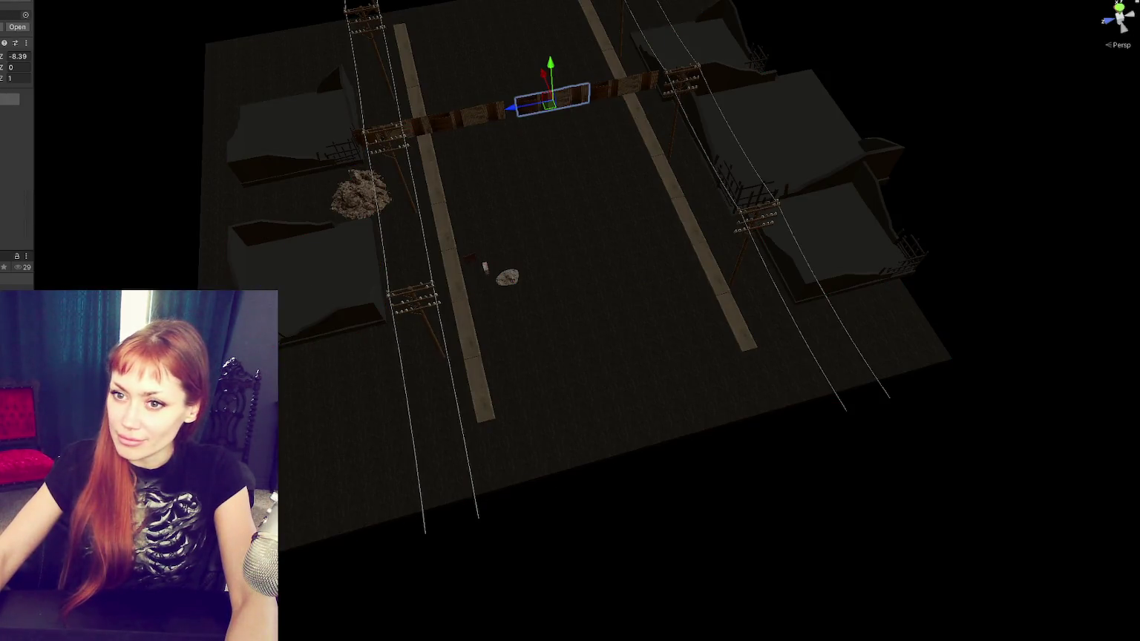
{"action": "mouse_move", "coordinate": [552, 102]}
{"action": "left_mouse_down"}
{"action": "mouse_move", "coordinate": [372, 132]}
{"action": "mouse_move", "coordinate": [621, 87]}
{"action": "left_mouse_up"}
{"action": "left_click", "coordinate": [431, 121], "text": "shift"}
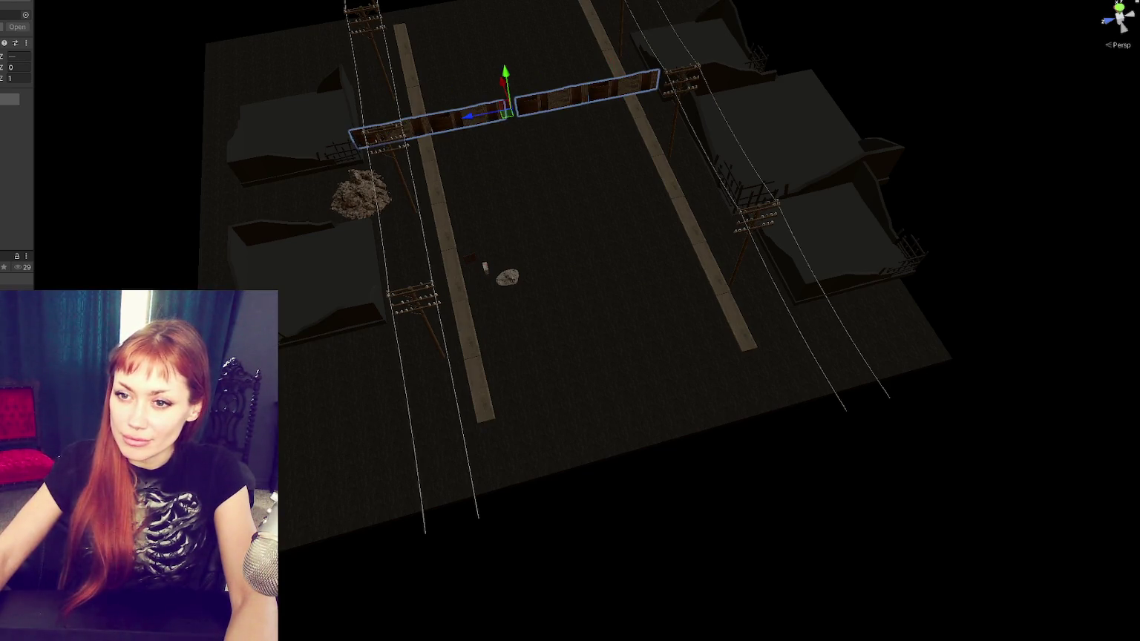
{"action": "scroll", "coordinate": [16, 52], "scroll_direction": "down", "scroll_amount": 1}
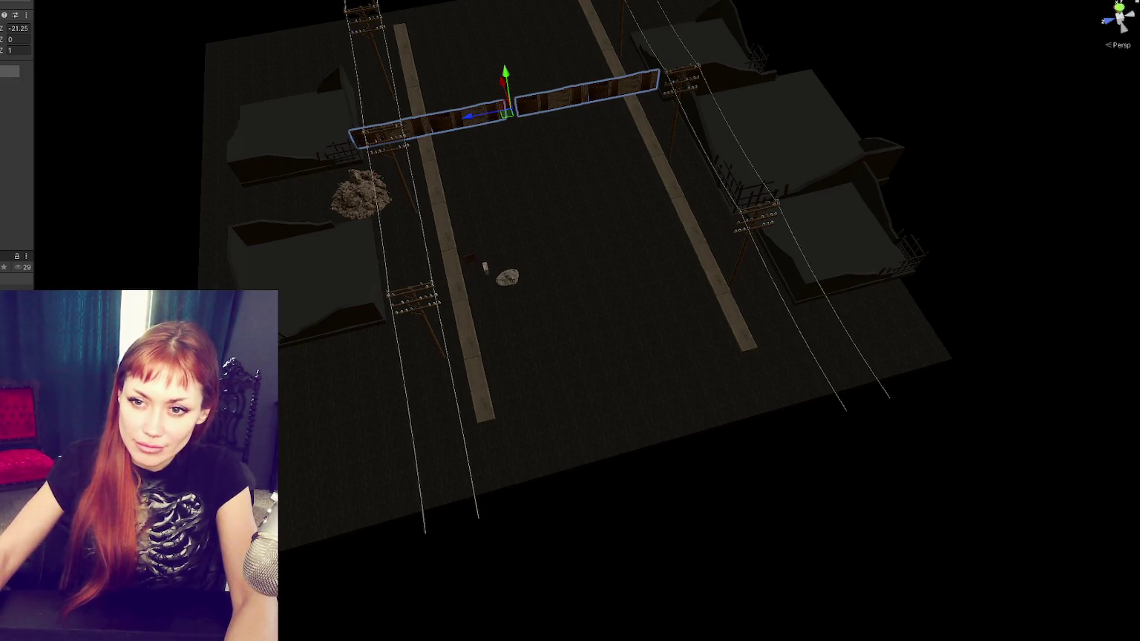
{"action": "left_click", "coordinate": [672, 193]}
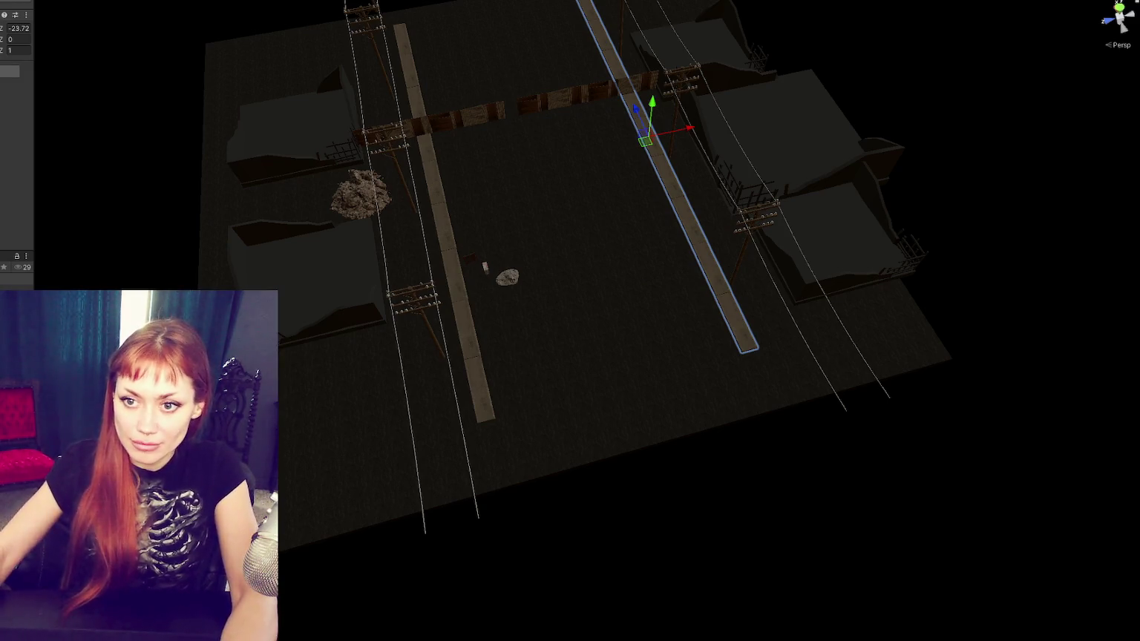
{"action": "left_click", "coordinate": [447, 237]}
{"action": "left_click", "coordinate": [824, 237]}
{"action": "left_click", "coordinate": [449, 135]}
{"action": "left_click_drag", "start_coordinate": [502, 86], "coordinate": [572, 311]}
{"action": "key", "text": "ctrl+z"}
{"action": "left_click_drag", "start_coordinate": [502, 86], "coordinate": [585, 338]}
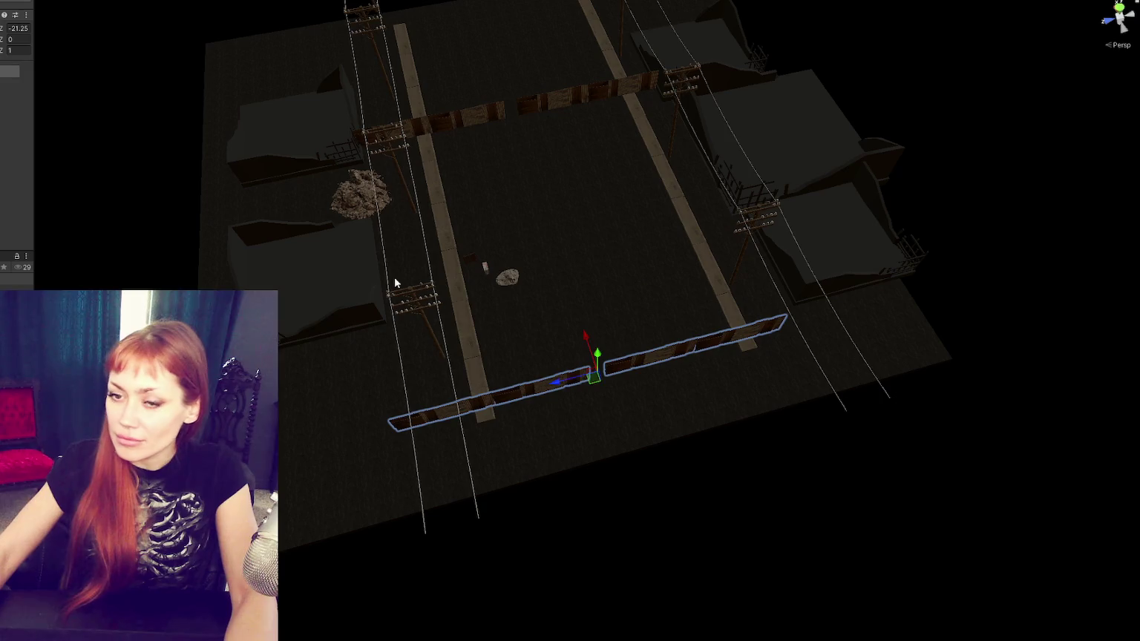
{"action": "left_click", "coordinate": [630, 83]}
Step: Shift the right sidewalk strip and the left curb strip in toward the road
{"action": "left_click", "coordinate": [690, 237]}
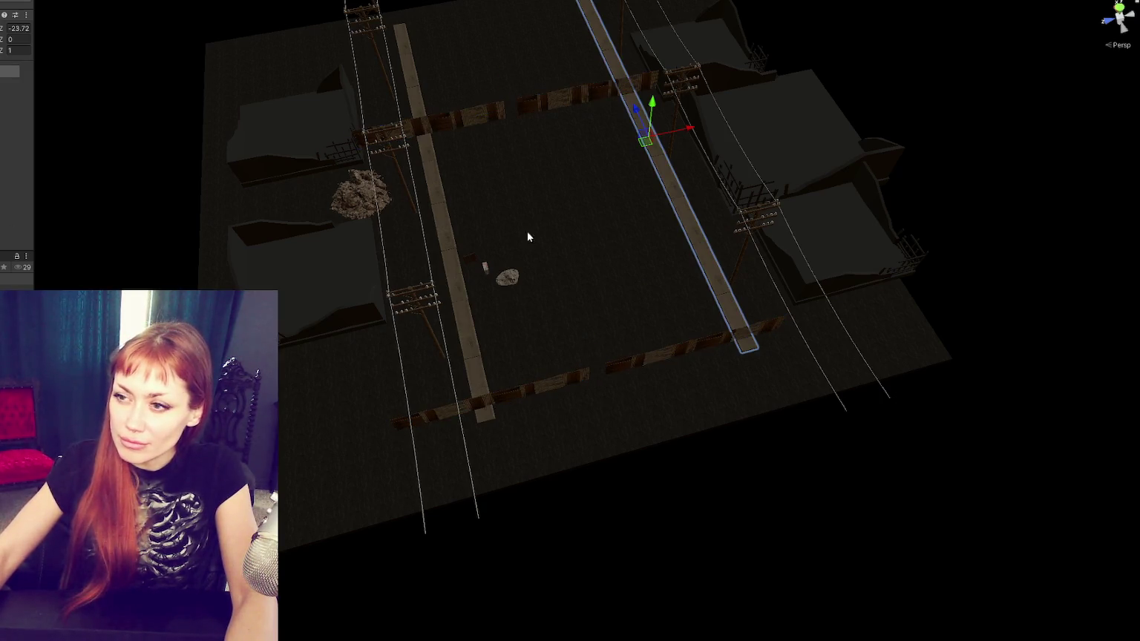
{"action": "left_click_drag", "start_coordinate": [684, 138], "coordinate": [647, 145]}
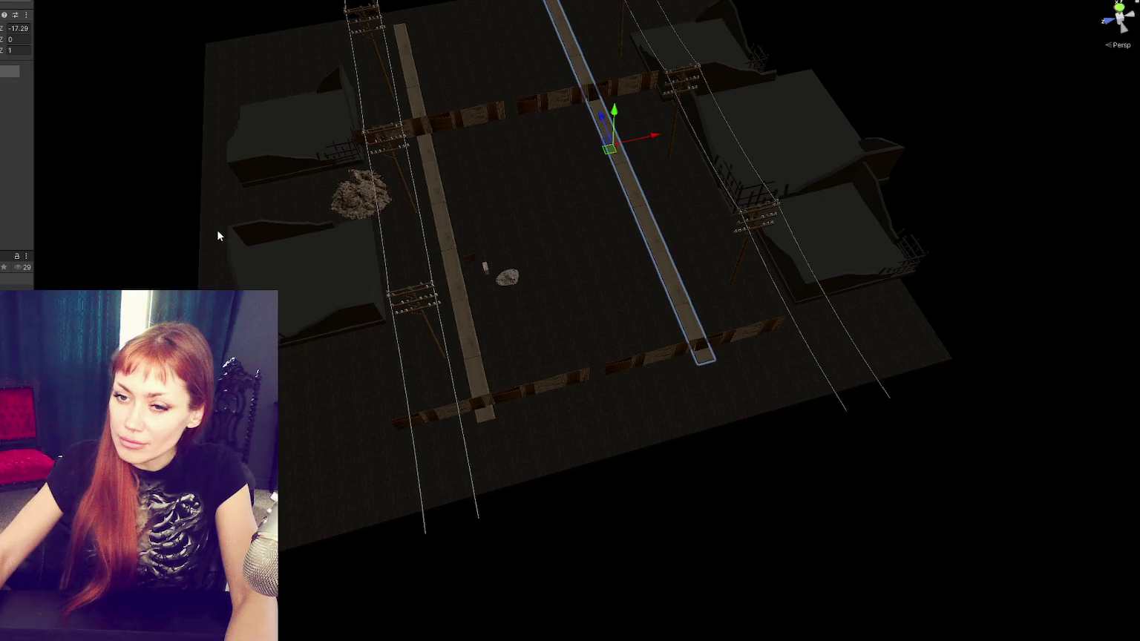
{"action": "left_click", "coordinate": [436, 186]}
{"action": "left_click_drag", "start_coordinate": [481, 176], "coordinate": [539, 164]}
Step: Move the left-side buildings toward the road and shift the right-side building pair along Z
{"action": "left_click", "coordinate": [276, 249]}
{"action": "left_click_drag", "start_coordinate": [298, 263], "coordinate": [352, 270]}
{"action": "left_click", "coordinate": [279, 161]}
{"action": "mouse_move", "coordinate": [262, 132]}
{"action": "left_mouse_down"}
{"action": "mouse_move", "coordinate": [356, 115]}
{"action": "mouse_move", "coordinate": [523, 231]}
{"action": "mouse_move", "coordinate": [554, 156]}
{"action": "left_mouse_up"}
{"action": "left_click", "coordinate": [554, 156], "text": "shift"}
{"action": "key", "text": "f"}
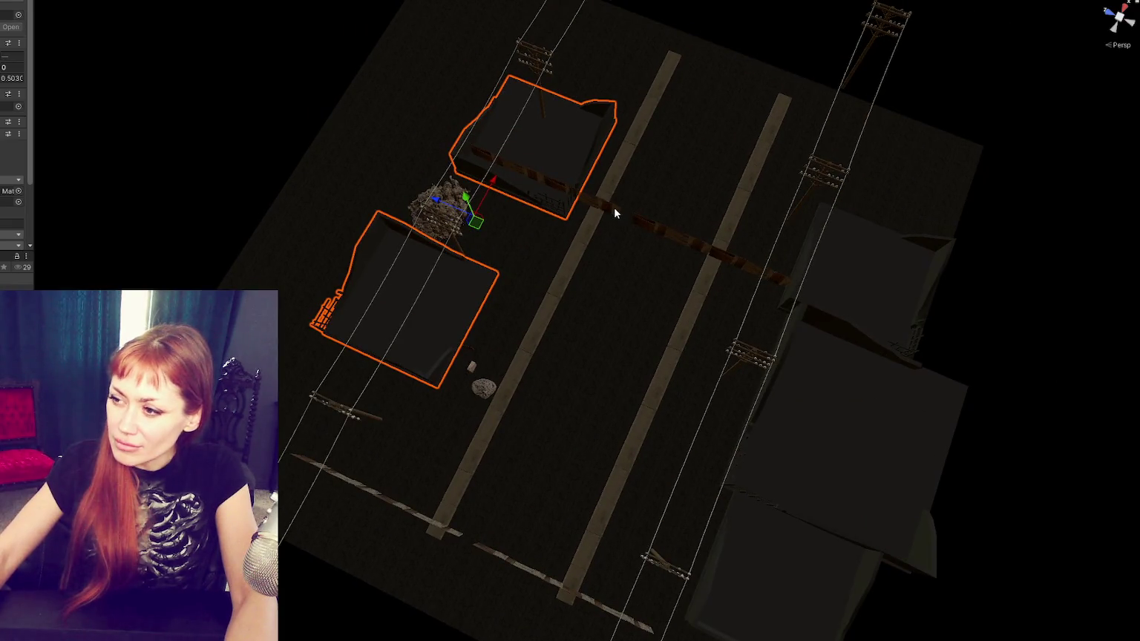
{"action": "mouse_move", "coordinate": [493, 182]}
{"action": "left_mouse_down"}
{"action": "mouse_move", "coordinate": [451, 265]}
{"action": "mouse_move", "coordinate": [509, 224]}
{"action": "mouse_move", "coordinate": [563, 146]}
{"action": "mouse_move", "coordinate": [595, 243]}
{"action": "mouse_move", "coordinate": [704, 278]}
{"action": "mouse_move", "coordinate": [709, 241]}
{"action": "left_mouse_up"}
{"action": "left_click", "coordinate": [536, 146]}
{"action": "left_click", "coordinate": [746, 392]}
{"action": "left_click", "coordinate": [751, 537], "text": "shift"}
{"action": "left_click_drag", "start_coordinate": [783, 471], "coordinate": [789, 479]}
Step: Move the two right buildings left toward the sidewalk, then select individual power poles
{"action": "left_click_drag", "start_coordinate": [736, 440], "coordinate": [670, 440]}
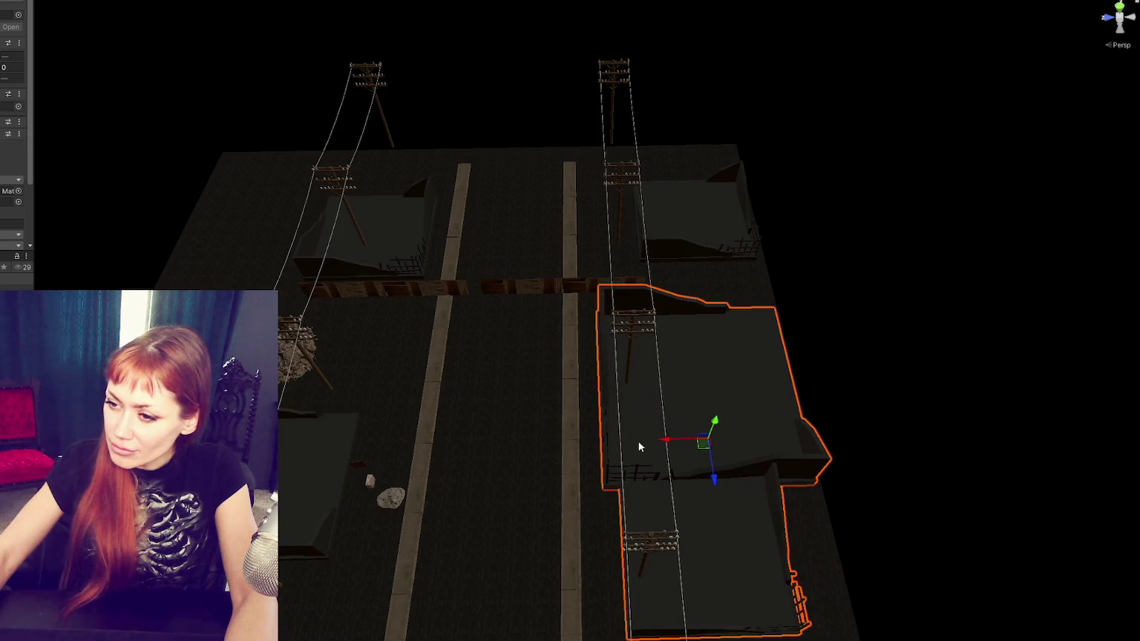
{"action": "left_click", "coordinate": [328, 384]}
{"action": "left_click", "coordinate": [328, 383]}
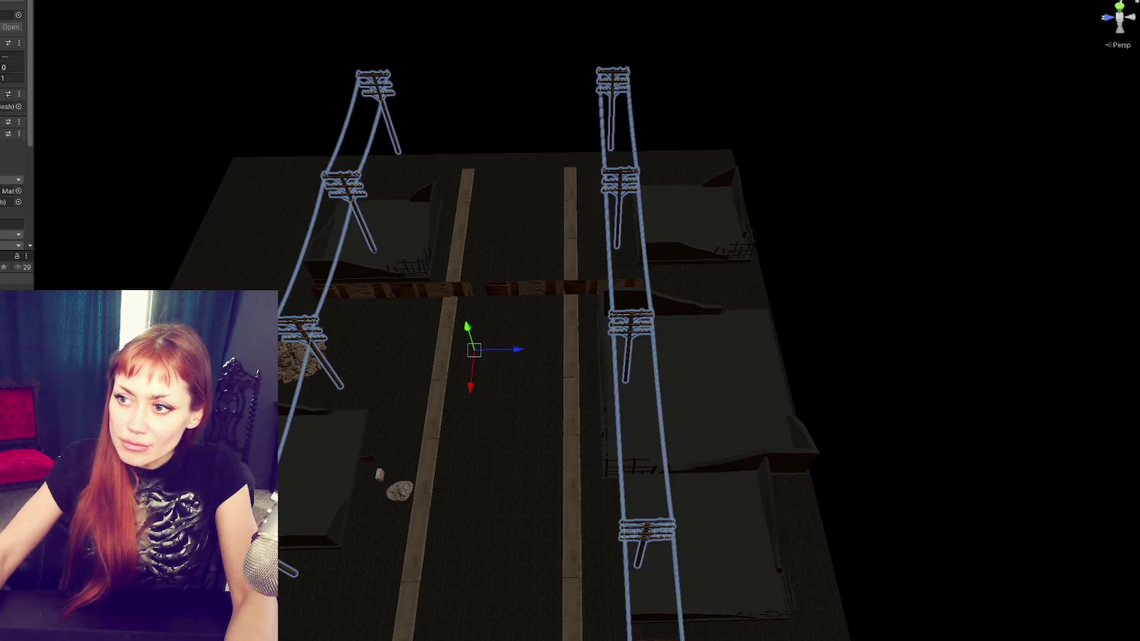
{"action": "left_click", "coordinate": [329, 383]}
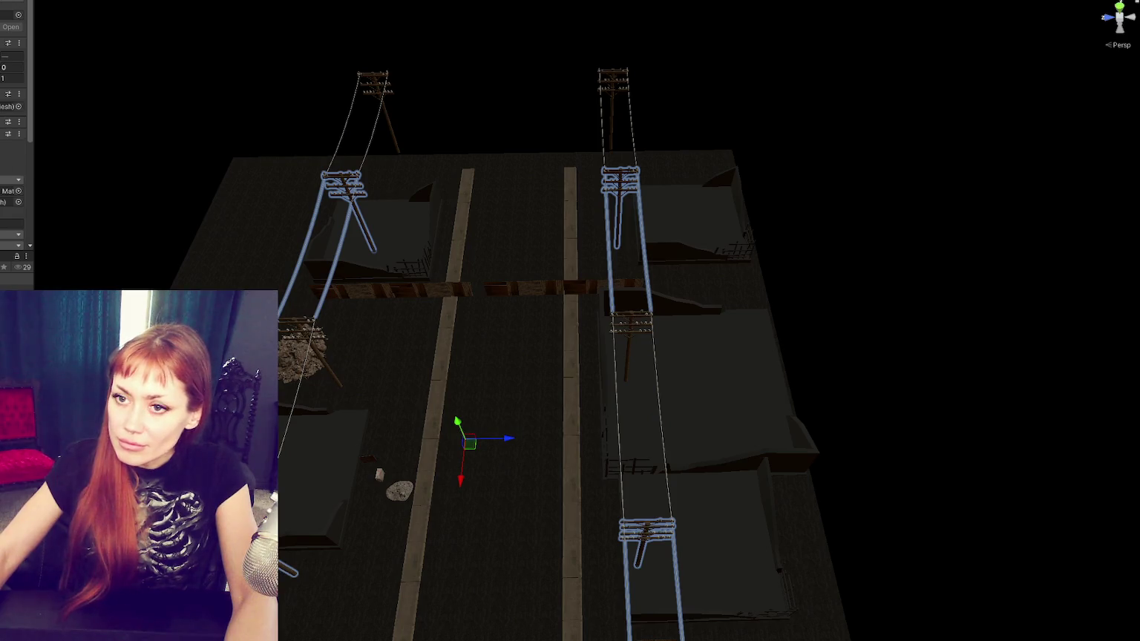
{"action": "left_click", "coordinate": [329, 384]}
{"action": "left_click", "coordinate": [328, 383]}
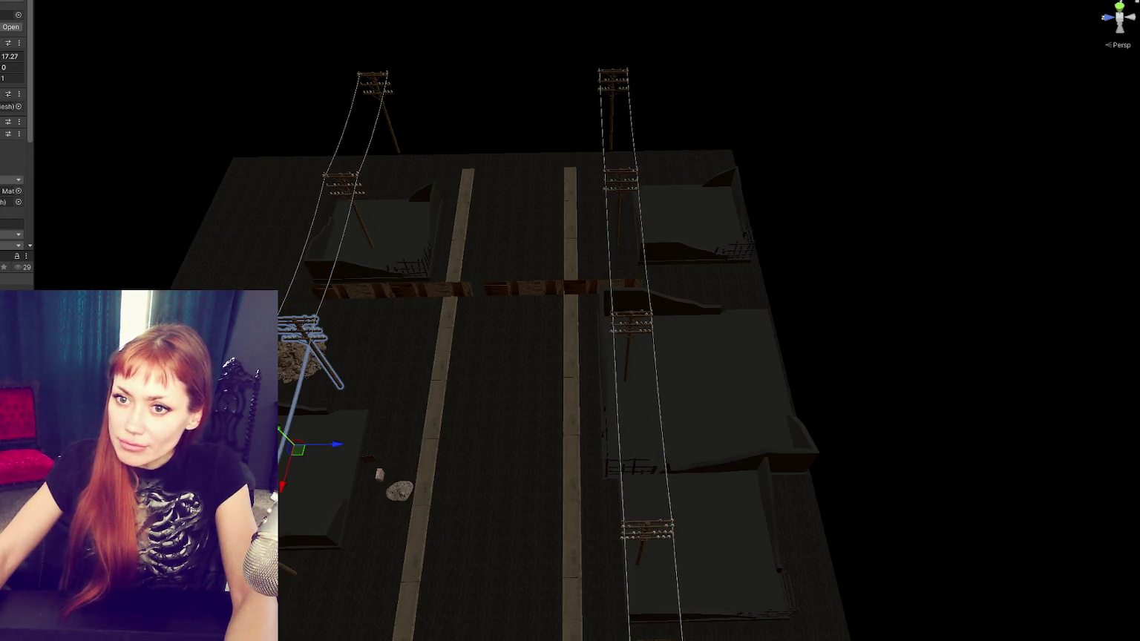
{"action": "left_click", "coordinate": [630, 327]}
{"action": "left_click", "coordinate": [613, 86], "text": "ctrl"}
{"action": "left_click", "coordinate": [371, 80], "text": "ctrl"}
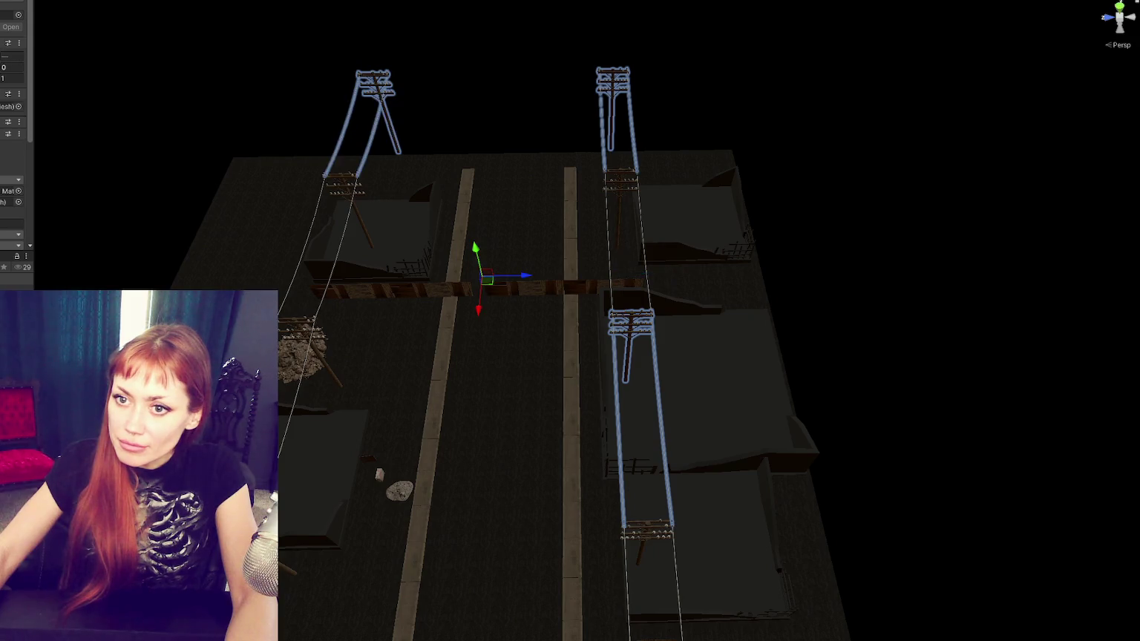
{"action": "left_click", "coordinate": [371, 80], "text": "ctrl"}
{"action": "left_click", "coordinate": [645, 528], "text": "ctrl"}
{"action": "left_click", "coordinate": [619, 179], "text": "ctrl"}
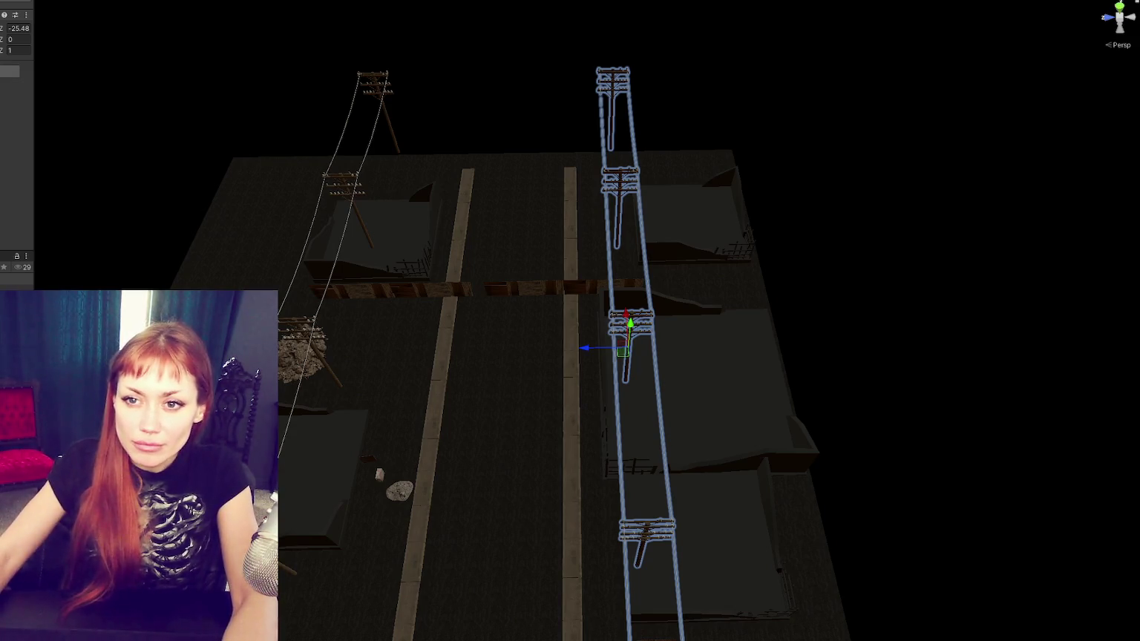
Step: Move the left power-pole row to Z 7 and the right row to Z -21.81
{"action": "left_click", "coordinate": [305, 333]}
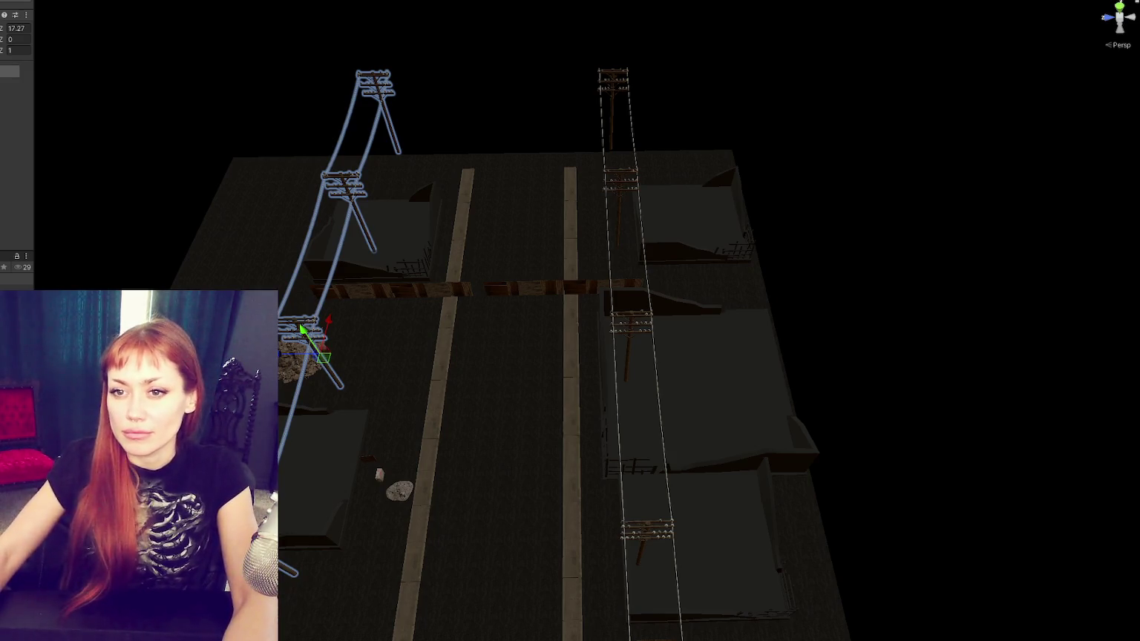
{"action": "left_click_drag", "start_coordinate": [294, 357], "coordinate": [369, 356]}
{"action": "left_click", "coordinate": [619, 333]}
{"action": "left_click_drag", "start_coordinate": [588, 348], "coordinate": [558, 353]}
Step: Nudge the right-side buildings into their final positions along X and Z
{"action": "left_click", "coordinate": [751, 393]}
{"action": "left_click_drag", "start_coordinate": [657, 383], "coordinate": [716, 379]}
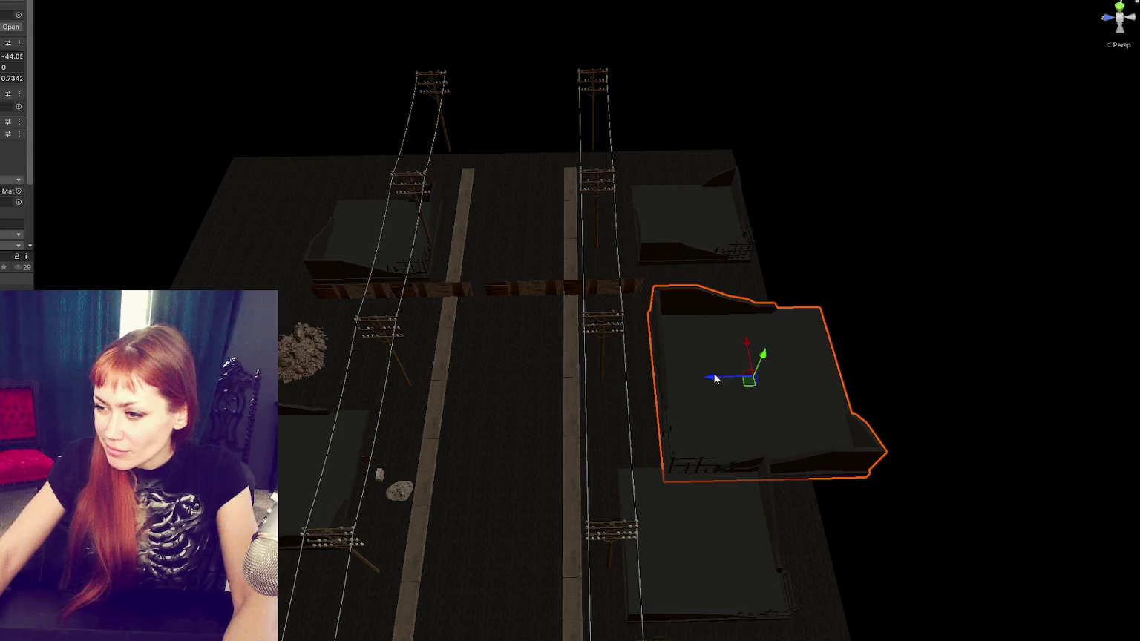
{"action": "left_click", "coordinate": [656, 566]}
{"action": "left_click_drag", "start_coordinate": [656, 566], "coordinate": [679, 549]}
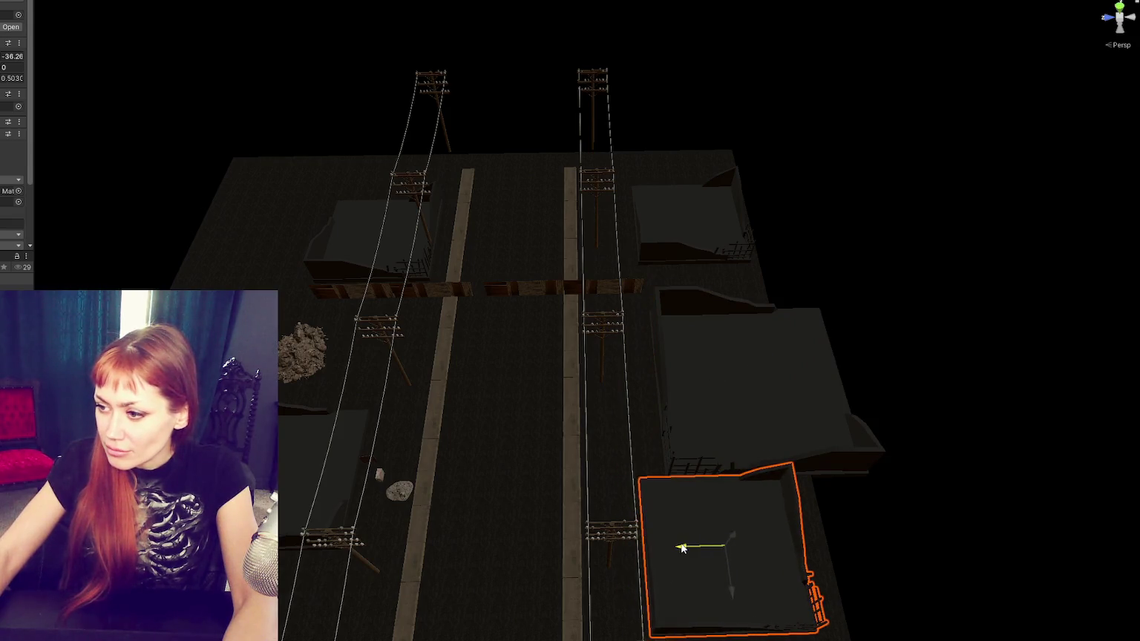
{"action": "left_click", "coordinate": [748, 472]}
{"action": "left_click_drag", "start_coordinate": [754, 345], "coordinate": [698, 336]}
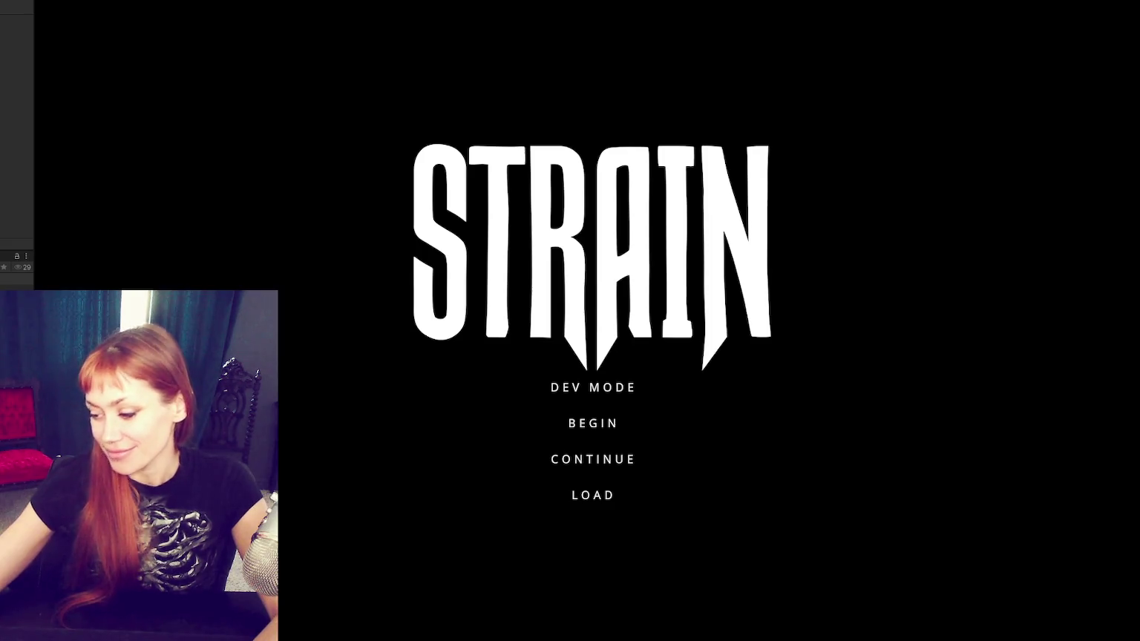
Step: Choose DEV MODE on the STRAIN title screen to start the play-test
{"action": "left_click", "coordinate": [607, 394]}
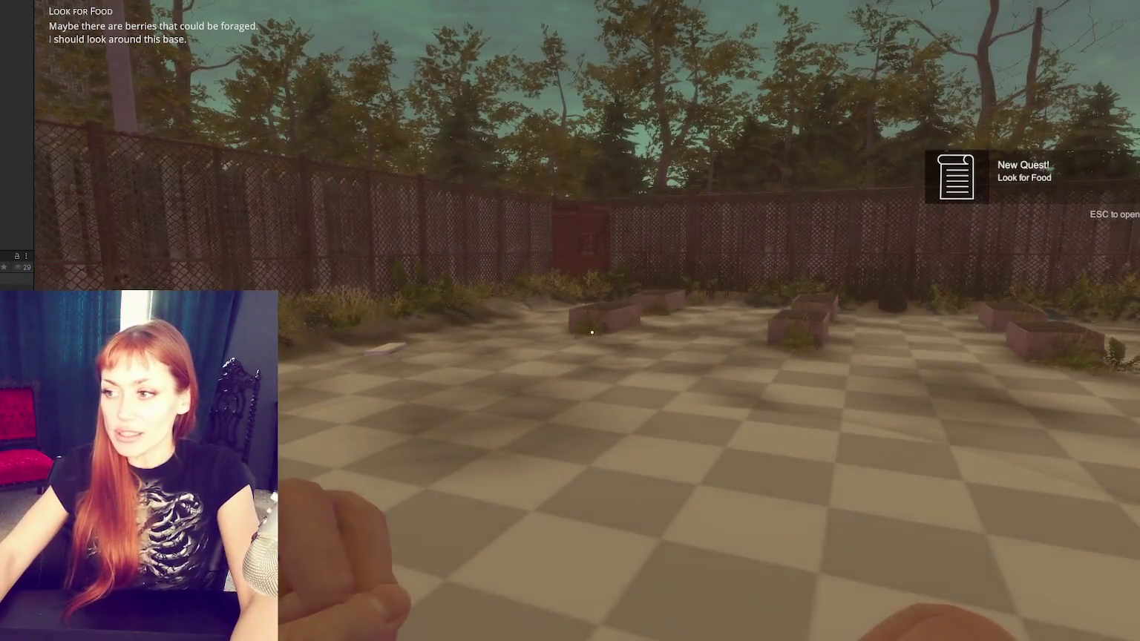
Step: Walk across the fenced garden to the red door and use it to leave
{"action": "key", "text": "w"}
{"action": "key", "text": "w"}
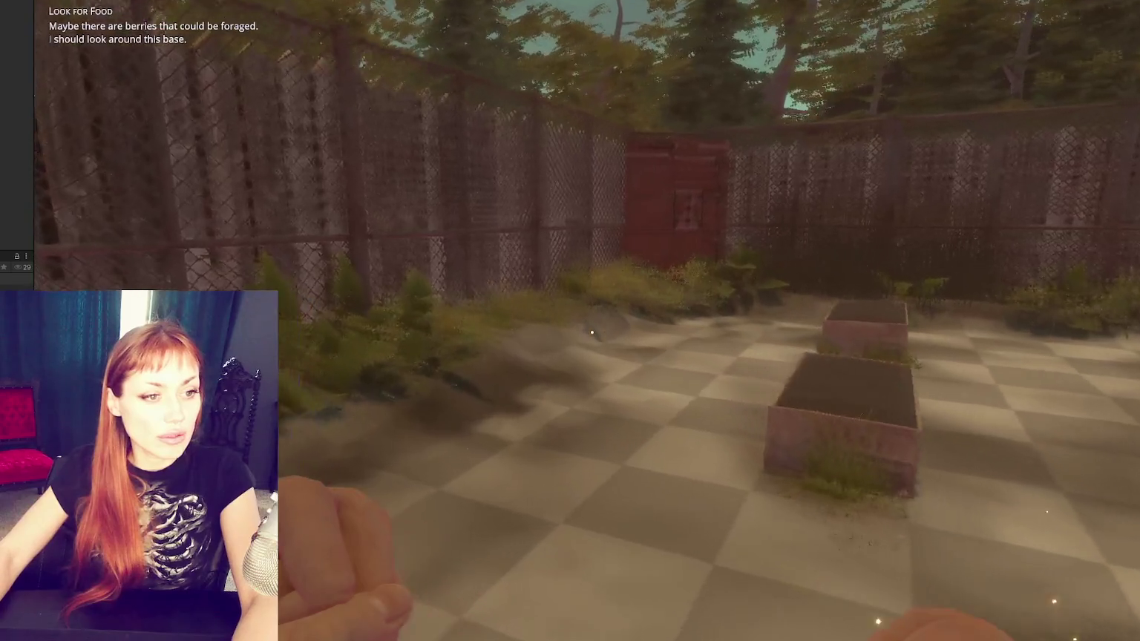
{"action": "key", "text": "w"}
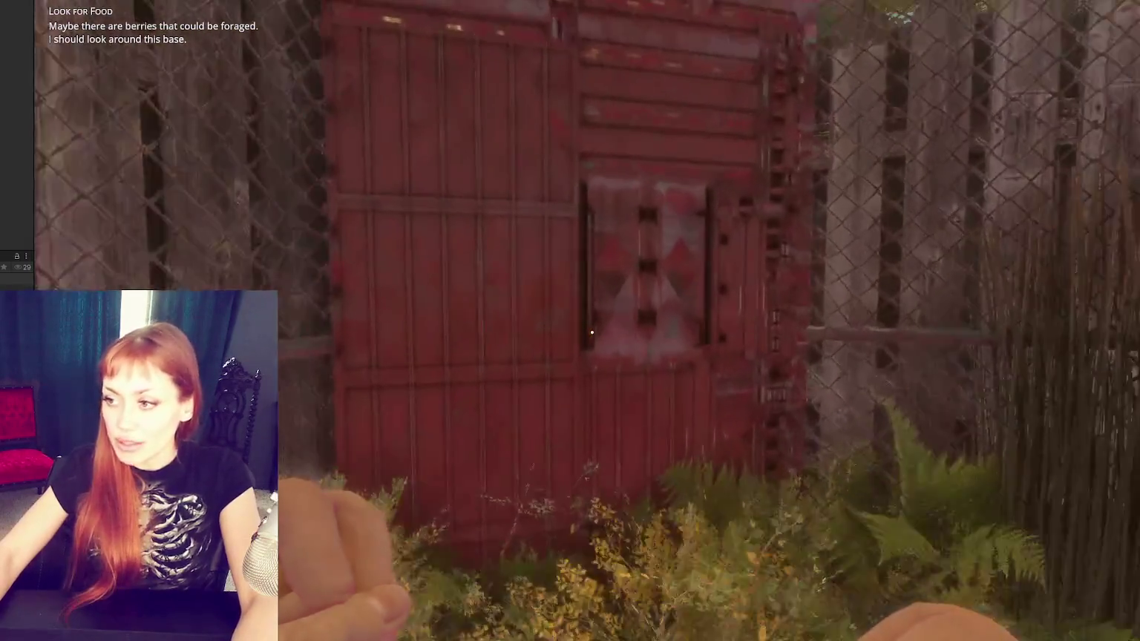
{"action": "key", "text": "e"}
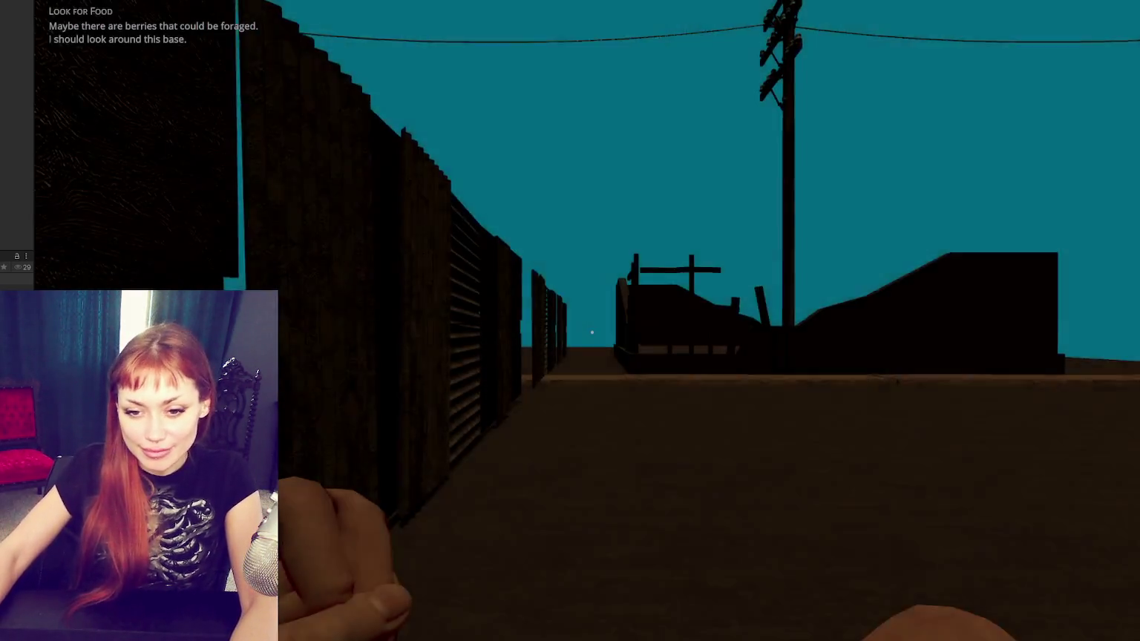
Step: Walk the street past the utility pole, dark fence, ruins and fence gap toward the scaffold
{"action": "key", "text": "w"}
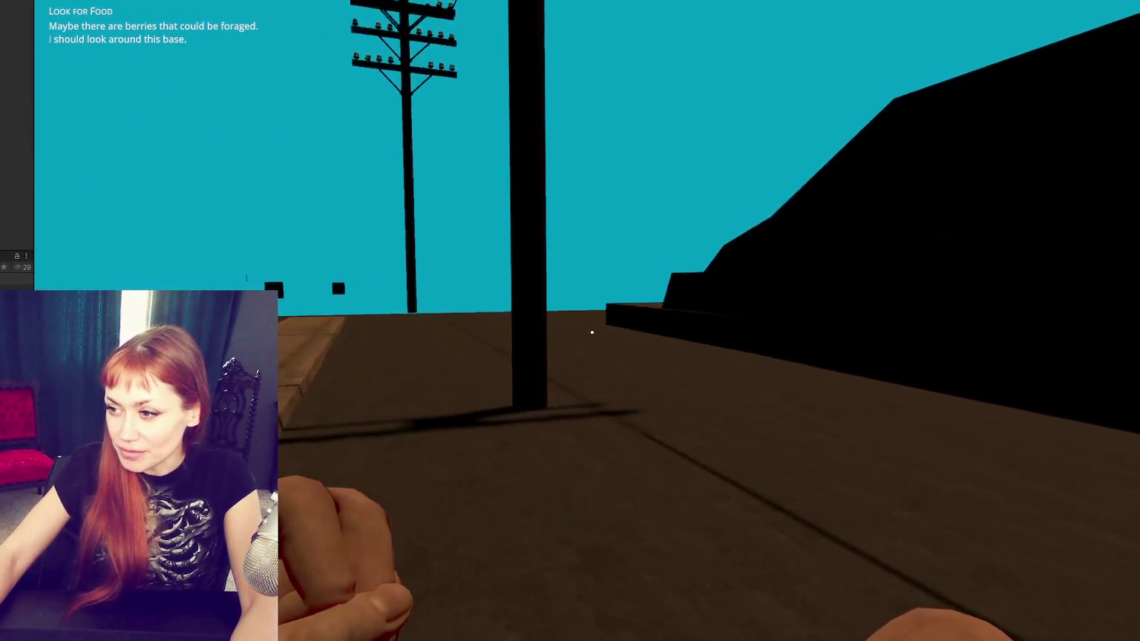
{"action": "key", "text": "w"}
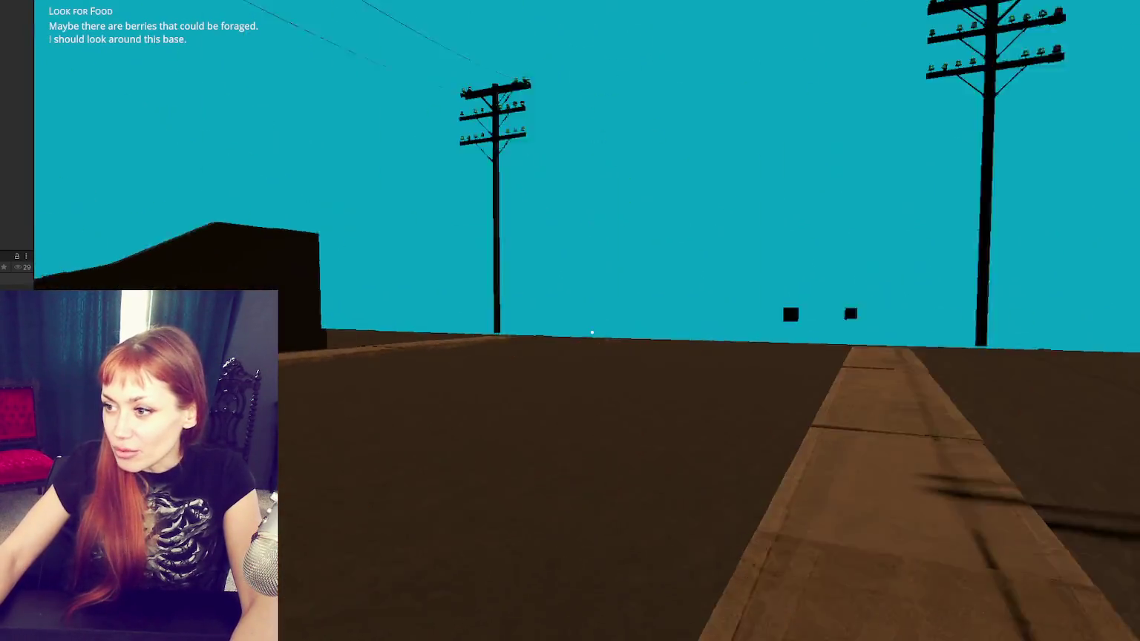
{"action": "key", "text": "w"}
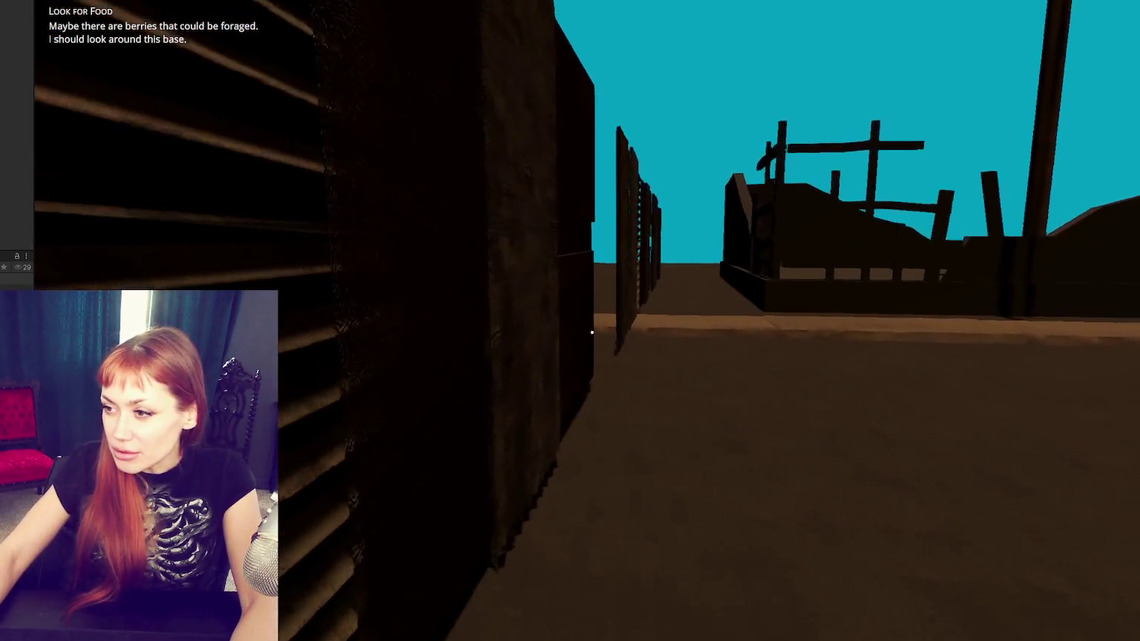
{"action": "key", "text": "w"}
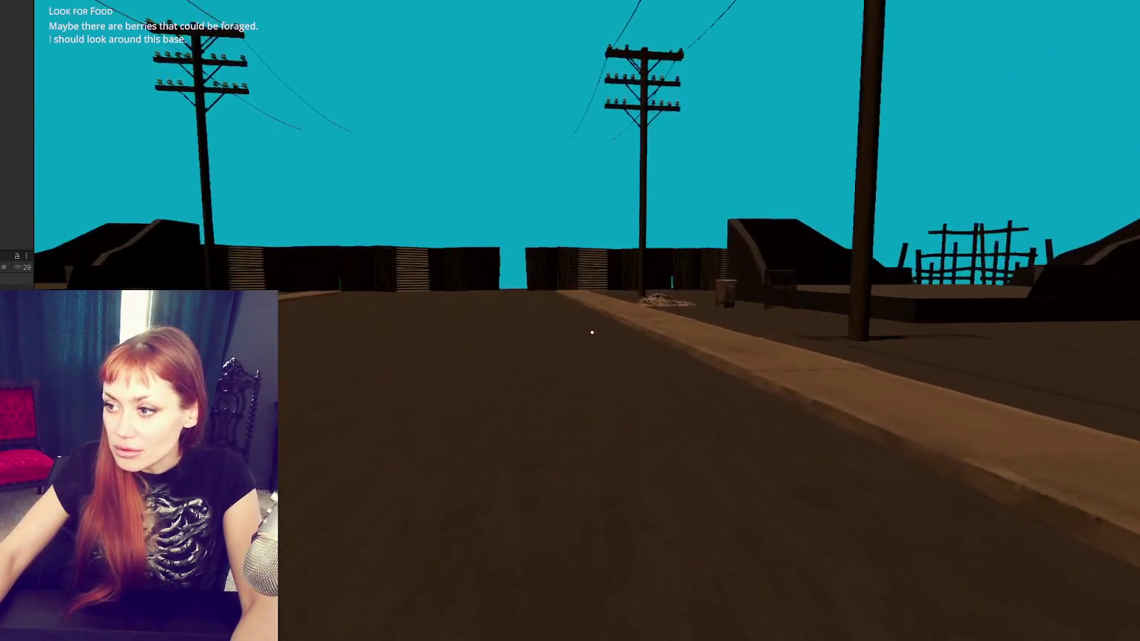
{"action": "key", "text": "w"}
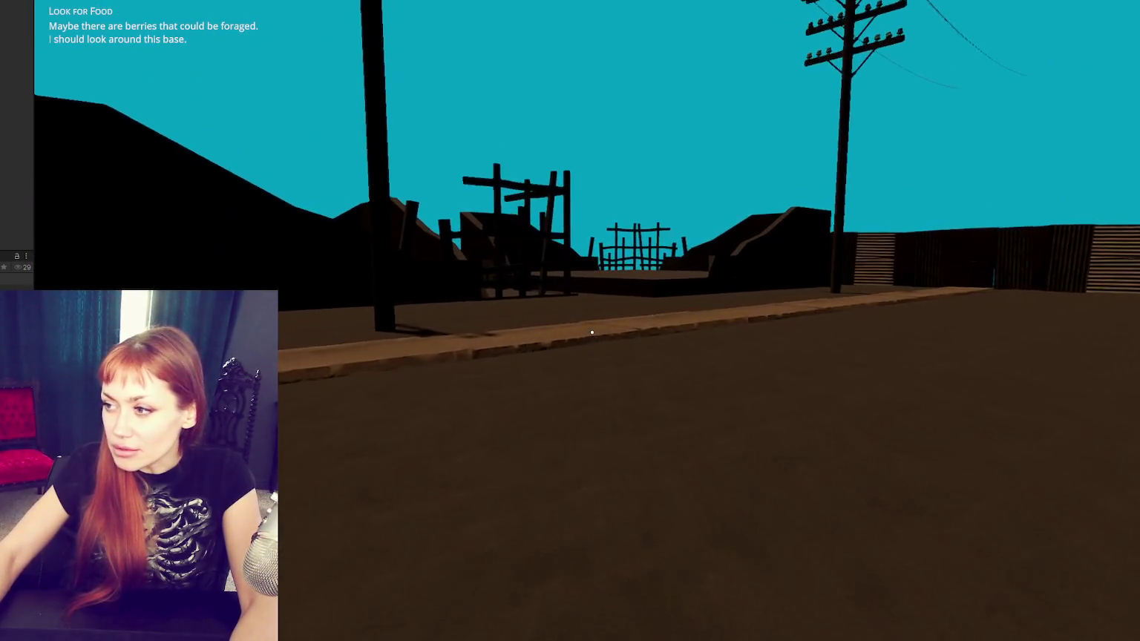
{"action": "key", "text": "w"}
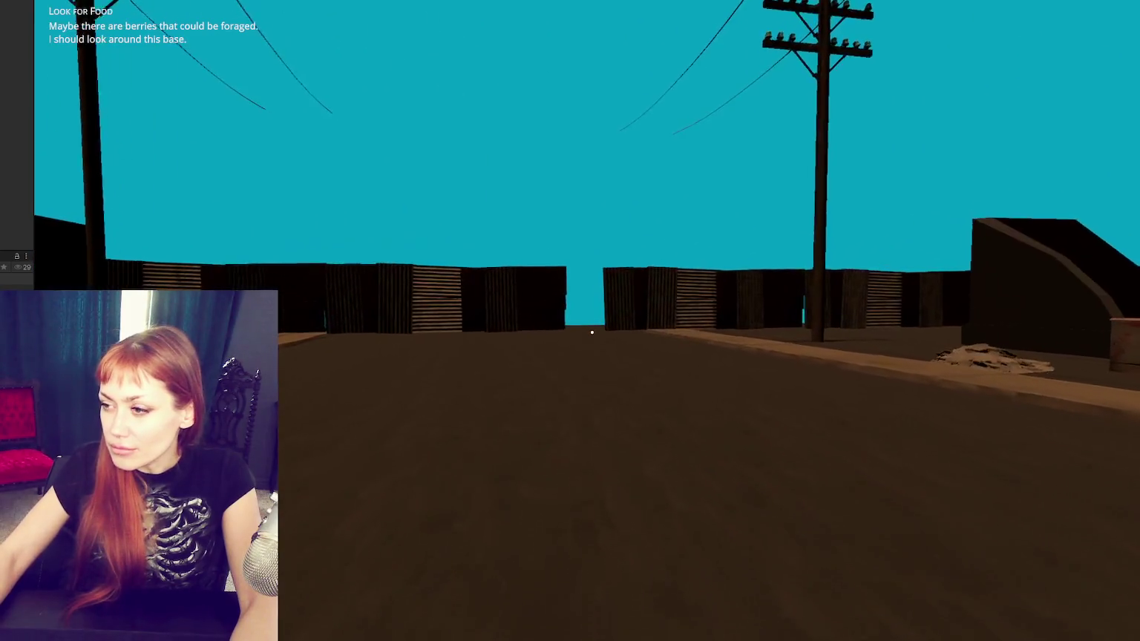
{"action": "key", "text": "w"}
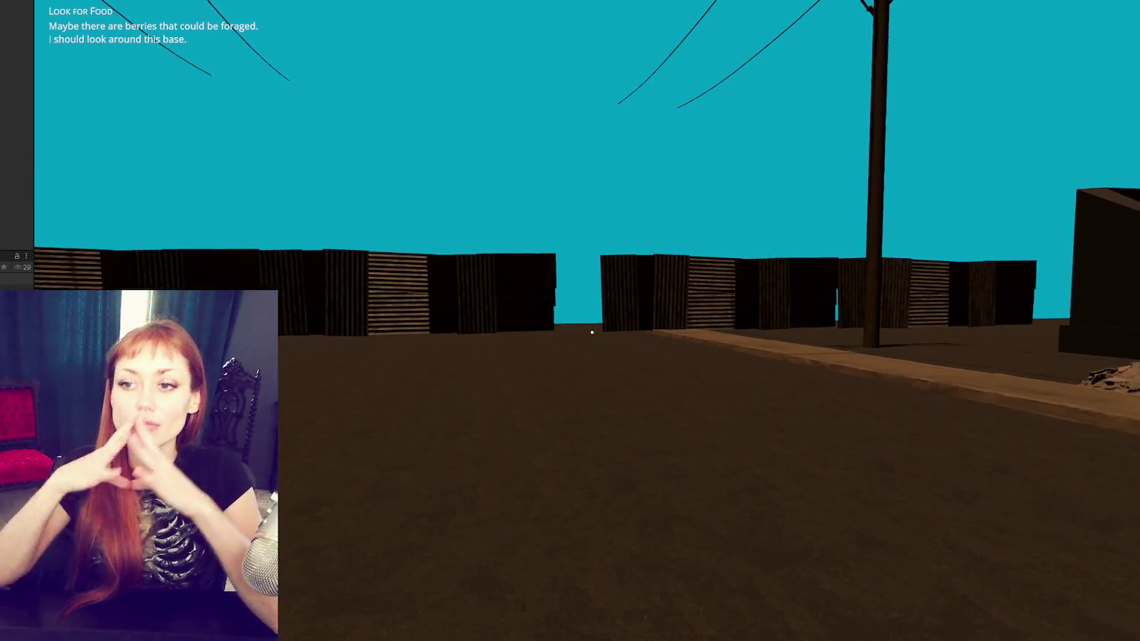
{"action": "key", "text": "w"}
{"action": "key", "text": "w"}
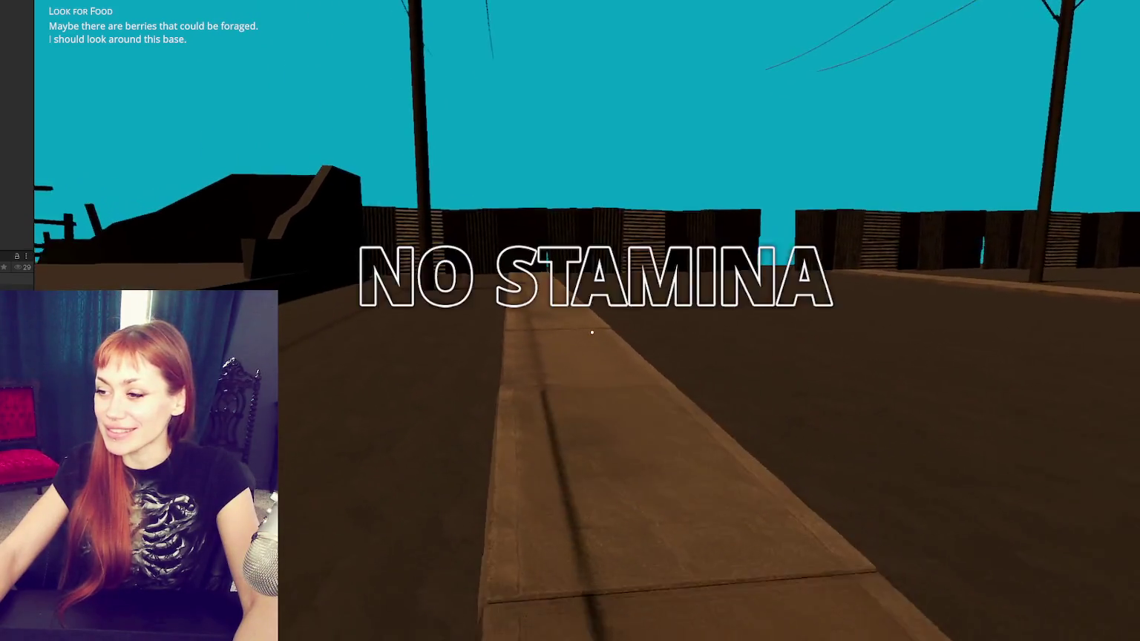
{"action": "key", "text": "shift"}
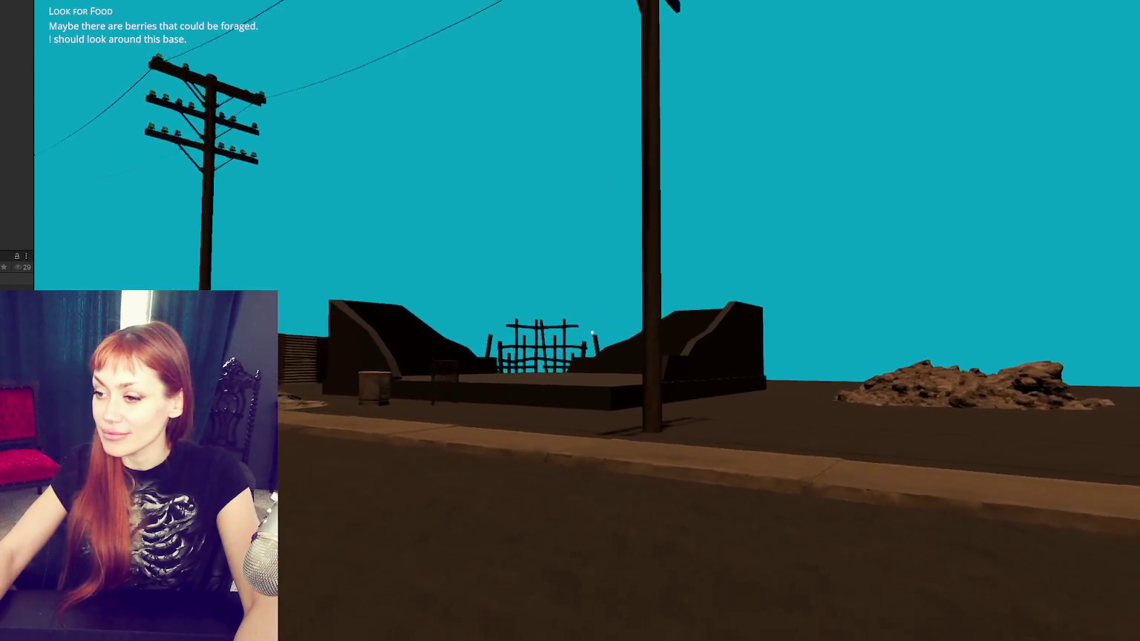
Step: Check the Look for Food task in the task list, then stop play mode
{"action": "key", "text": "Tab"}
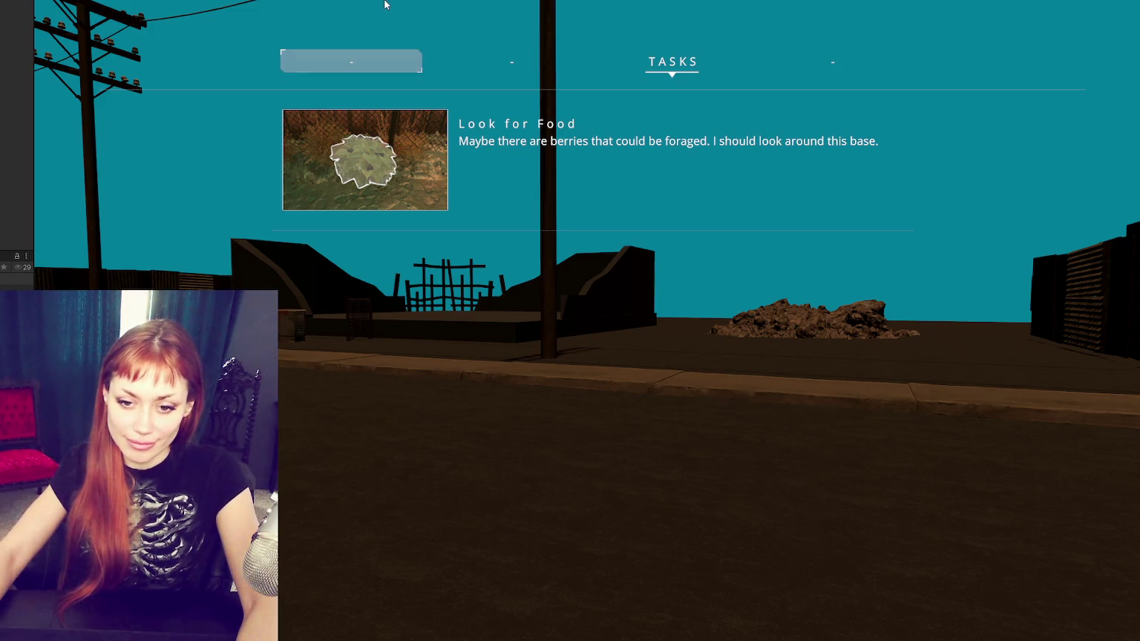
{"action": "key", "text": "Tab"}
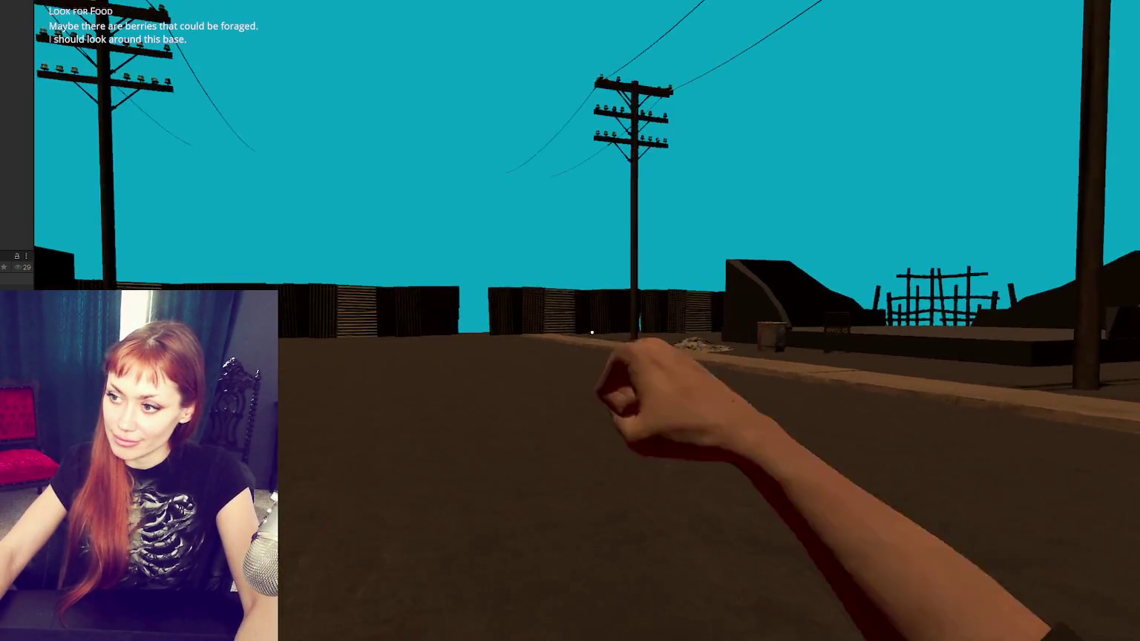
{"action": "key", "text": "Tab"}
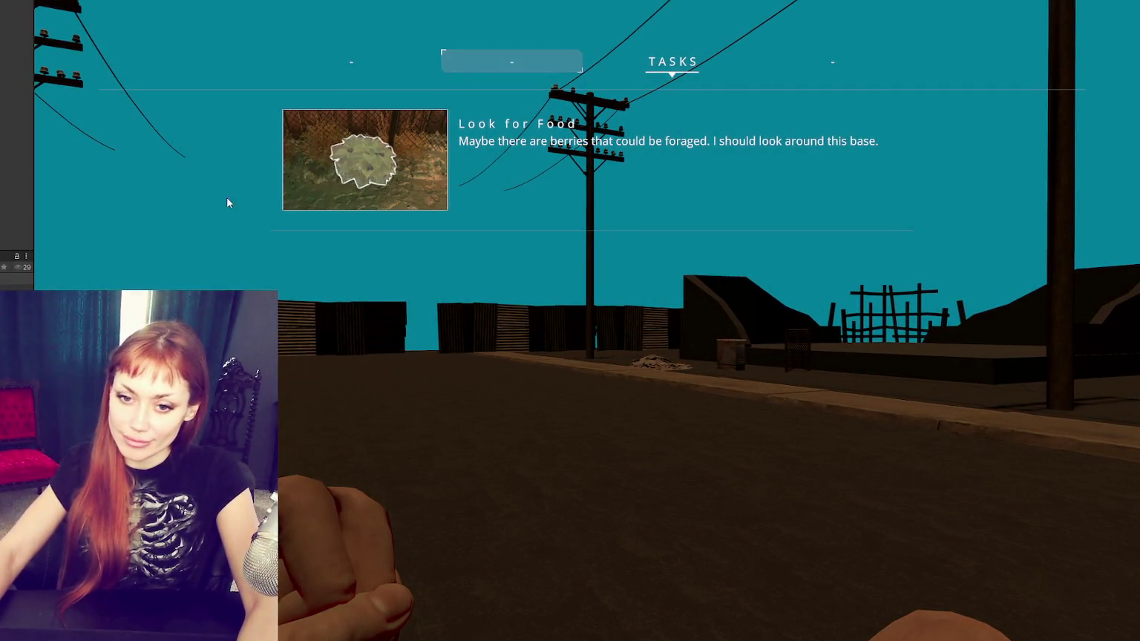
{"action": "key", "text": "ctrl+p"}
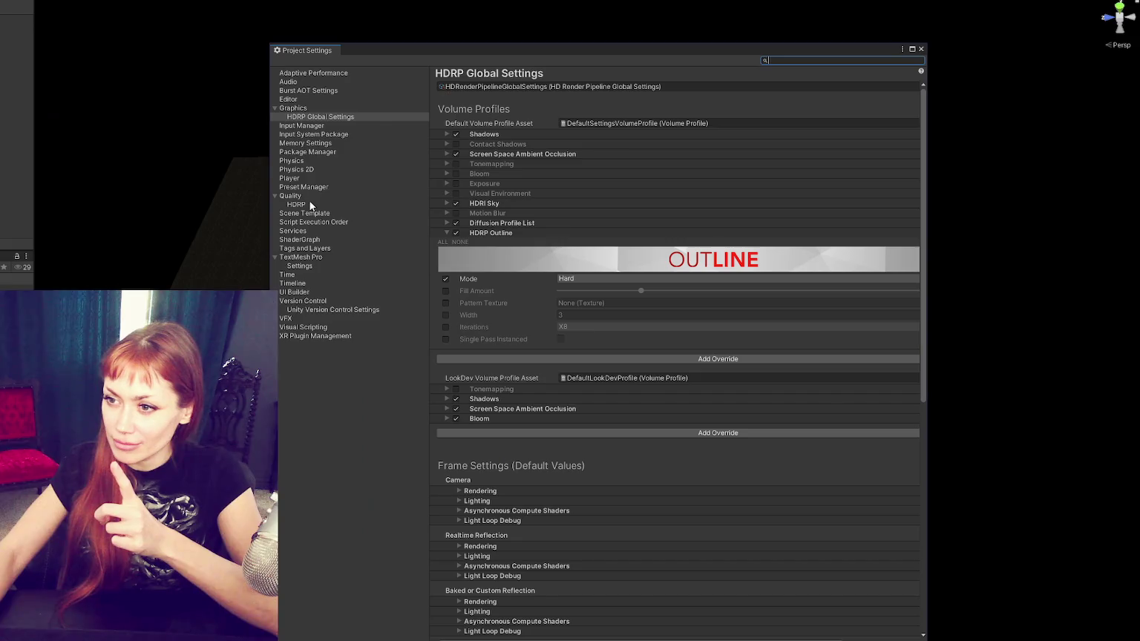
Step: Switch Project Settings to the Player page and browse its Other Settings section
{"action": "left_click", "coordinate": [294, 108]}
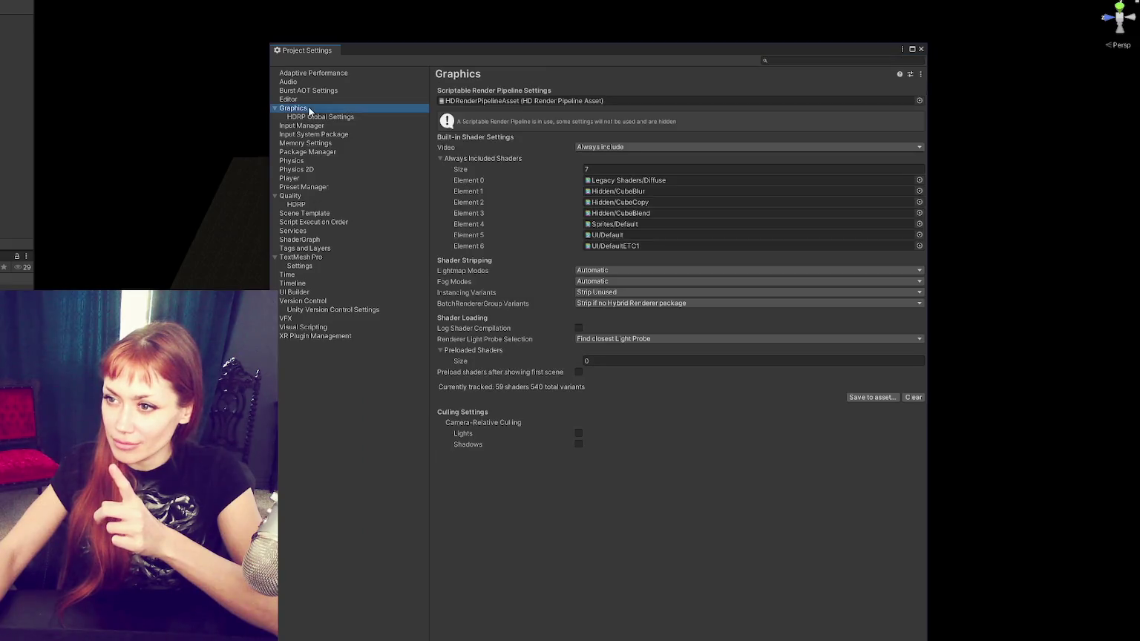
{"action": "left_click", "coordinate": [325, 177]}
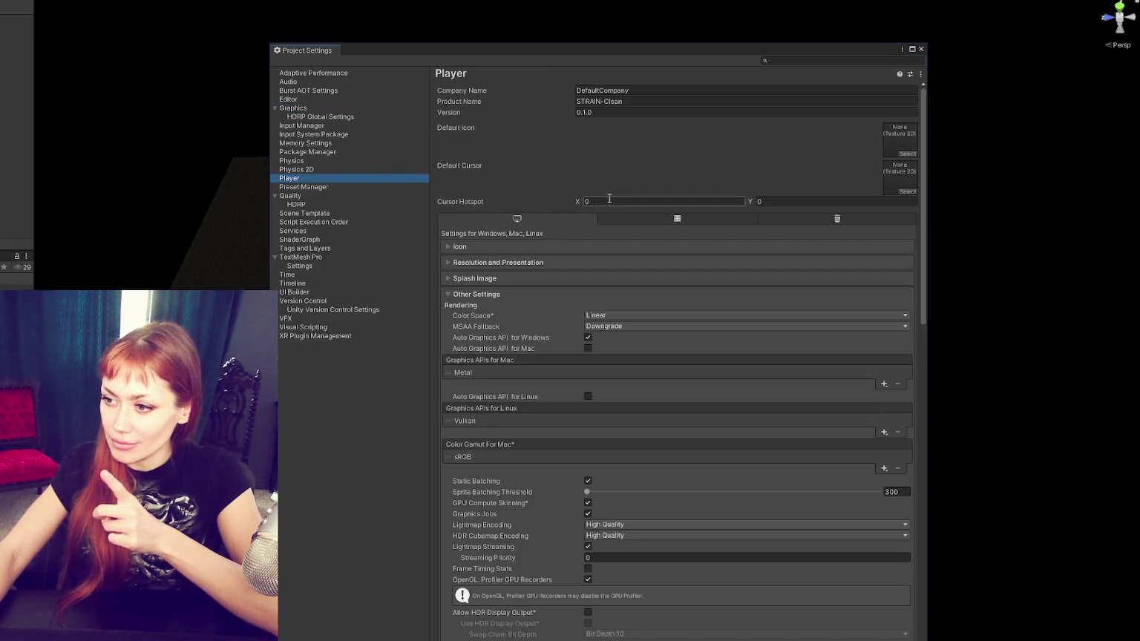
{"action": "scroll", "coordinate": [609, 199], "scroll_direction": "down", "scroll_amount": 4}
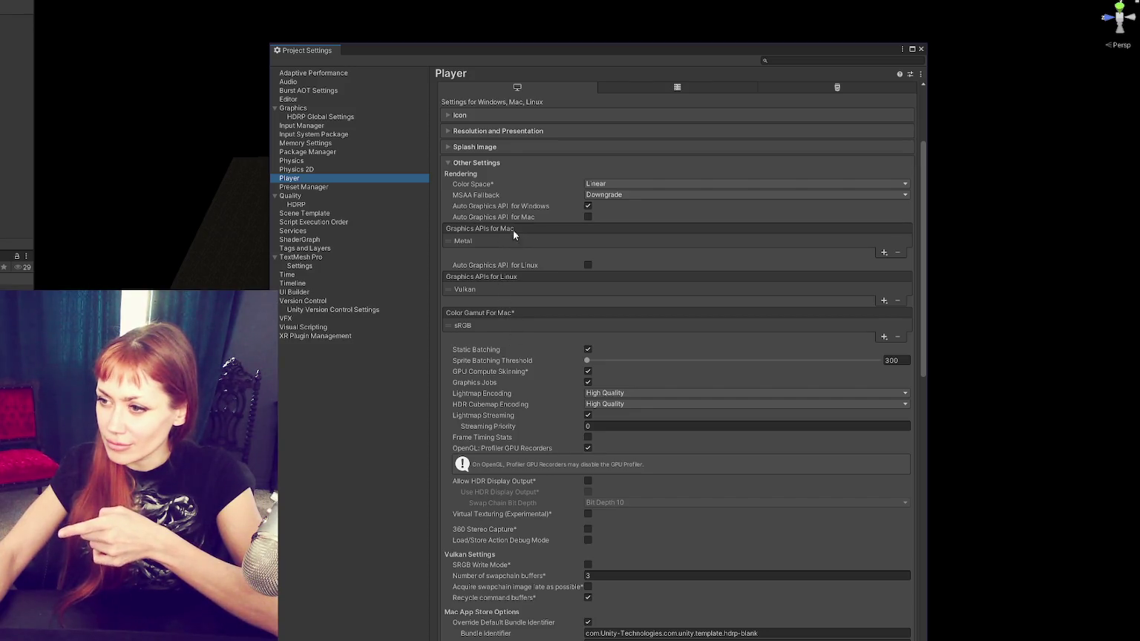
{"action": "left_click", "coordinate": [490, 163]}
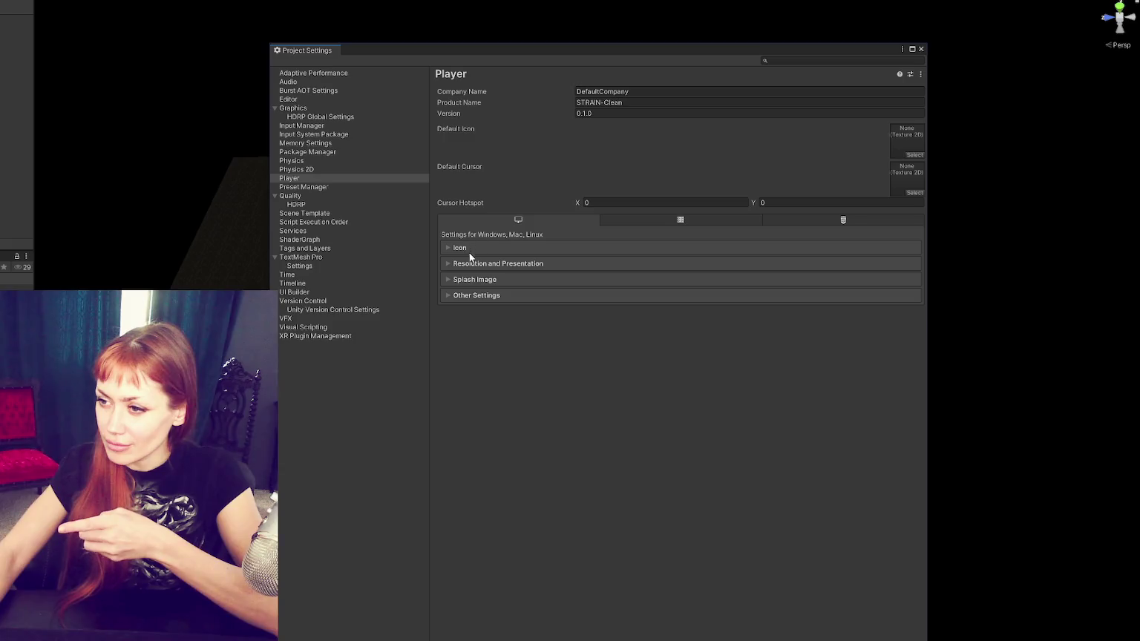
{"action": "left_click", "coordinate": [472, 296]}
{"action": "scroll", "coordinate": [535, 474], "scroll_direction": "down", "scroll_amount": 10}
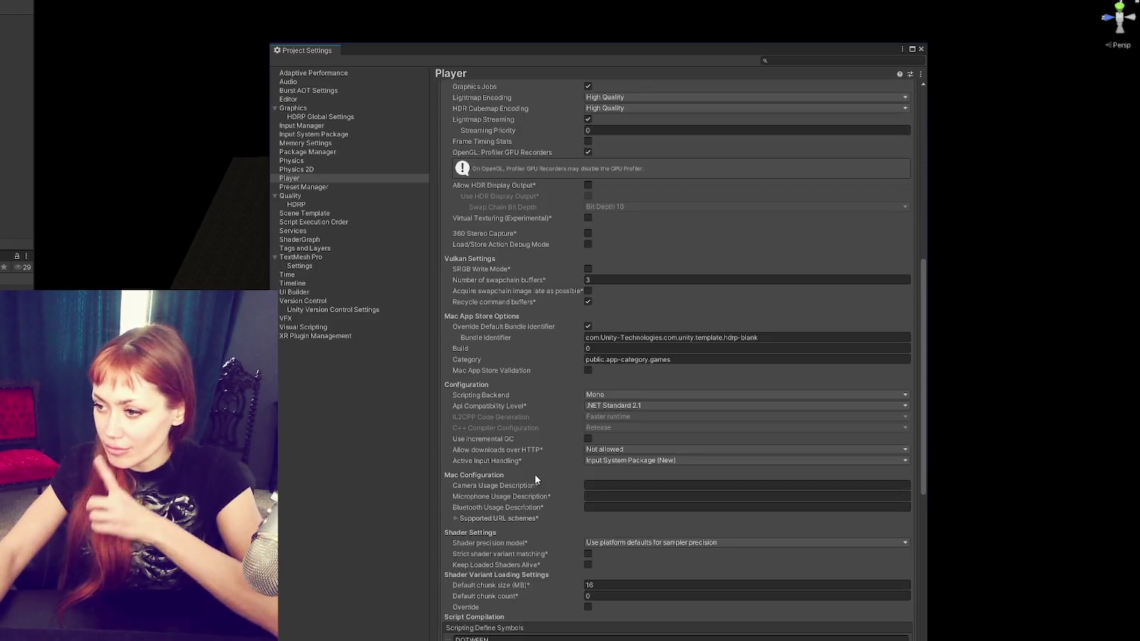
{"action": "mouse_move", "coordinate": [451, 52]}
{"action": "left_mouse_down"}
{"action": "mouse_move", "coordinate": [74, 56]}
{"action": "mouse_move", "coordinate": [11, 22]}
{"action": "left_mouse_up"}
Step: Scroll through the Player settings back up to the top sections
{"action": "scroll", "coordinate": [237, 186], "scroll_direction": "down", "scroll_amount": 10}
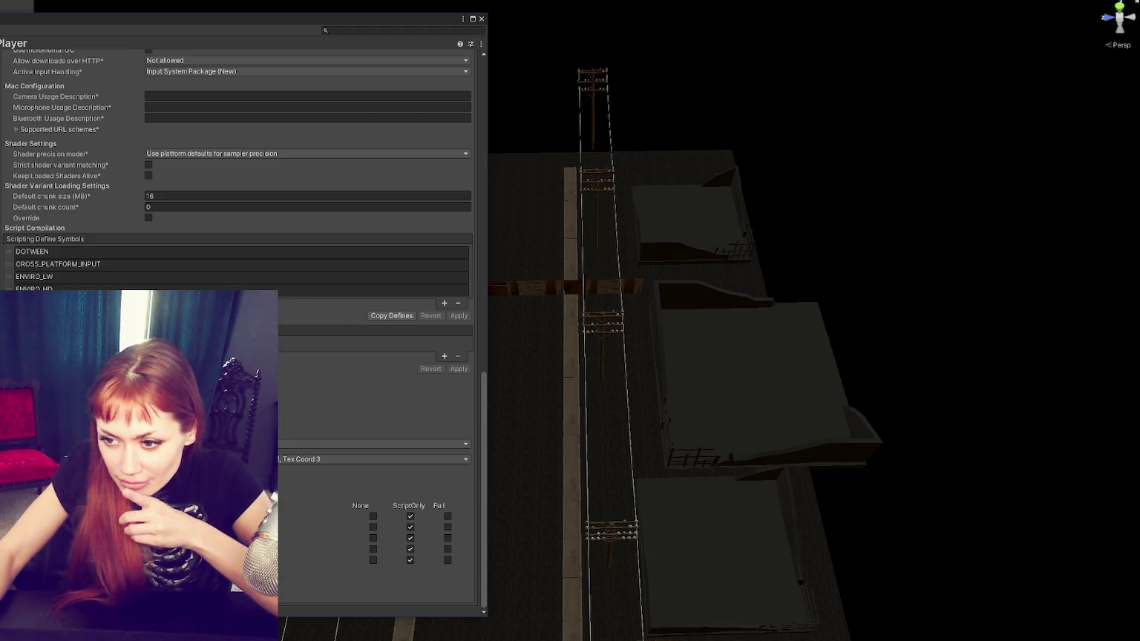
{"action": "scroll", "coordinate": [237, 164], "scroll_direction": "up", "scroll_amount": 10}
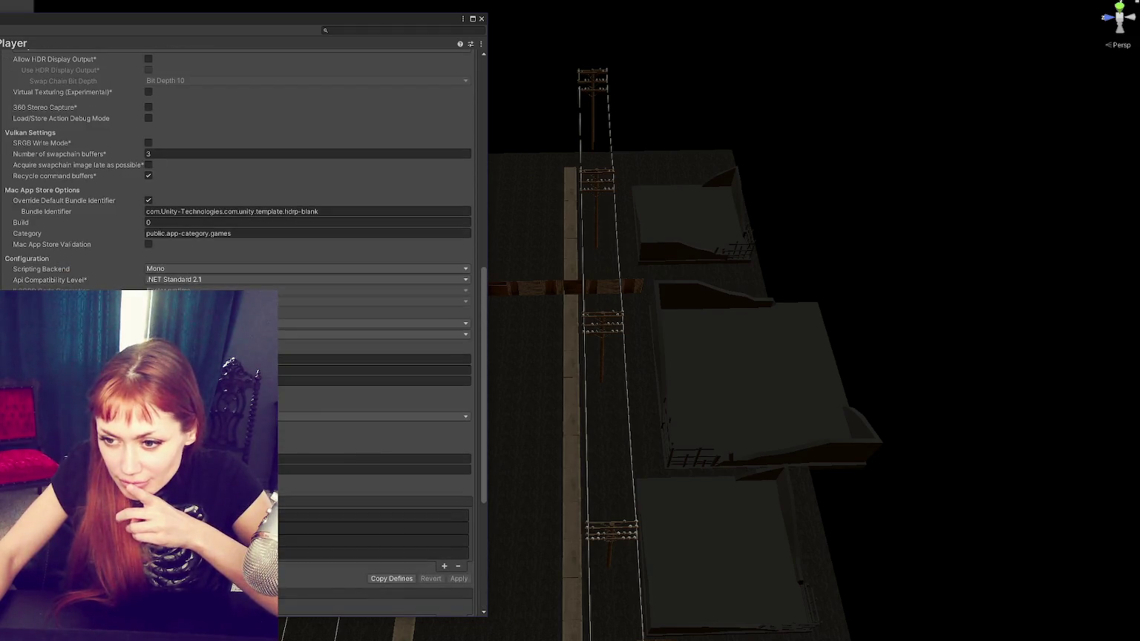
{"action": "scroll", "coordinate": [237, 164], "scroll_direction": "up", "scroll_amount": 5}
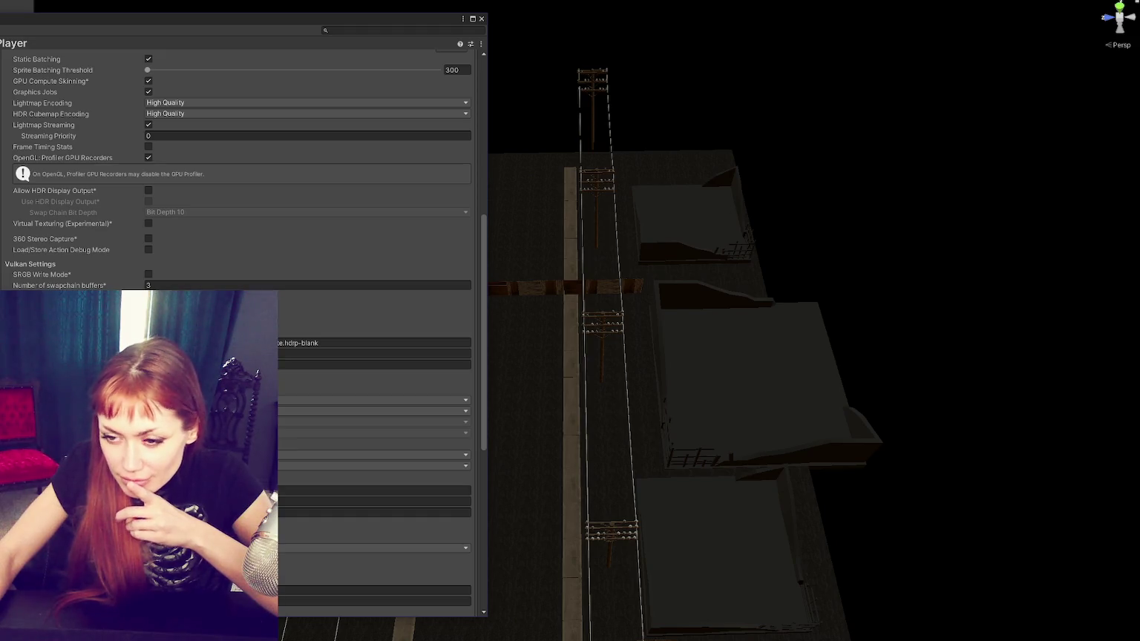
{"action": "scroll", "coordinate": [237, 163], "scroll_direction": "up", "scroll_amount": 3}
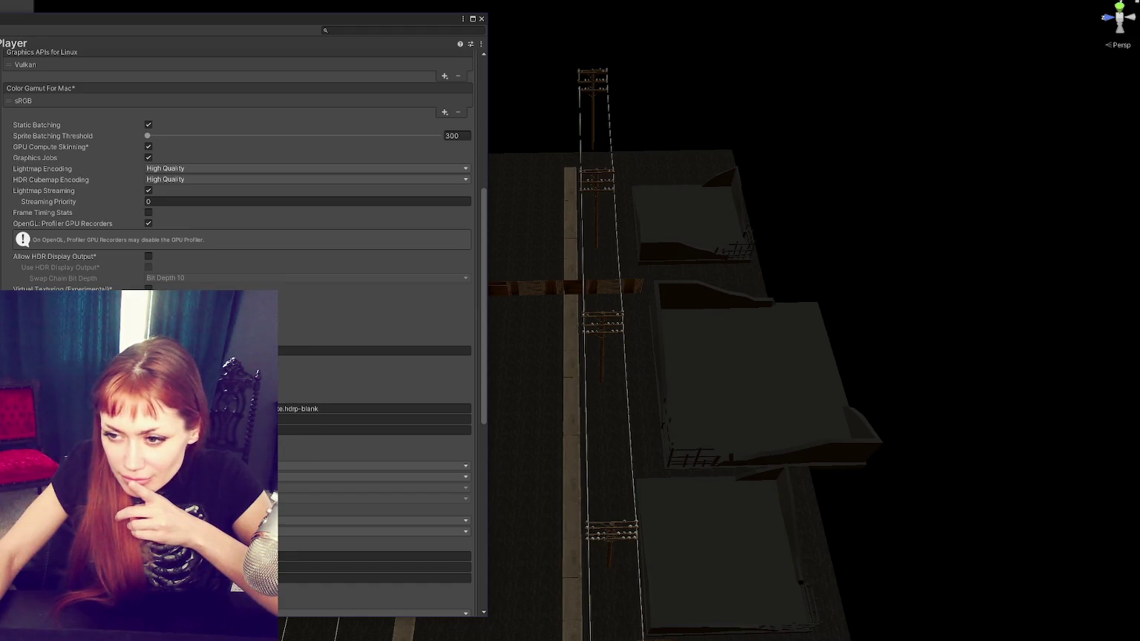
{"action": "scroll", "coordinate": [238, 163], "scroll_direction": "up", "scroll_amount": 3}
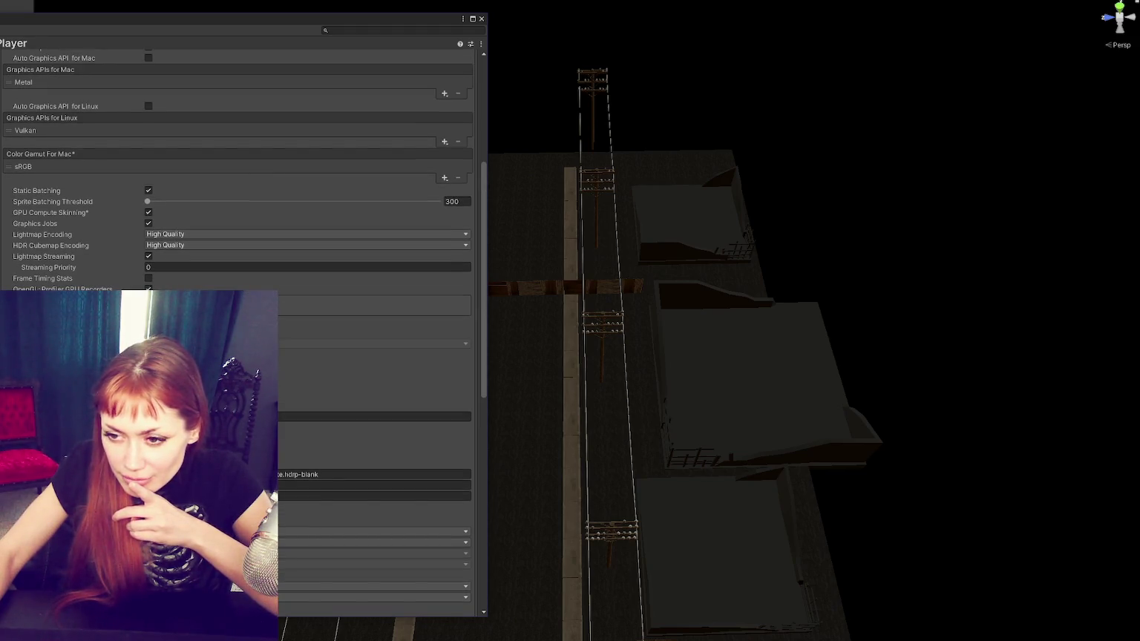
{"action": "scroll", "coordinate": [237, 164], "scroll_direction": "up", "scroll_amount": 3}
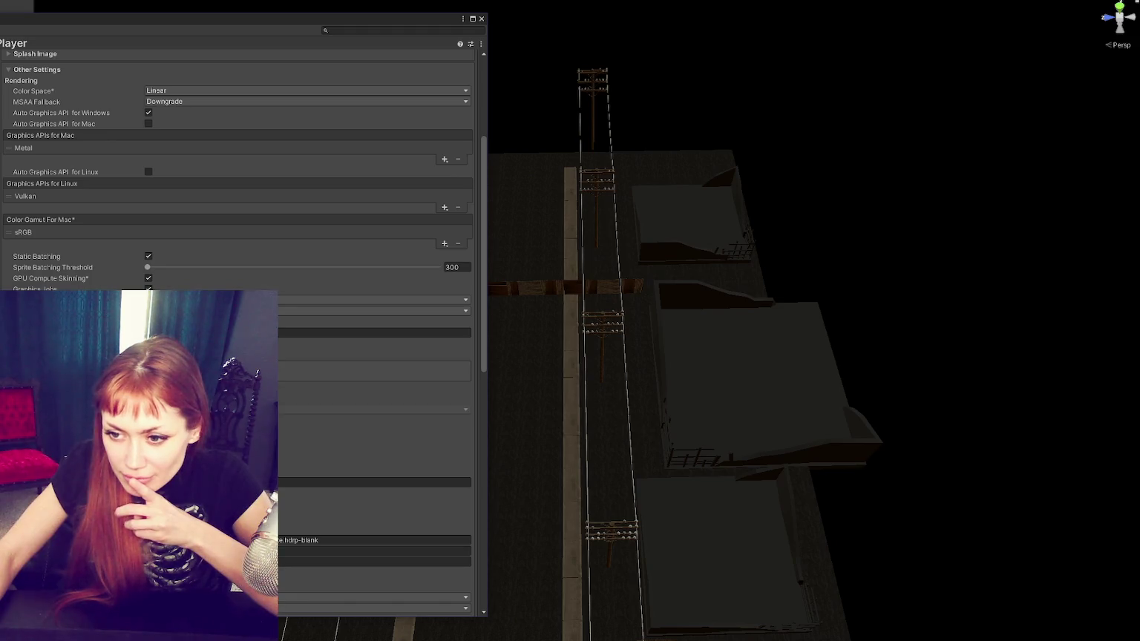
{"action": "scroll", "coordinate": [238, 163], "scroll_direction": "up", "scroll_amount": 7}
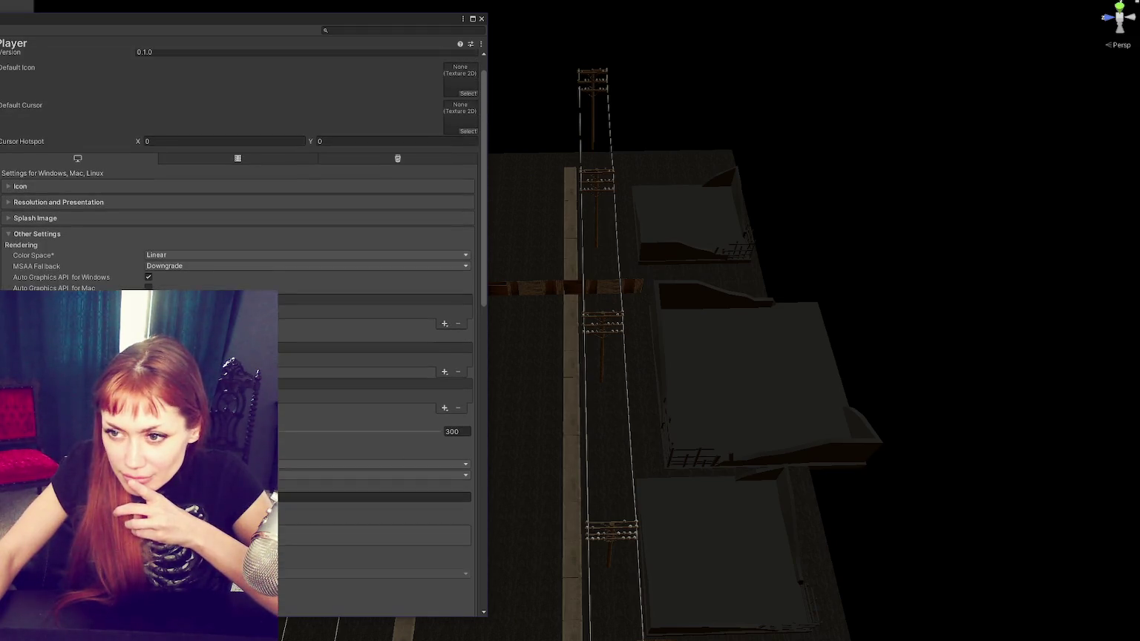
Step: Enable Run In Background under Resolution and Presentation and close Project Settings
{"action": "left_click", "coordinate": [82, 215]}
{"action": "scroll", "coordinate": [81, 216], "scroll_direction": "up", "scroll_amount": 1}
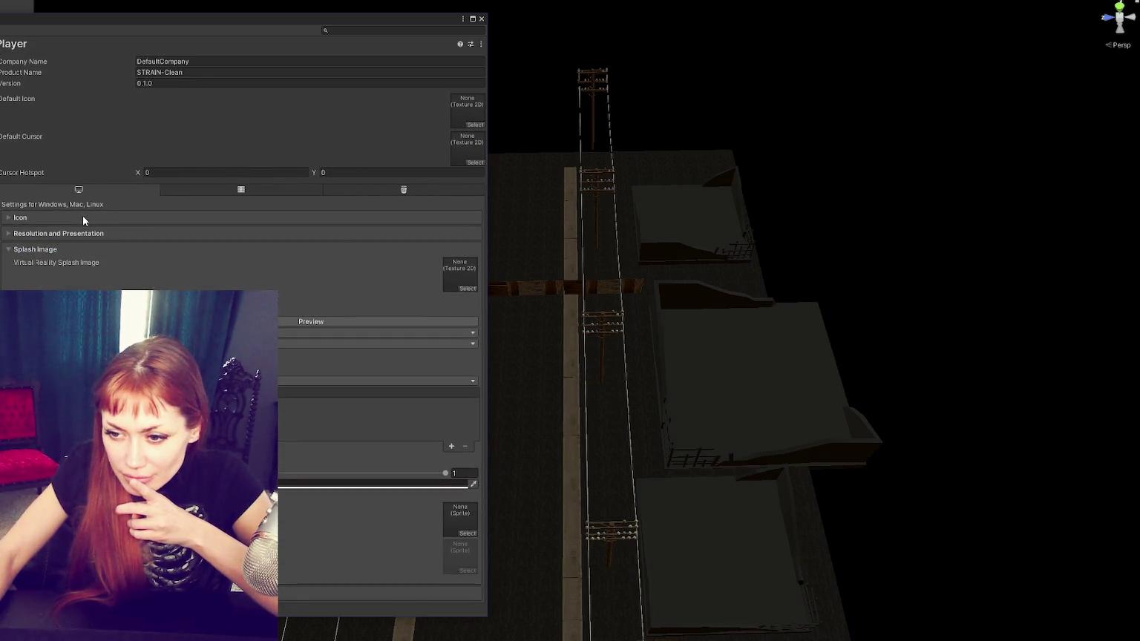
{"action": "left_click", "coordinate": [61, 248]}
{"action": "left_click", "coordinate": [62, 233]}
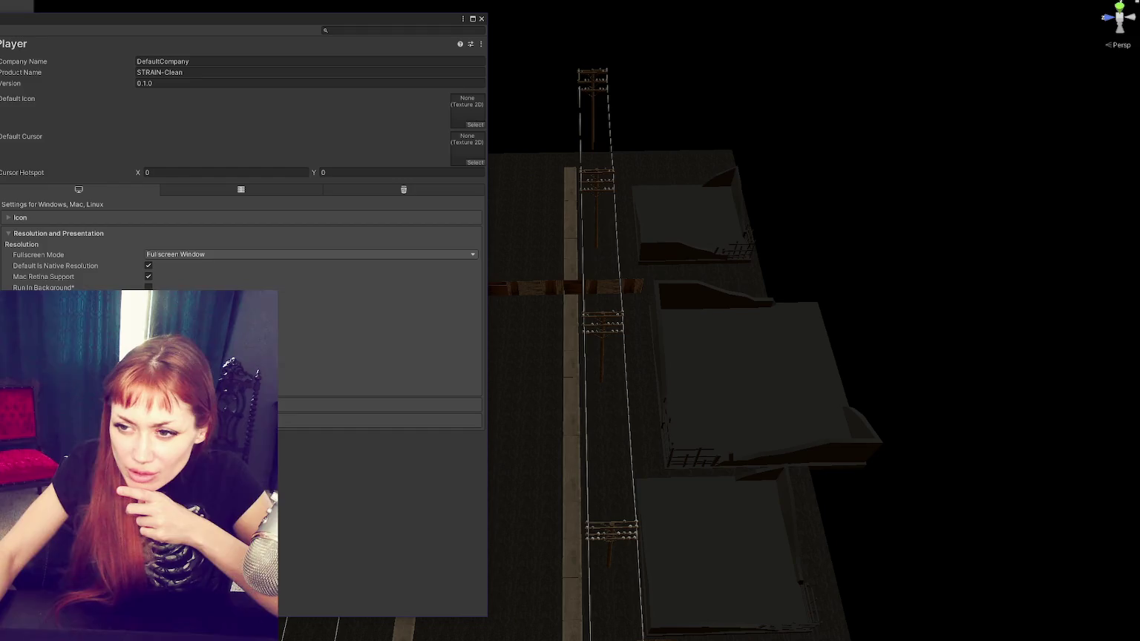
{"action": "left_click", "coordinate": [149, 287]}
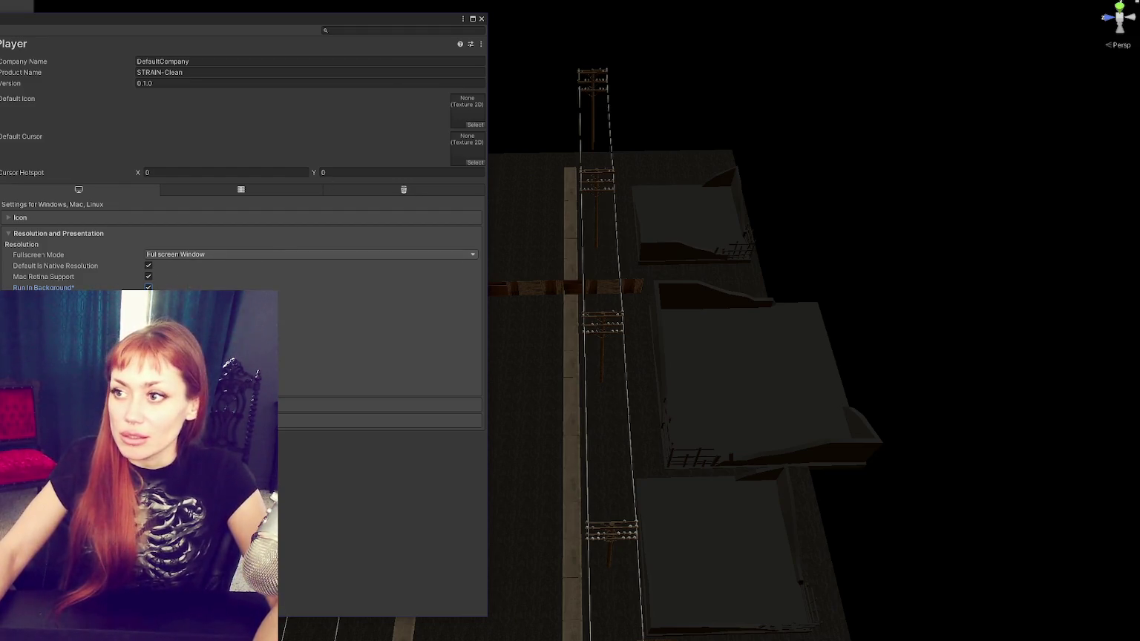
{"action": "left_click", "coordinate": [481, 19]}
{"action": "mouse_move", "coordinate": [506, 266]}
{"action": "left_mouse_down"}
{"action": "mouse_move", "coordinate": [712, 280]}
{"action": "mouse_move", "coordinate": [511, 227]}
{"action": "mouse_move", "coordinate": [509, 209]}
{"action": "mouse_move", "coordinate": [689, 204]}
{"action": "mouse_move", "coordinate": [512, 287]}
{"action": "mouse_move", "coordinate": [519, 282]}
{"action": "left_mouse_up"}
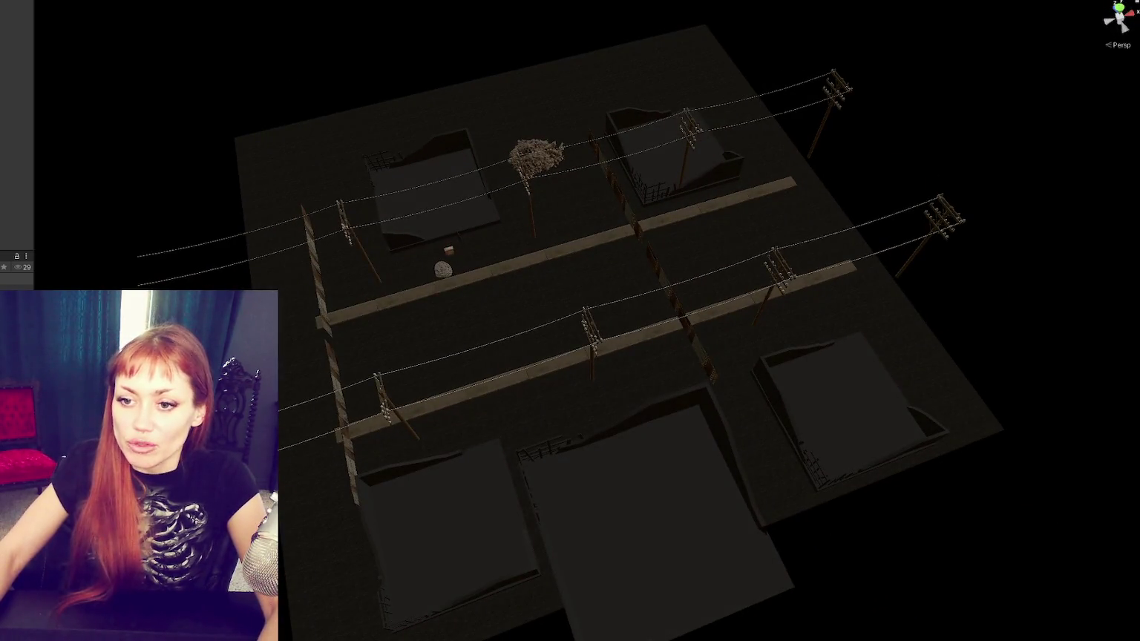
Step: Inspect the Transform positions of the upper road plank and the middle power pole
{"action": "key", "text": "ctrl+shift+n"}
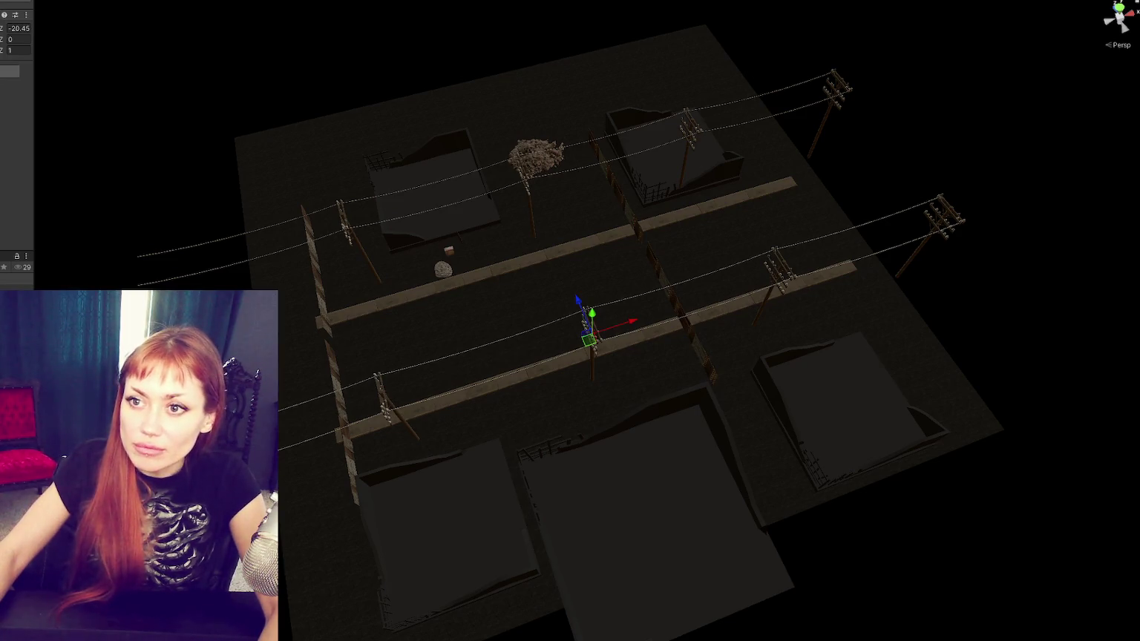
{"action": "type", "text": "0"}
{"action": "mouse_move", "coordinate": [549, 221]}
{"action": "left_mouse_down"}
{"action": "mouse_move", "coordinate": [679, 260]}
{"action": "mouse_move", "coordinate": [292, 394]}
{"action": "left_mouse_up"}
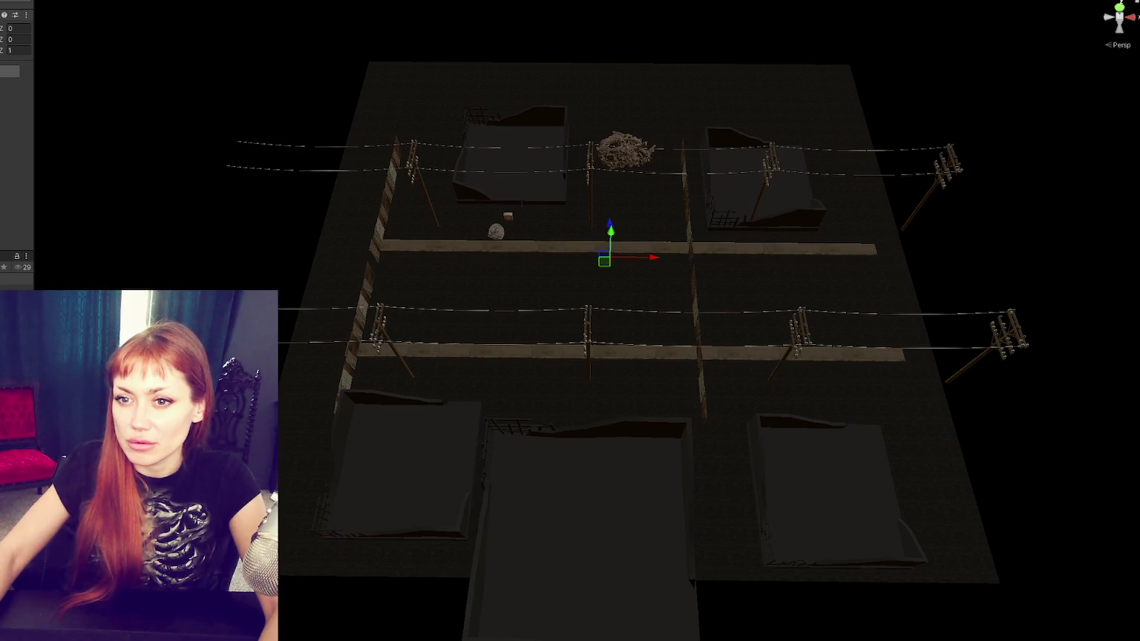
{"action": "left_click", "coordinate": [624, 248]}
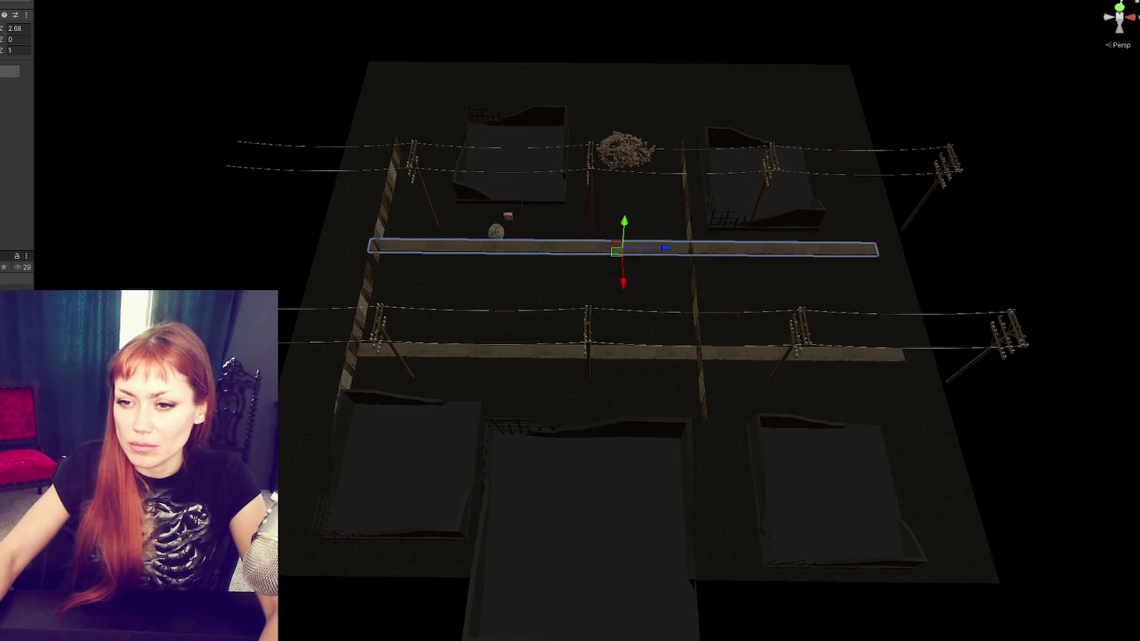
{"action": "left_click", "coordinate": [589, 338]}
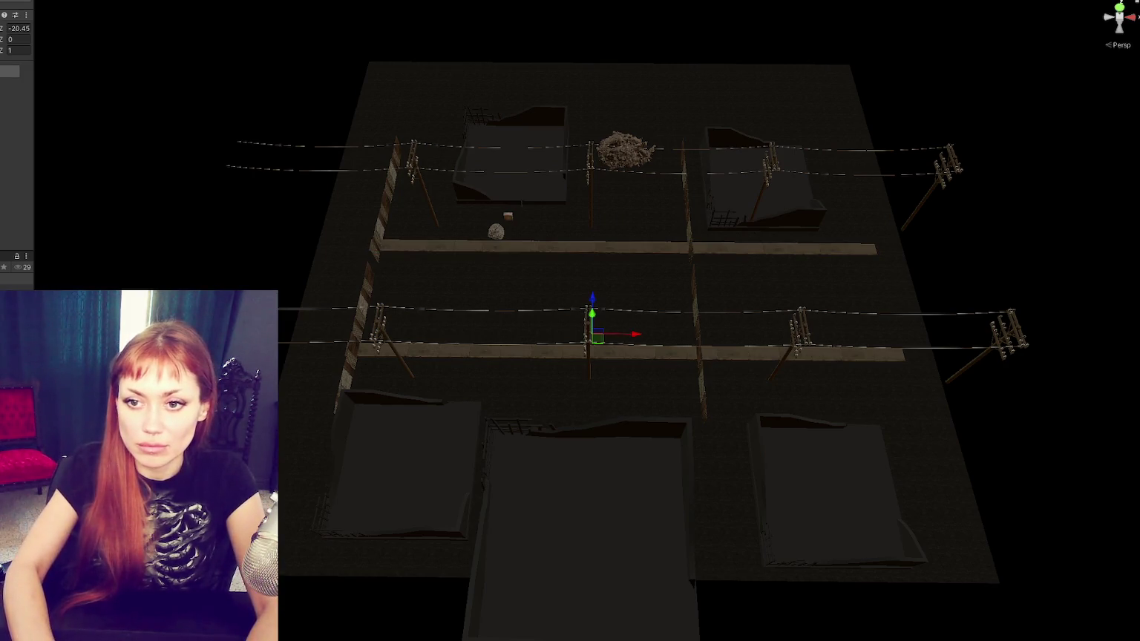
{"action": "left_click", "coordinate": [605, 256]}
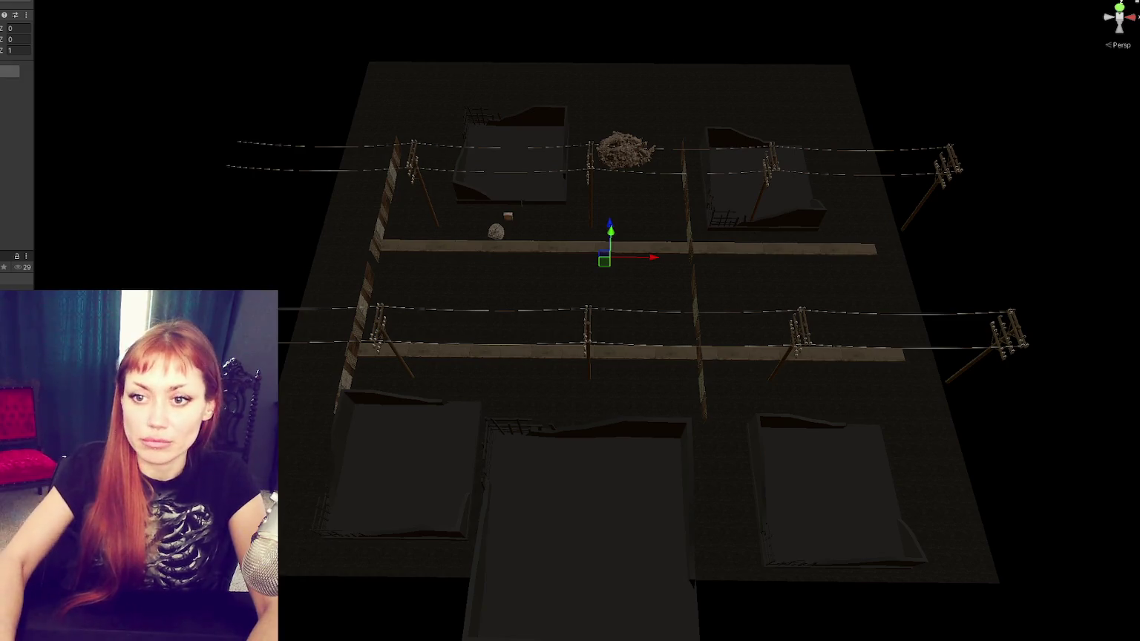
{"action": "key", "text": "Escape"}
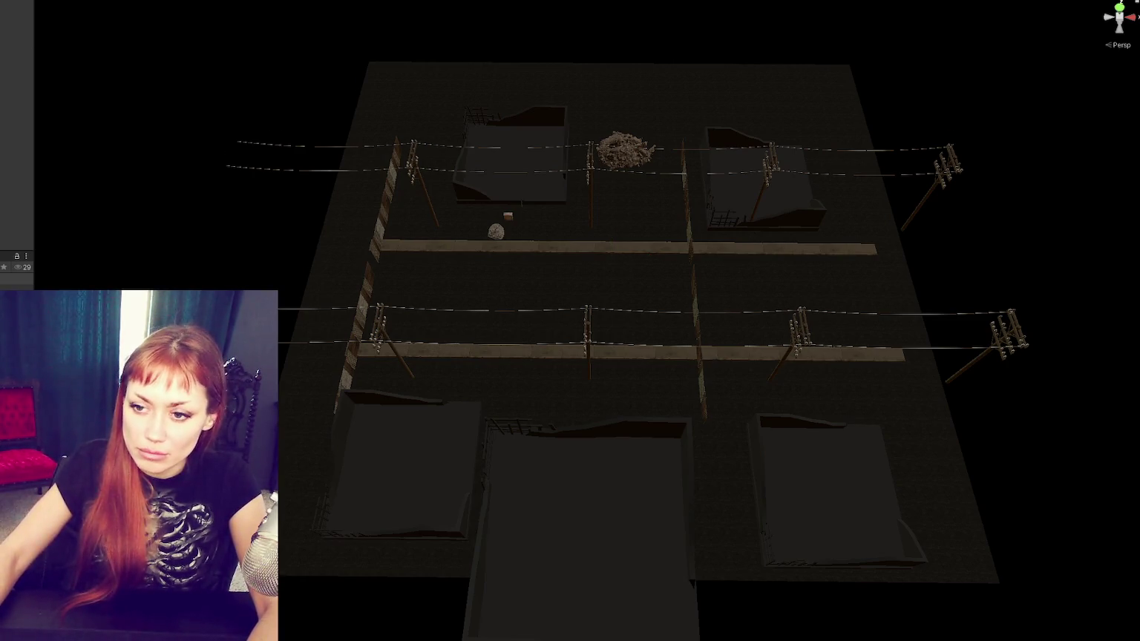
Step: Set the middle-row power pole's Z position to 0
{"action": "left_click", "coordinate": [590, 334]}
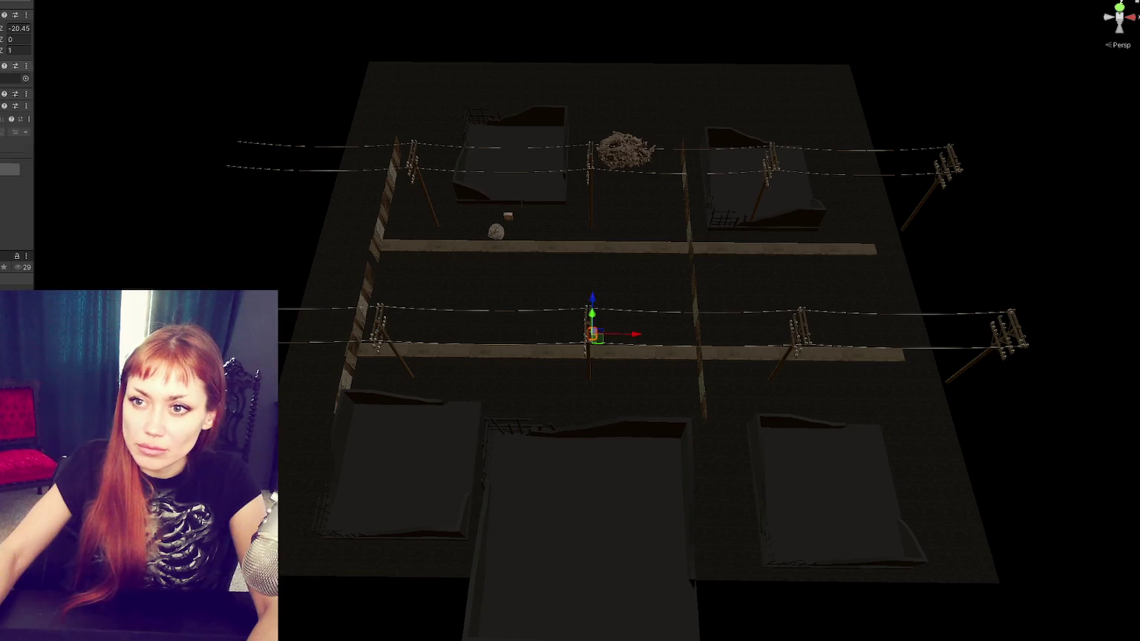
{"action": "double_click", "coordinate": [19, 29]}
{"action": "type", "text": "0"}
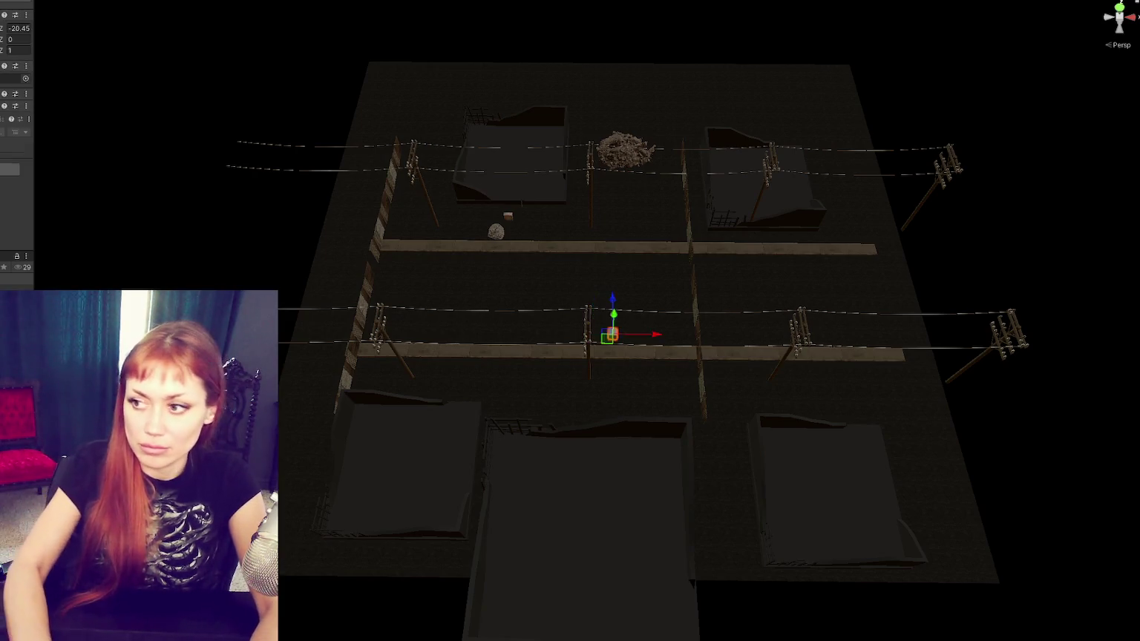
{"action": "left_click", "coordinate": [519, 247]}
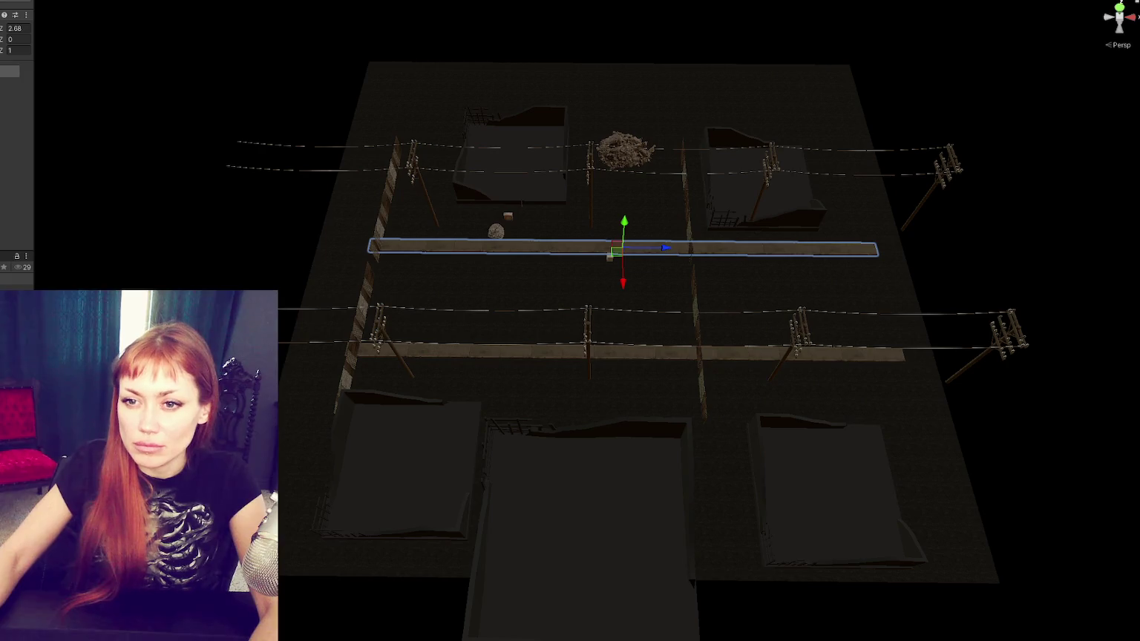
{"action": "key", "text": "ctrl+a"}
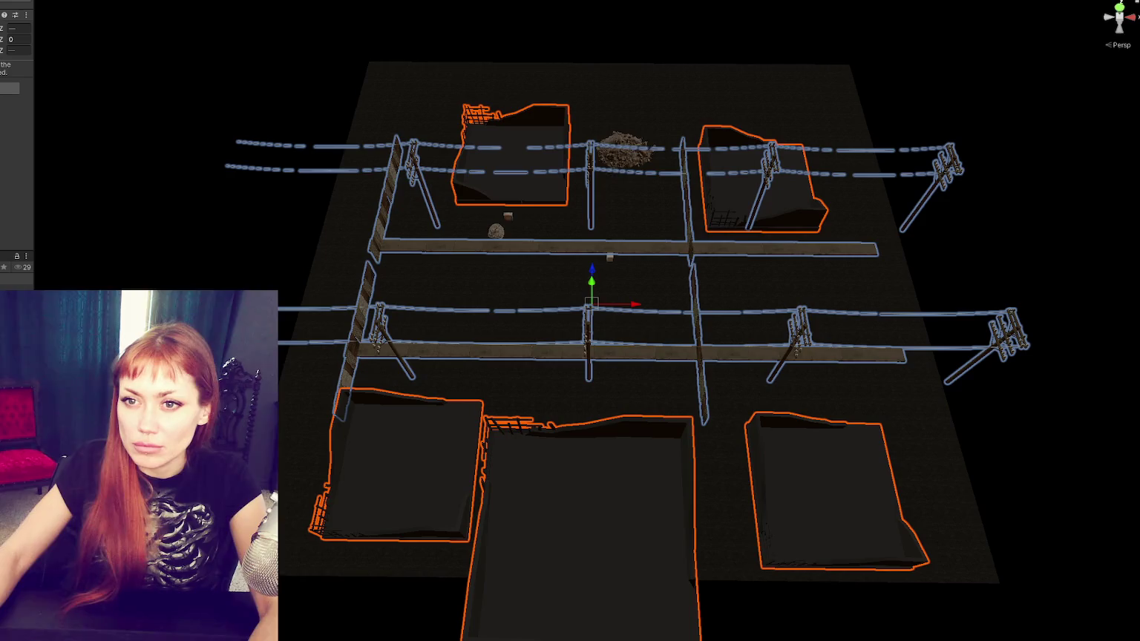
Step: Drag the selected street block's Z move handle so the group sits at about -12.99
{"action": "key", "text": "x"}
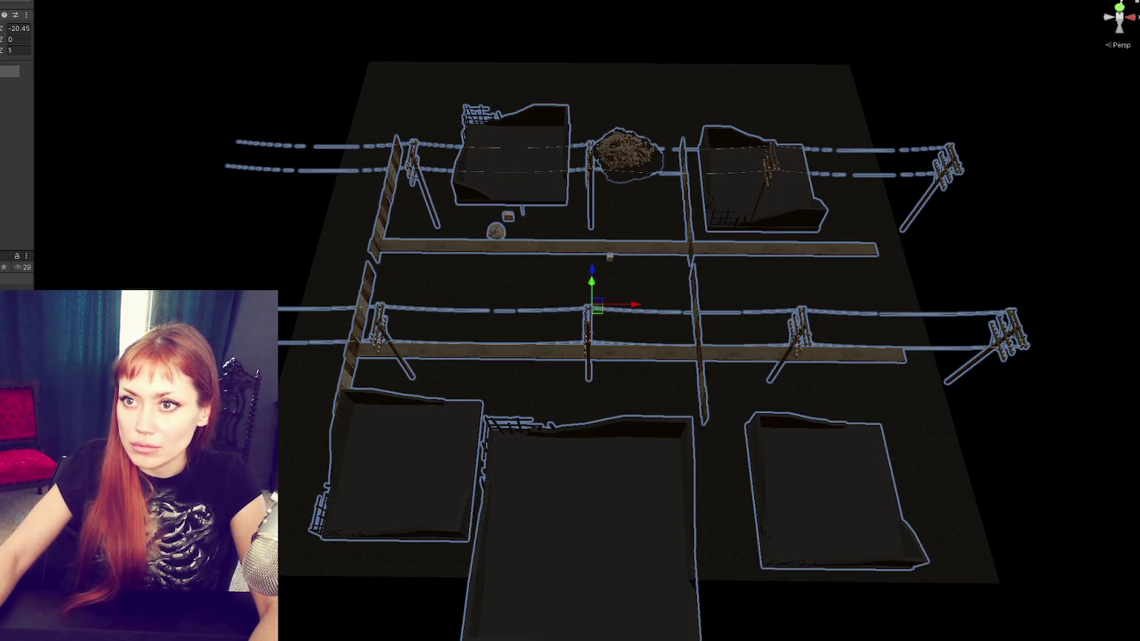
{"action": "key", "text": "h"}
{"action": "key", "text": "h"}
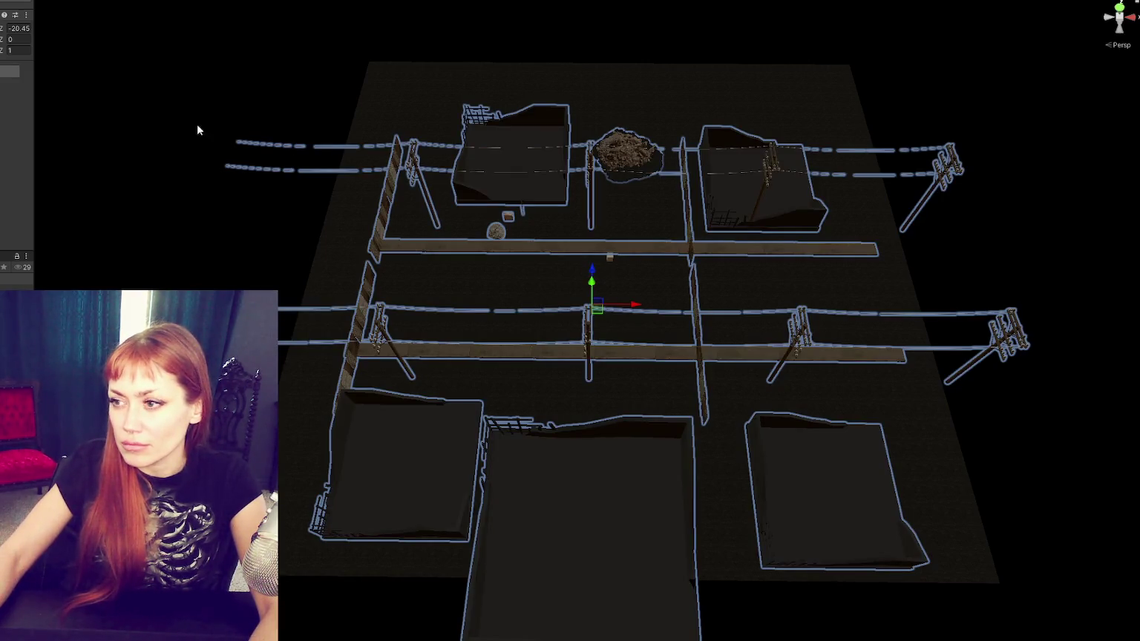
{"action": "mouse_move", "coordinate": [865, 247]}
{"action": "left_mouse_down"}
{"action": "mouse_move", "coordinate": [735, 320]}
{"action": "mouse_move", "coordinate": [761, 349]}
{"action": "mouse_move", "coordinate": [747, 355]}
{"action": "left_mouse_up"}
{"action": "mouse_move", "coordinate": [617, 298]}
{"action": "left_mouse_down"}
{"action": "mouse_move", "coordinate": [546, 322]}
{"action": "mouse_move", "coordinate": [579, 288]}
{"action": "mouse_move", "coordinate": [578, 308]}
{"action": "mouse_move", "coordinate": [602, 318]}
{"action": "mouse_move", "coordinate": [609, 302]}
{"action": "mouse_move", "coordinate": [658, 314]}
{"action": "mouse_move", "coordinate": [649, 307]}
{"action": "left_mouse_up"}
{"action": "left_click", "coordinate": [557, 309]}
{"action": "key", "text": "ctrl+z"}
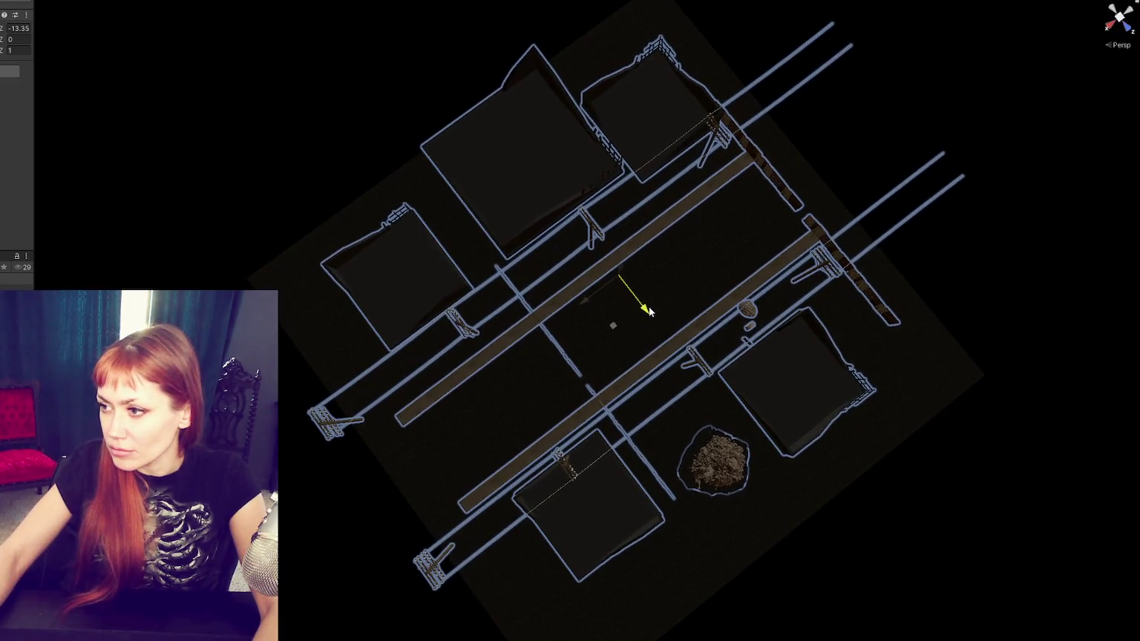
{"action": "mouse_move", "coordinate": [605, 357]}
{"action": "left_mouse_down"}
{"action": "mouse_move", "coordinate": [821, 291]}
{"action": "mouse_move", "coordinate": [886, 236]}
{"action": "mouse_move", "coordinate": [677, 252]}
{"action": "mouse_move", "coordinate": [820, 292]}
{"action": "left_mouse_up"}
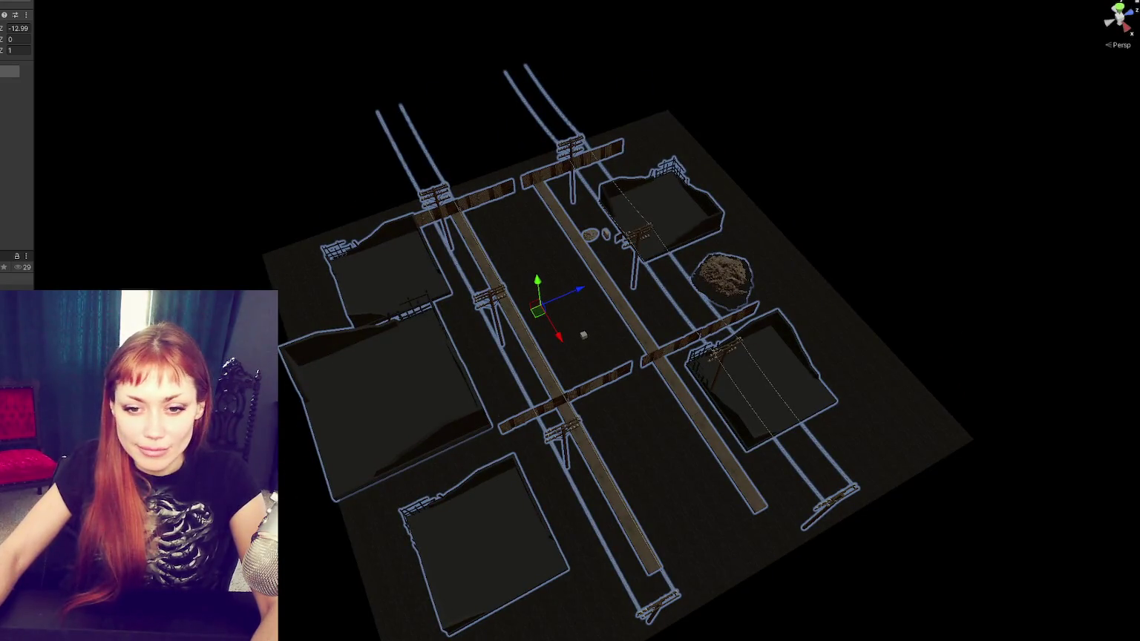
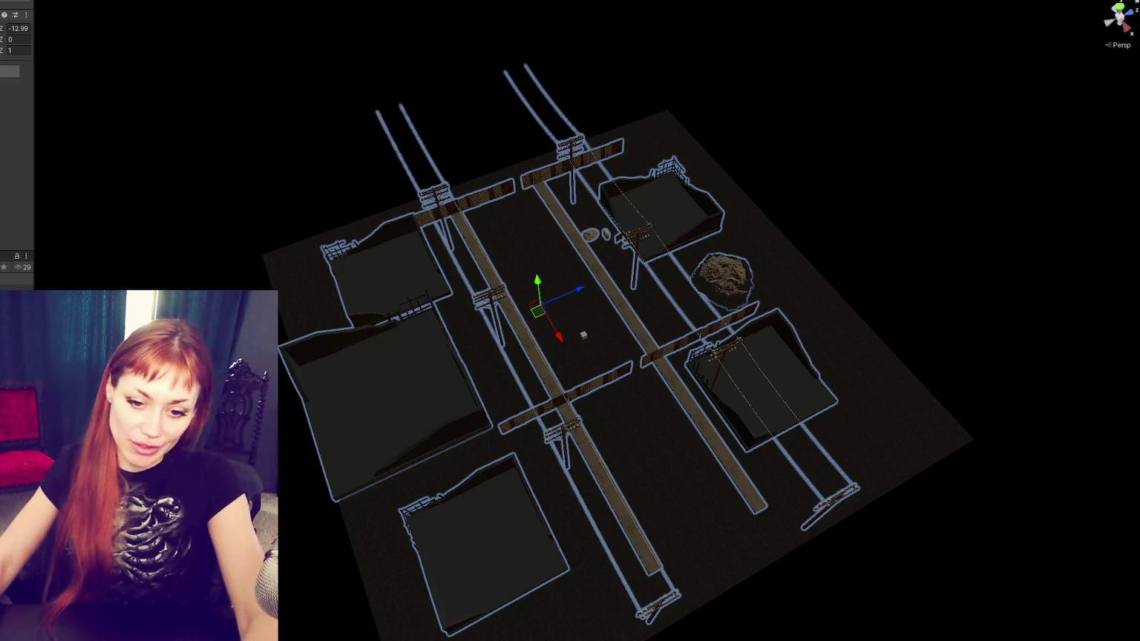
Step: Look down the street and inspect the small grey cube and the roadside building
{"action": "mouse_move", "coordinate": [407, 372]}
{"action": "left_mouse_down"}
{"action": "mouse_move", "coordinate": [386, 325]}
{"action": "mouse_move", "coordinate": [475, 476]}
{"action": "mouse_move", "coordinate": [394, 429]}
{"action": "left_mouse_up"}
{"action": "scroll", "coordinate": [514, 392], "scroll_direction": "up", "scroll_amount": 5}
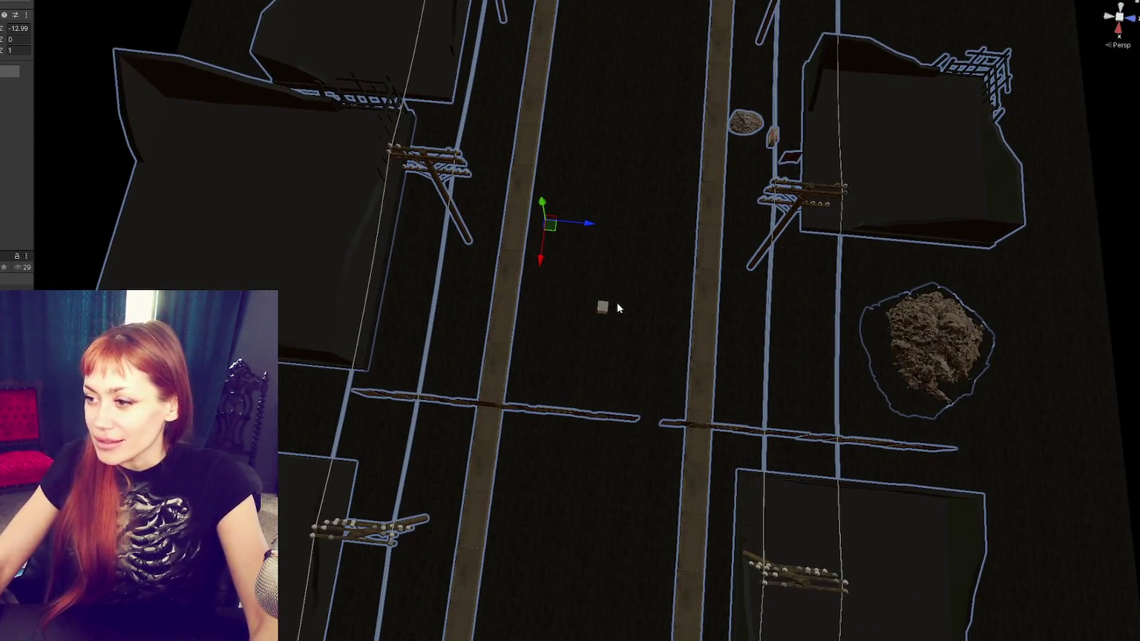
{"action": "left_click", "coordinate": [602, 308]}
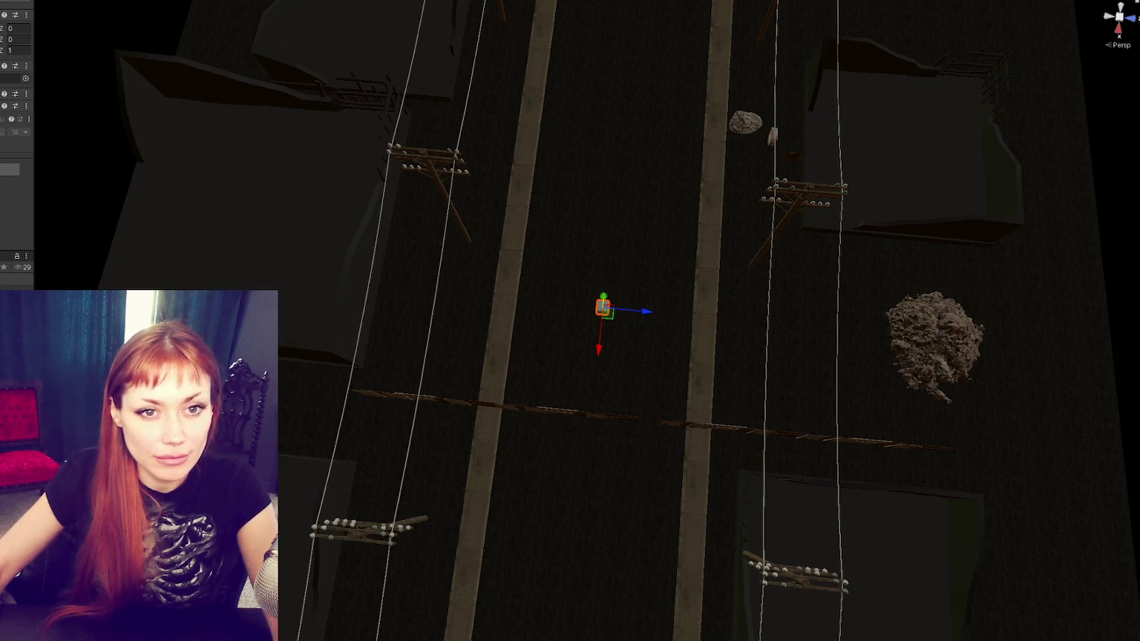
{"action": "mouse_move", "coordinate": [386, 356]}
{"action": "left_mouse_down"}
{"action": "mouse_move", "coordinate": [391, 390]}
{"action": "mouse_move", "coordinate": [470, 421]}
{"action": "mouse_move", "coordinate": [499, 412]}
{"action": "mouse_move", "coordinate": [501, 438]}
{"action": "mouse_move", "coordinate": [333, 447]}
{"action": "mouse_move", "coordinate": [729, 443]}
{"action": "left_mouse_up"}
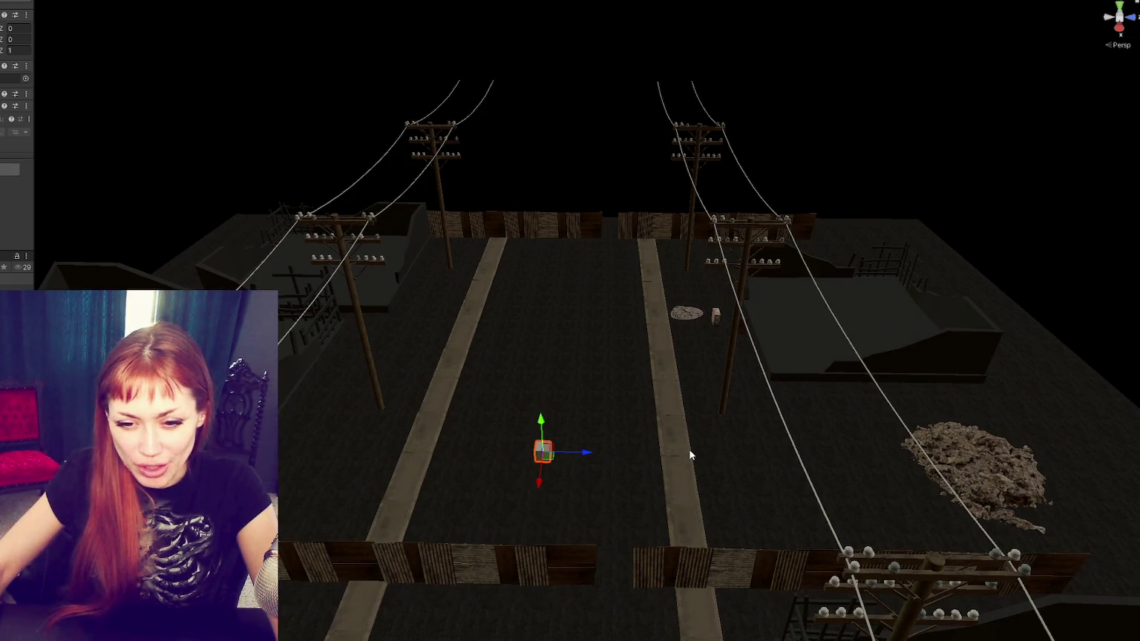
{"action": "mouse_move", "coordinate": [691, 408]}
{"action": "left_mouse_down"}
{"action": "mouse_move", "coordinate": [445, 386]}
{"action": "mouse_move", "coordinate": [386, 321]}
{"action": "mouse_move", "coordinate": [636, 275]}
{"action": "mouse_move", "coordinate": [519, 297]}
{"action": "mouse_move", "coordinate": [399, 278]}
{"action": "mouse_move", "coordinate": [723, 319]}
{"action": "mouse_move", "coordinate": [518, 242]}
{"action": "mouse_move", "coordinate": [426, 284]}
{"action": "mouse_move", "coordinate": [393, 275]}
{"action": "left_mouse_up"}
{"action": "left_click", "coordinate": [804, 288]}
{"action": "left_click", "coordinate": [780, 328]}
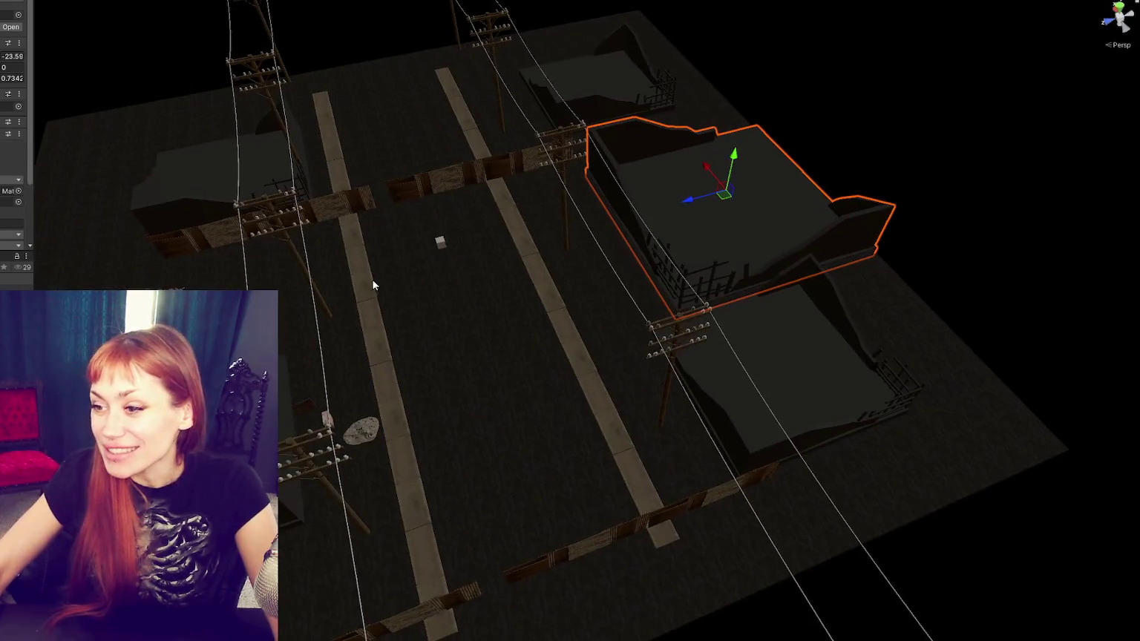
Step: Move the large rock pile along the street, up toward the fence and back down
{"action": "left_click", "coordinate": [327, 317]}
{"action": "mouse_move", "coordinate": [327, 317]}
{"action": "left_mouse_down"}
{"action": "mouse_move", "coordinate": [452, 428]}
{"action": "mouse_move", "coordinate": [475, 401]}
{"action": "left_mouse_up"}
{"action": "left_click", "coordinate": [208, 238]}
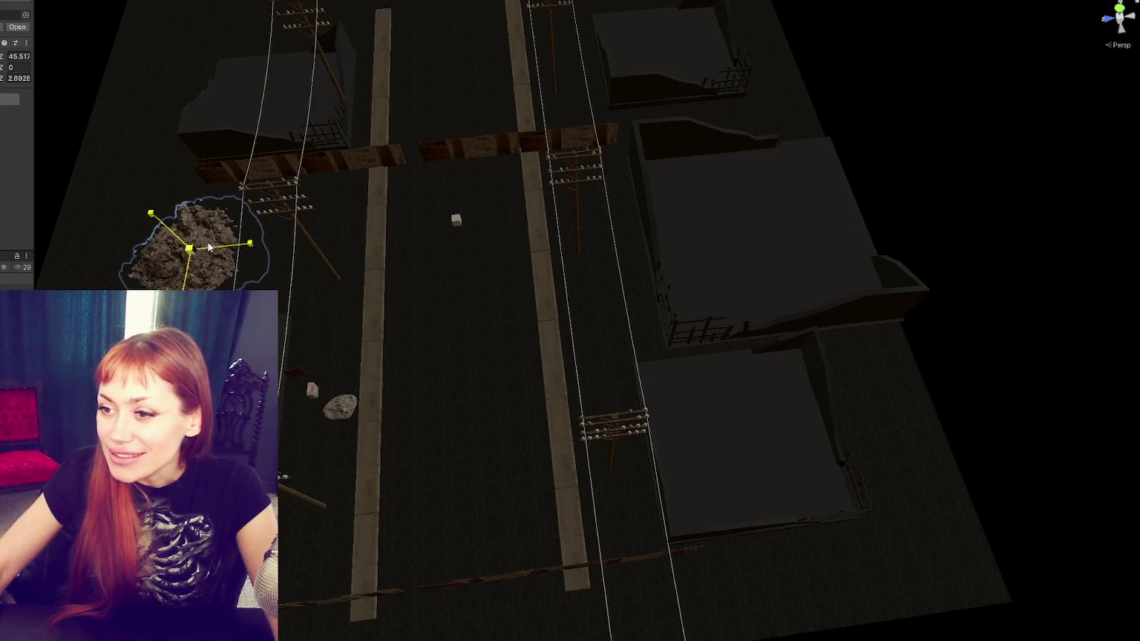
{"action": "mouse_move", "coordinate": [190, 279]}
{"action": "left_mouse_down"}
{"action": "mouse_move", "coordinate": [207, 232]}
{"action": "mouse_move", "coordinate": [207, 251]}
{"action": "mouse_move", "coordinate": [273, 255]}
{"action": "left_mouse_up"}
{"action": "key", "text": "e"}
{"action": "key", "text": "w"}
{"action": "mouse_move", "coordinate": [219, 284]}
{"action": "left_mouse_down"}
{"action": "mouse_move", "coordinate": [265, 336]}
{"action": "mouse_move", "coordinate": [248, 178]}
{"action": "mouse_move", "coordinate": [460, 61]}
{"action": "mouse_move", "coordinate": [731, 244]}
{"action": "mouse_move", "coordinate": [763, 296]}
{"action": "mouse_move", "coordinate": [852, 356]}
{"action": "mouse_move", "coordinate": [732, 301]}
{"action": "mouse_move", "coordinate": [606, 182]}
{"action": "mouse_move", "coordinate": [569, 163]}
{"action": "left_mouse_up"}
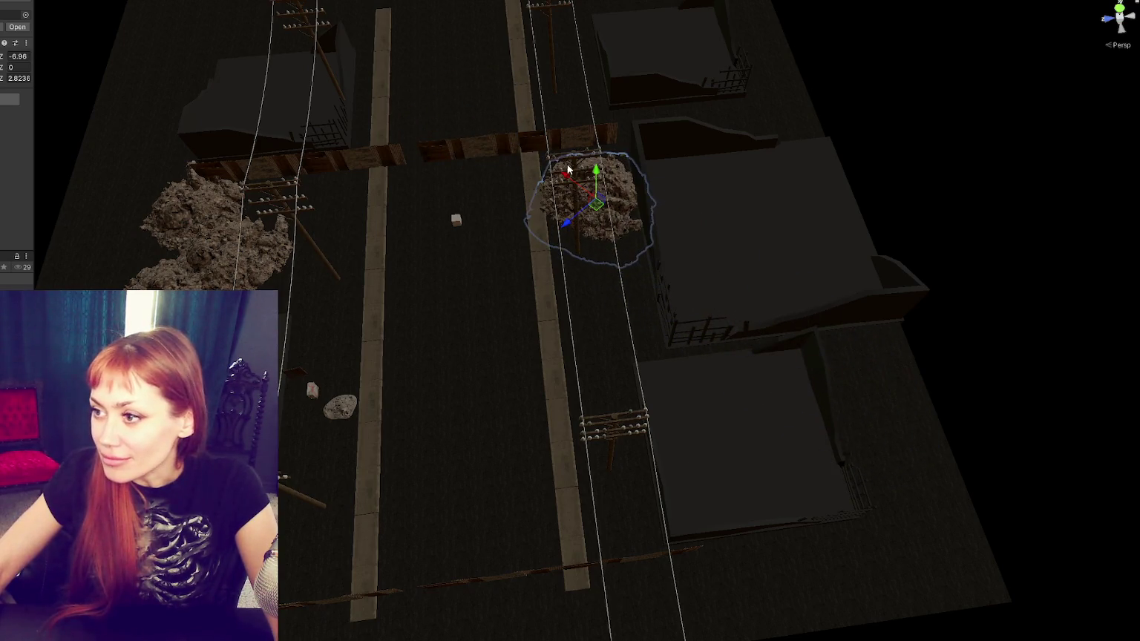
{"action": "left_click_drag", "start_coordinate": [567, 224], "coordinate": [581, 210]}
{"action": "mouse_move", "coordinate": [583, 170]}
{"action": "left_mouse_down"}
{"action": "mouse_move", "coordinate": [809, 359]}
{"action": "mouse_move", "coordinate": [646, 569]}
{"action": "mouse_move", "coordinate": [353, 286]}
{"action": "mouse_move", "coordinate": [293, 358]}
{"action": "mouse_move", "coordinate": [358, 275]}
{"action": "left_mouse_up"}
Step: Duplicate the rock pile and place copies along the left curb and against the building
{"action": "key", "text": "ctrl+d"}
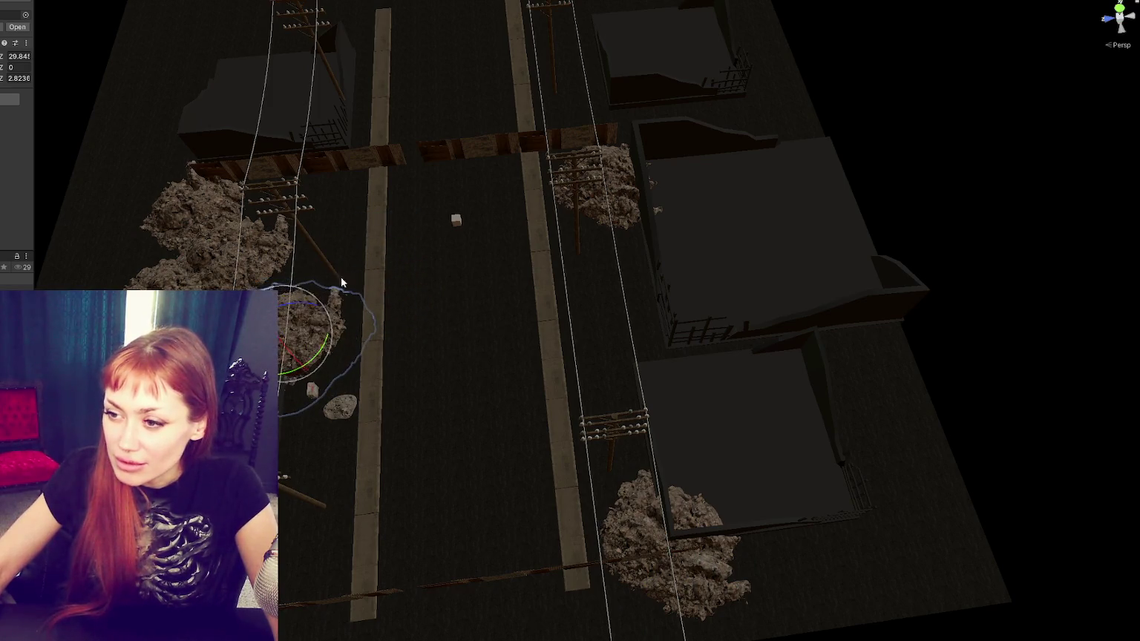
{"action": "left_click_drag", "start_coordinate": [282, 337], "coordinate": [283, 333]}
{"action": "mouse_move", "coordinate": [304, 372]}
{"action": "left_mouse_down"}
{"action": "mouse_move", "coordinate": [376, 497]}
{"action": "mouse_move", "coordinate": [297, 579]}
{"action": "mouse_move", "coordinate": [320, 563]}
{"action": "left_mouse_up"}
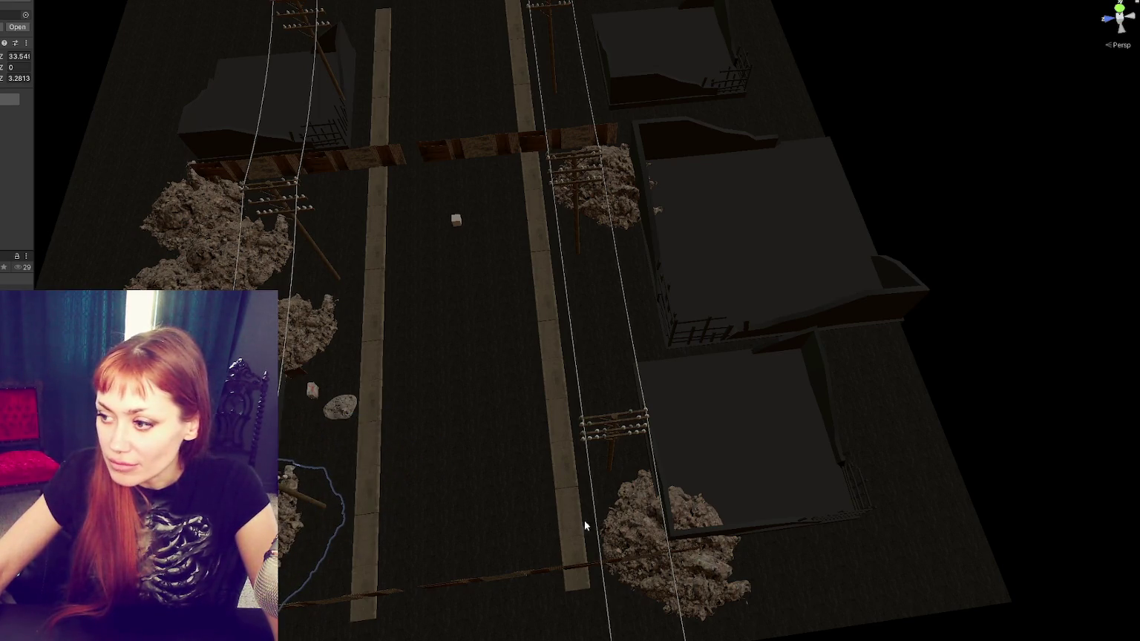
{"action": "left_click", "coordinate": [657, 541]}
{"action": "mouse_move", "coordinate": [653, 583]}
{"action": "left_mouse_down"}
{"action": "mouse_move", "coordinate": [779, 375]}
{"action": "mouse_move", "coordinate": [708, 285]}
{"action": "left_mouse_up"}
Step: Nudge the rock pile by the power pole toward the fence and check the left curb
{"action": "left_click", "coordinate": [614, 209]}
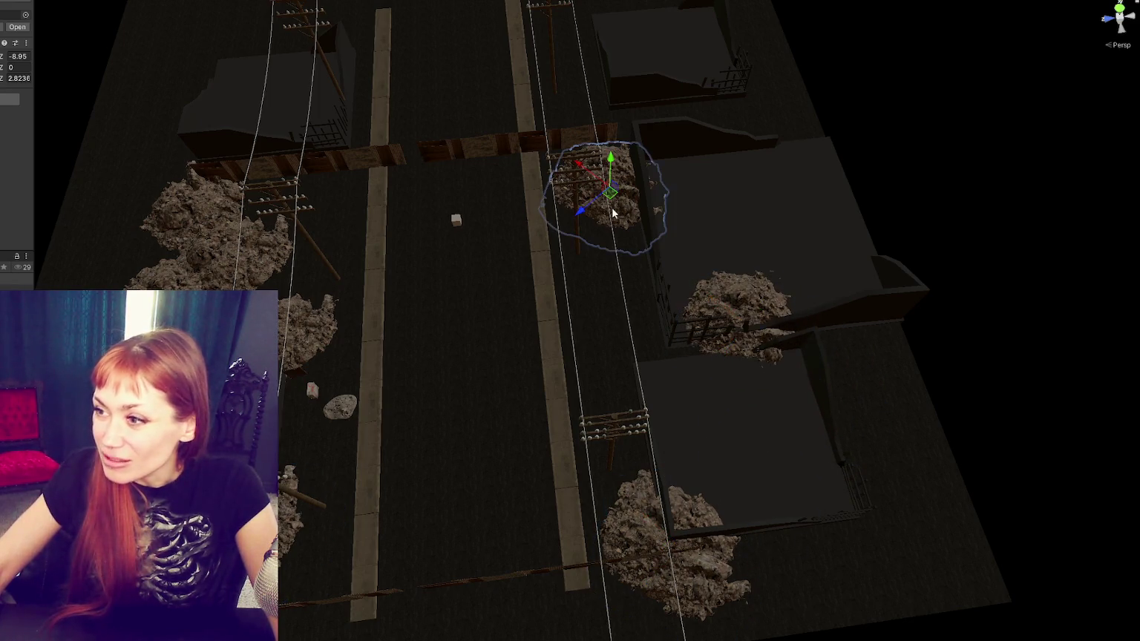
{"action": "left_click_drag", "start_coordinate": [581, 211], "coordinate": [602, 190]}
{"action": "left_click_drag", "start_coordinate": [633, 139], "coordinate": [634, 135]}
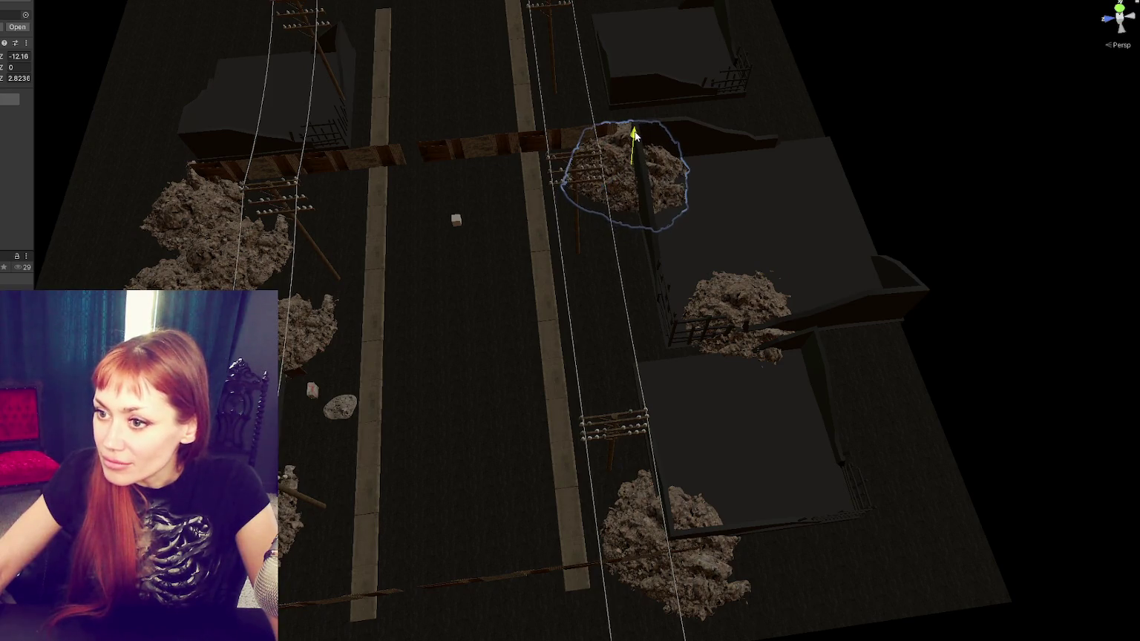
{"action": "left_click", "coordinate": [185, 202]}
{"action": "mouse_move", "coordinate": [171, 176]}
{"action": "left_mouse_down"}
{"action": "mouse_move", "coordinate": [452, 207]}
{"action": "mouse_move", "coordinate": [340, 370]}
{"action": "mouse_move", "coordinate": [328, 339]}
{"action": "mouse_move", "coordinate": [560, 332]}
{"action": "mouse_move", "coordinate": [558, 273]}
{"action": "mouse_move", "coordinate": [675, 257]}
{"action": "mouse_move", "coordinate": [555, 172]}
{"action": "mouse_move", "coordinate": [586, 170]}
{"action": "mouse_move", "coordinate": [379, 228]}
{"action": "left_mouse_up"}
{"action": "left_click", "coordinate": [340, 370]}
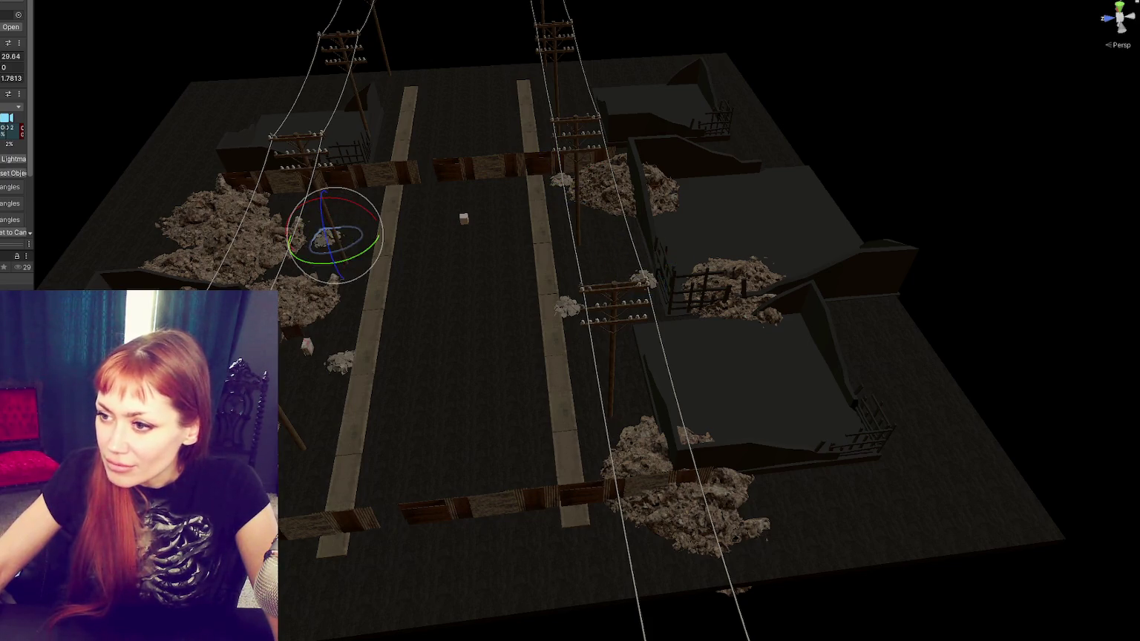
{"action": "left_click", "coordinate": [868, 185]}
{"action": "mouse_move", "coordinate": [869, 186]}
{"action": "left_mouse_down"}
{"action": "mouse_move", "coordinate": [683, 294]}
{"action": "mouse_move", "coordinate": [563, 297]}
{"action": "mouse_move", "coordinate": [416, 376]}
{"action": "mouse_move", "coordinate": [462, 316]}
{"action": "left_mouse_up"}
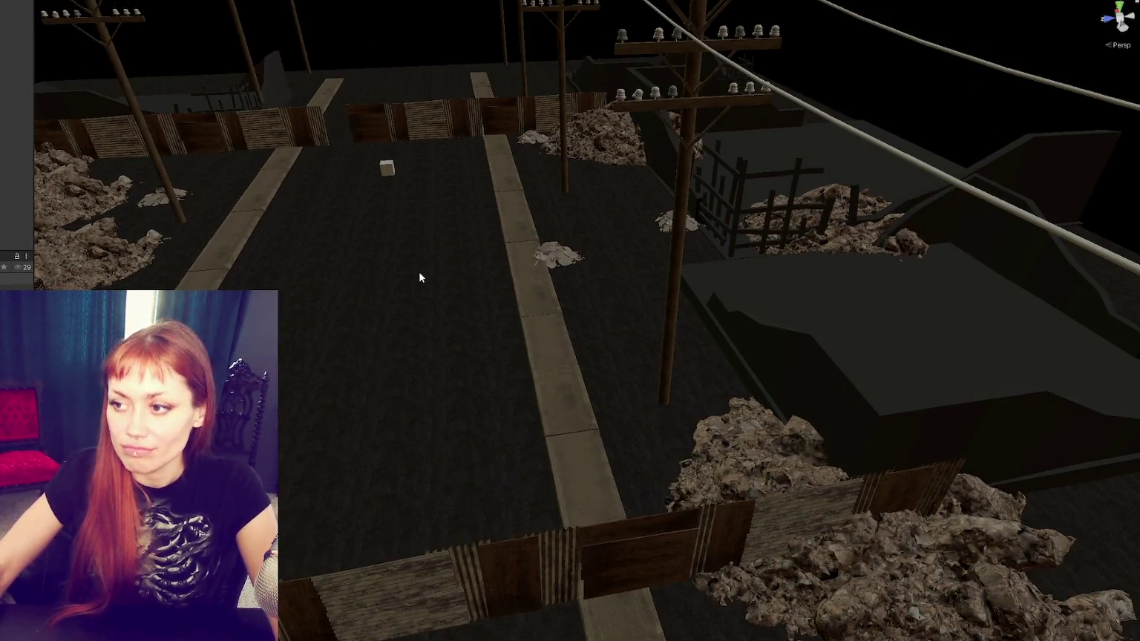
Step: Zoom the Scene view out over the street level and start Play mode
{"action": "scroll", "coordinate": [418, 277], "scroll_direction": "down", "scroll_amount": 5}
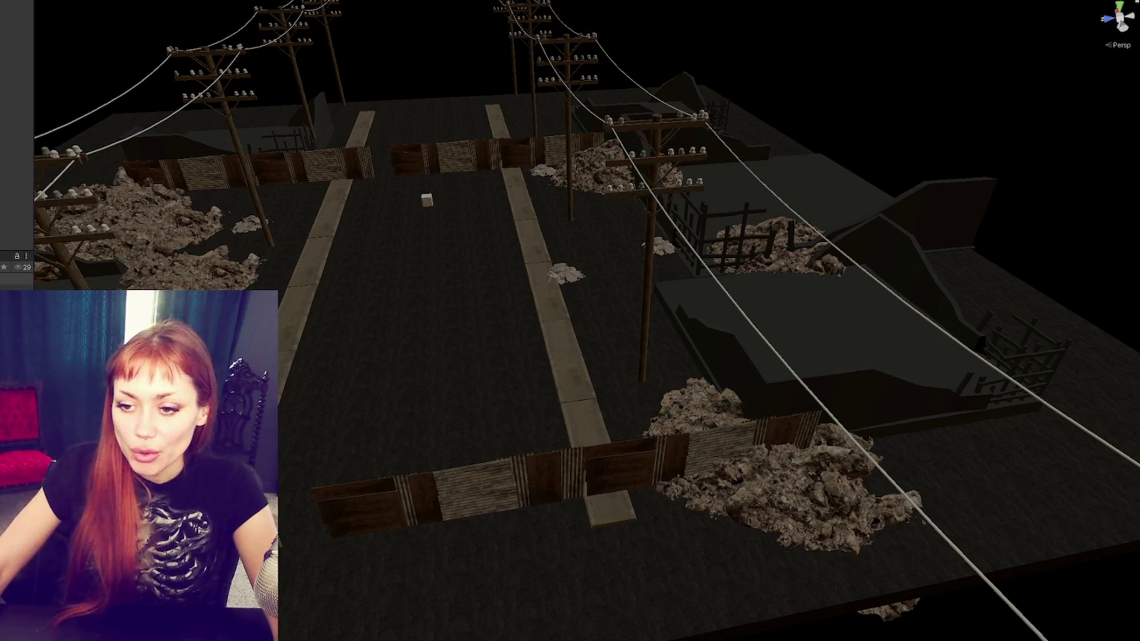
{"action": "scroll", "coordinate": [286, 353], "scroll_direction": "down", "scroll_amount": 5}
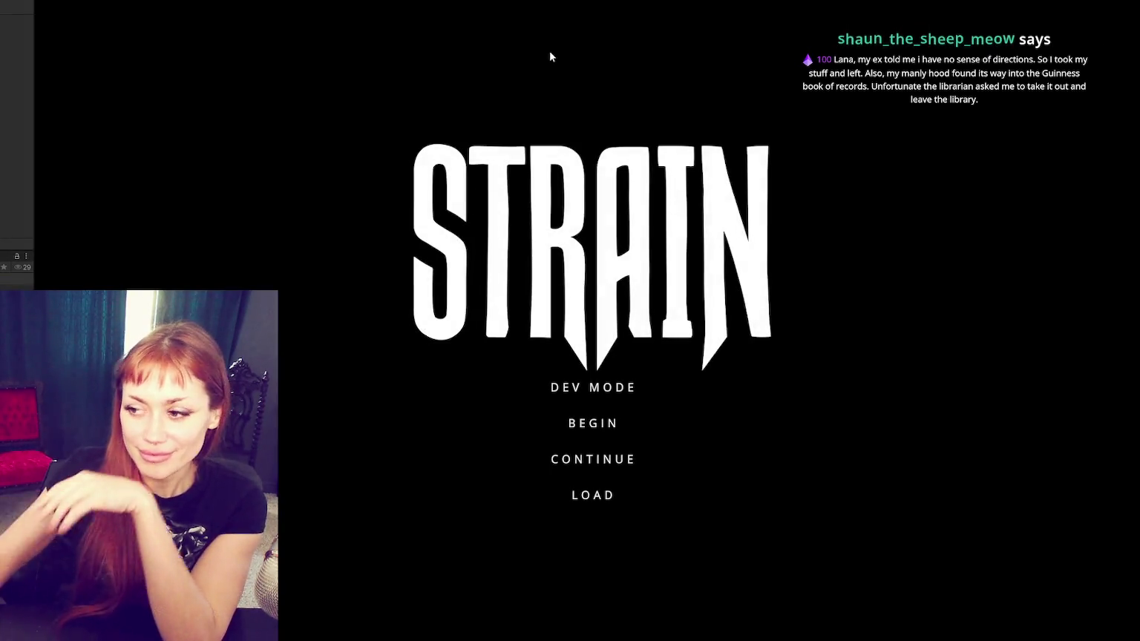
Step: Start from the STRAIN title menu, walk past the planters and enter the red door
{"action": "left_click", "coordinate": [571, 397]}
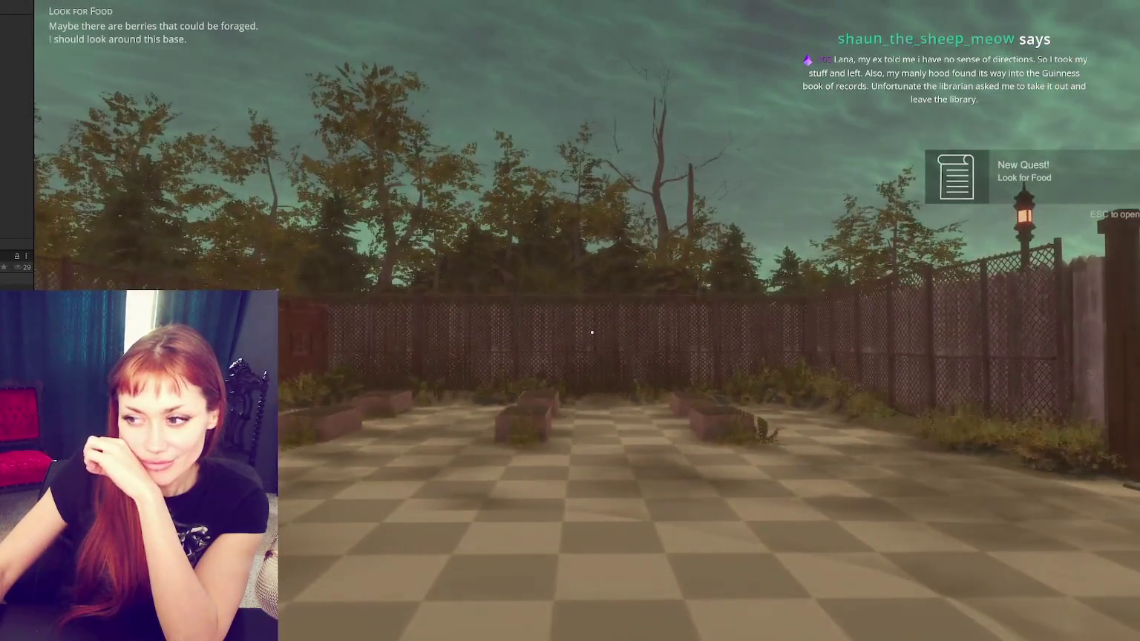
{"action": "key", "text": "w"}
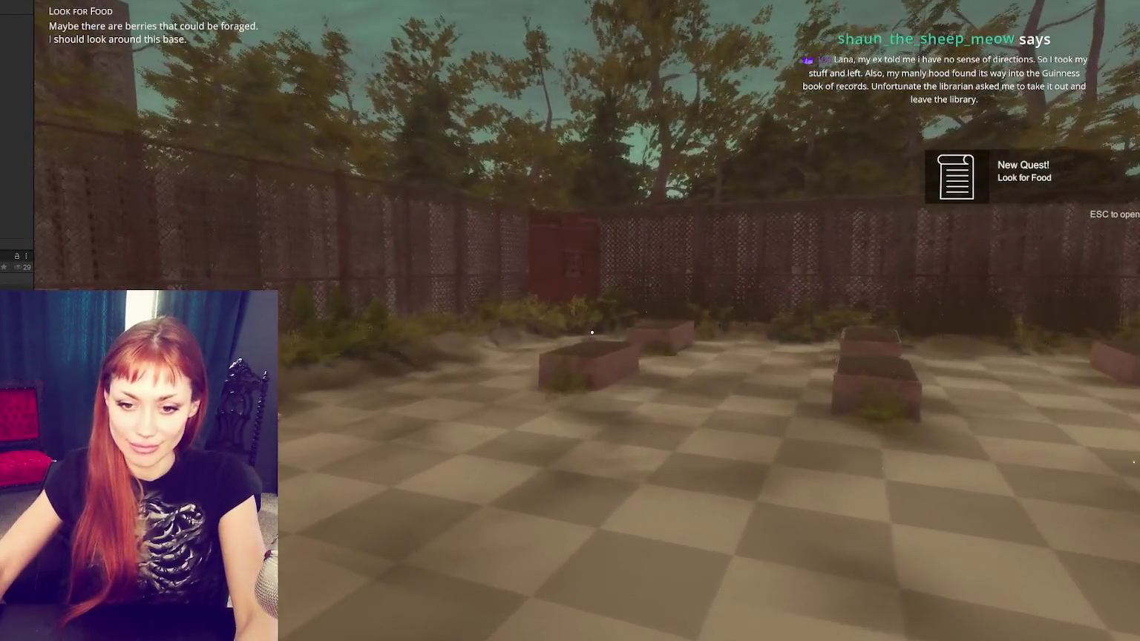
{"action": "key", "text": "w"}
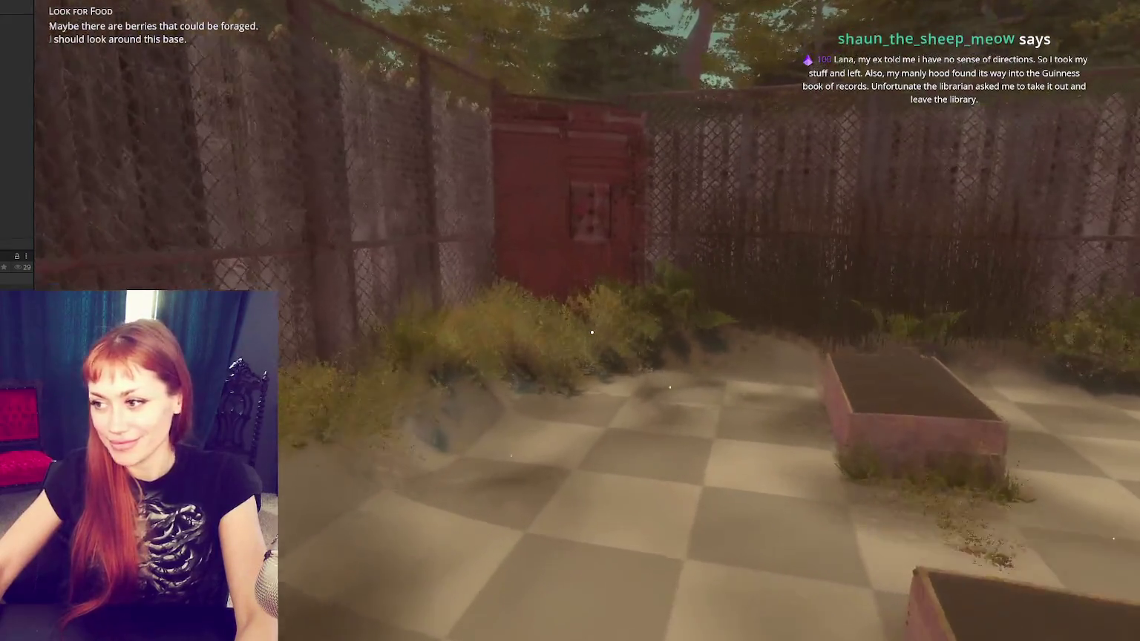
{"action": "key", "text": "w"}
{"action": "key", "text": "e"}
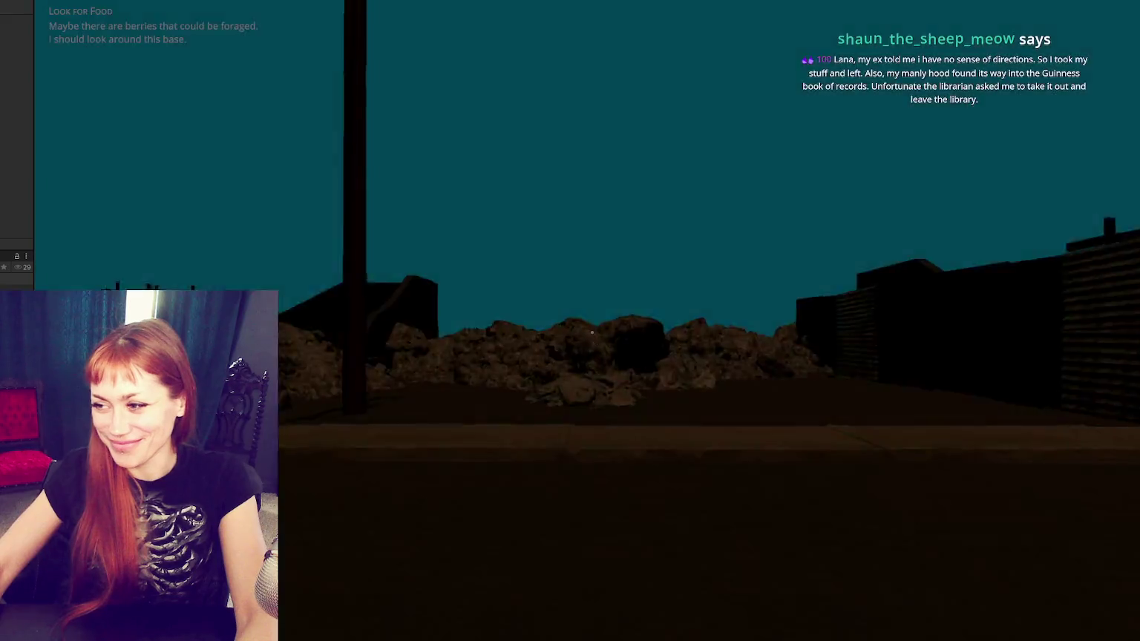
Step: Walk onto the road and along it past the power poles, rock pile and fences
{"action": "key", "text": "w"}
{"action": "key", "text": "w"}
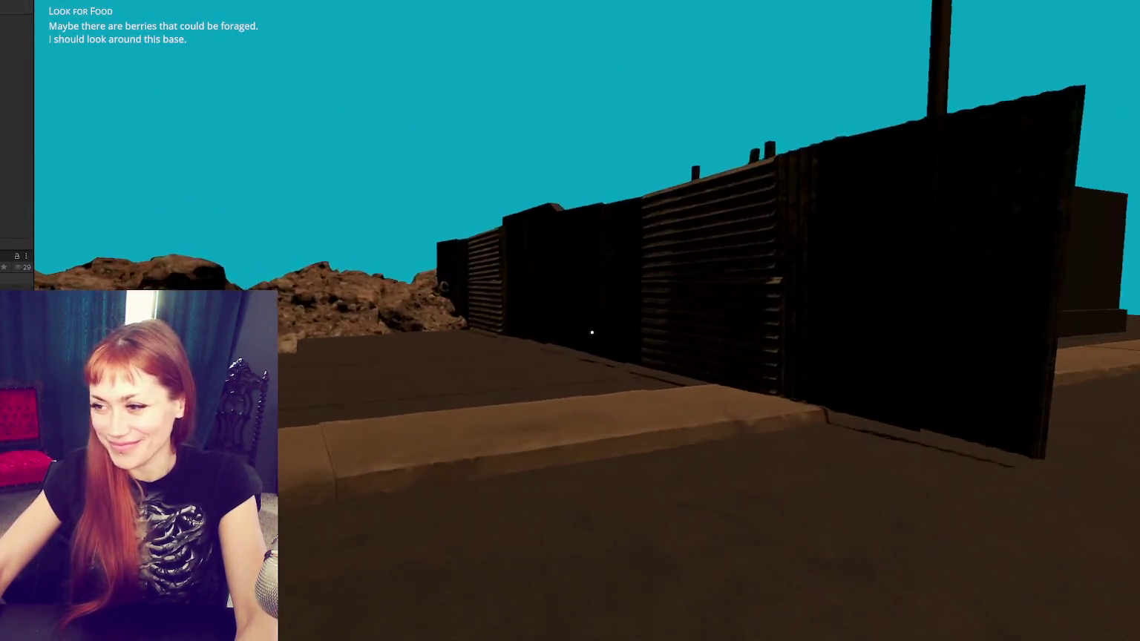
{"action": "key", "text": "w"}
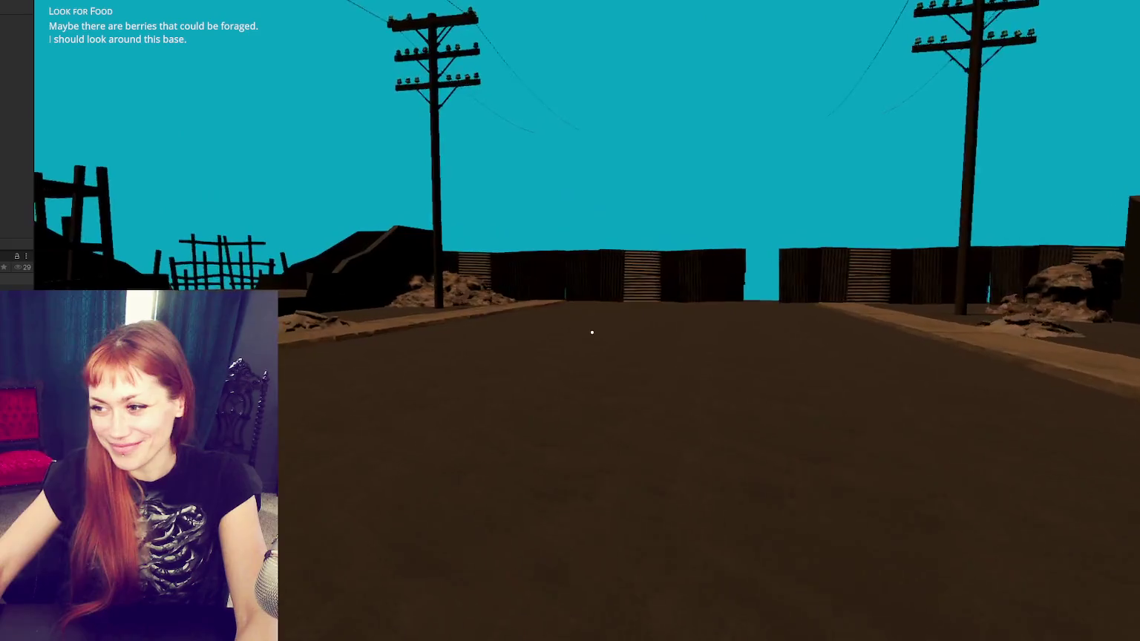
{"action": "key", "text": "w"}
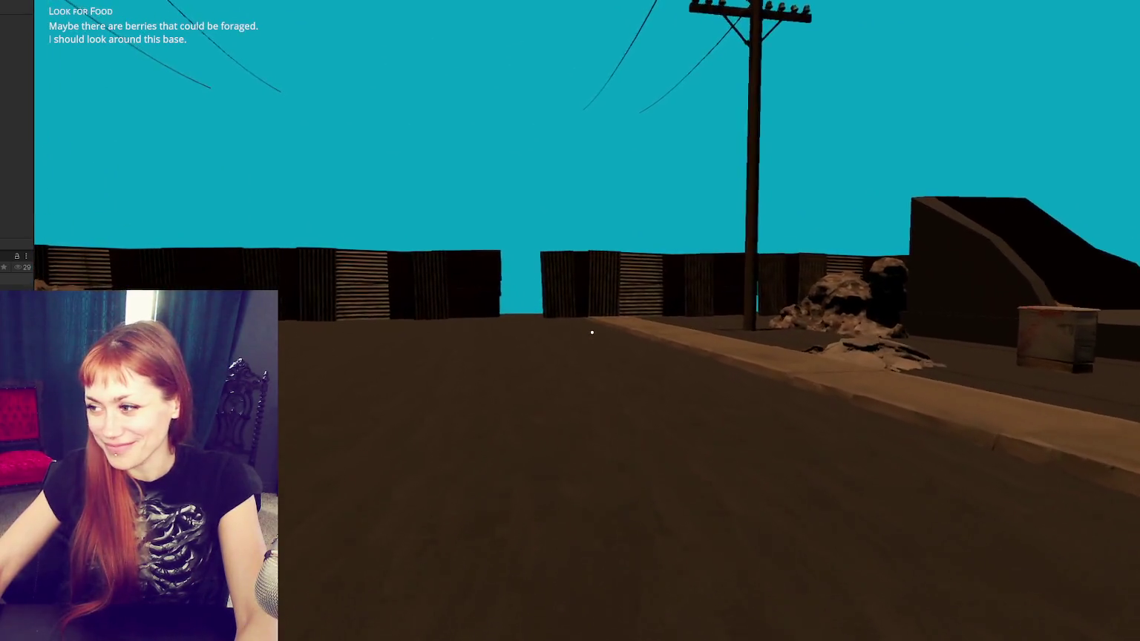
{"action": "key", "text": "w"}
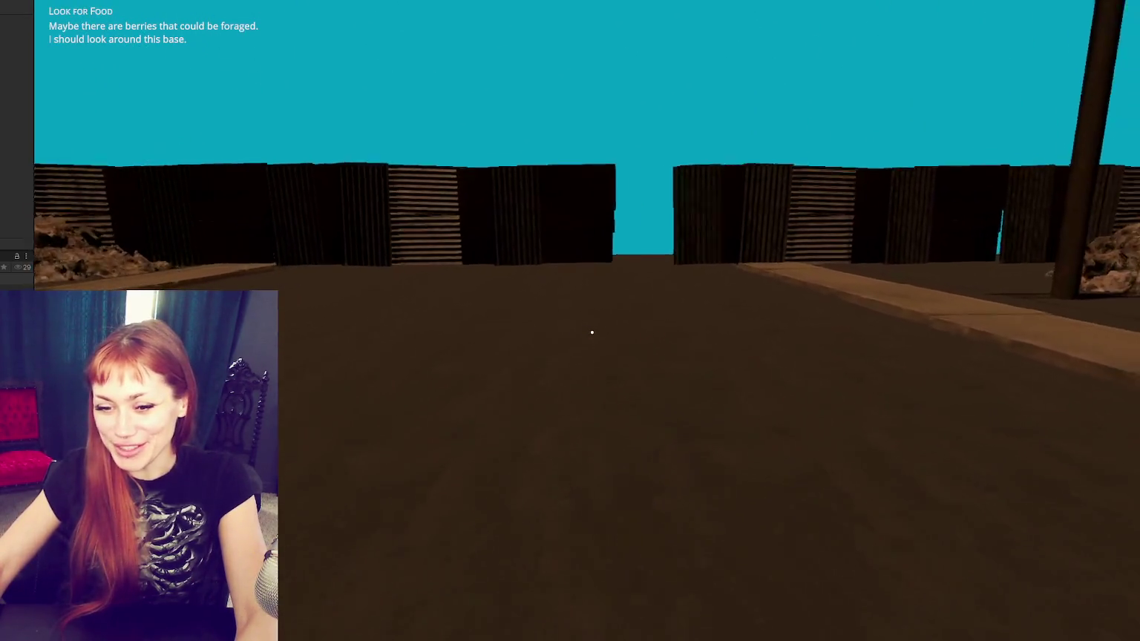
{"action": "key", "text": "w"}
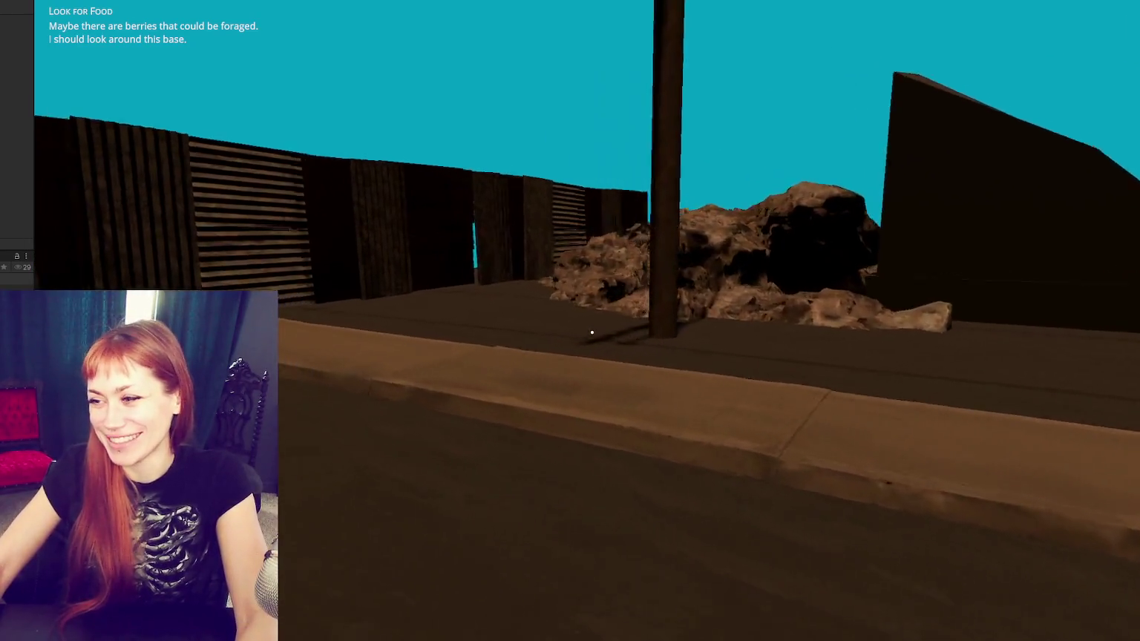
{"action": "key", "text": "w"}
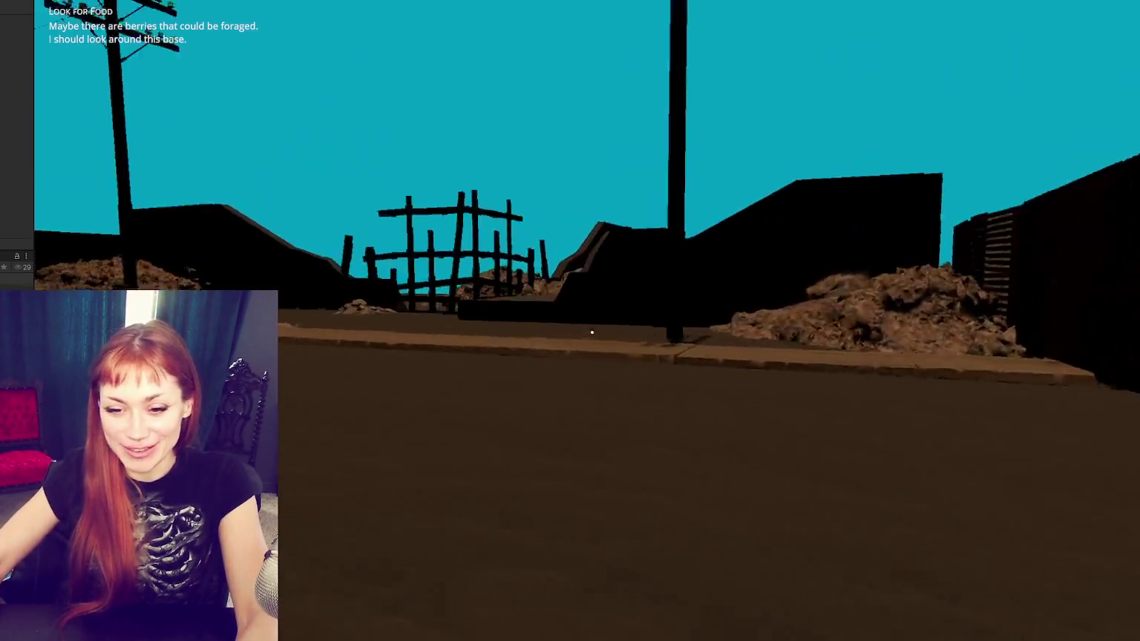
{"action": "key", "text": "w"}
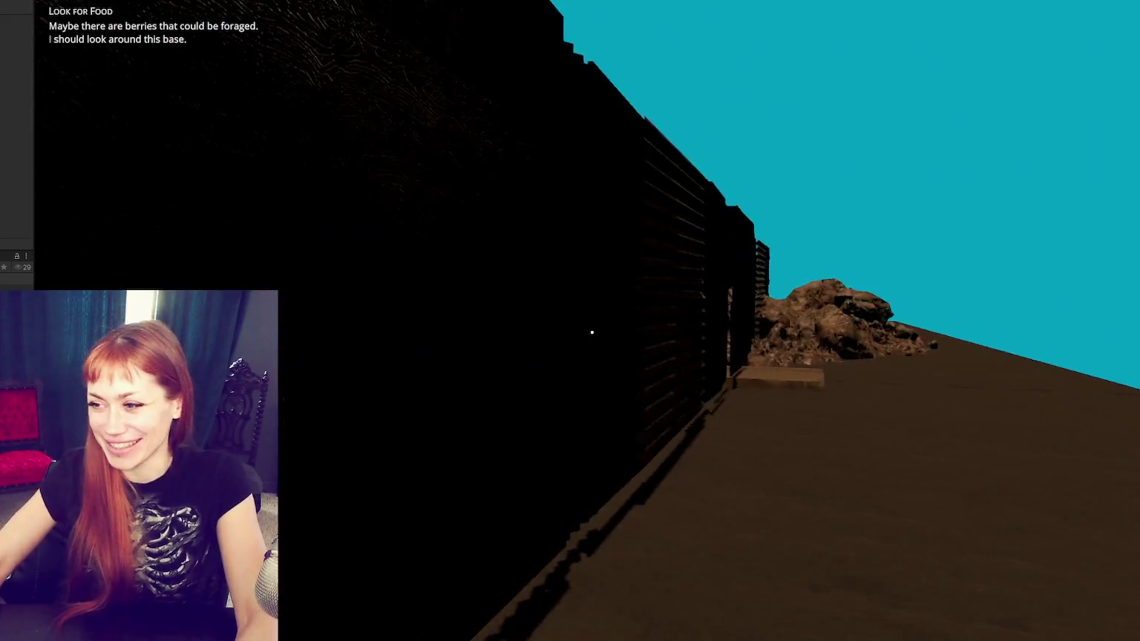
{"action": "key", "text": "w"}
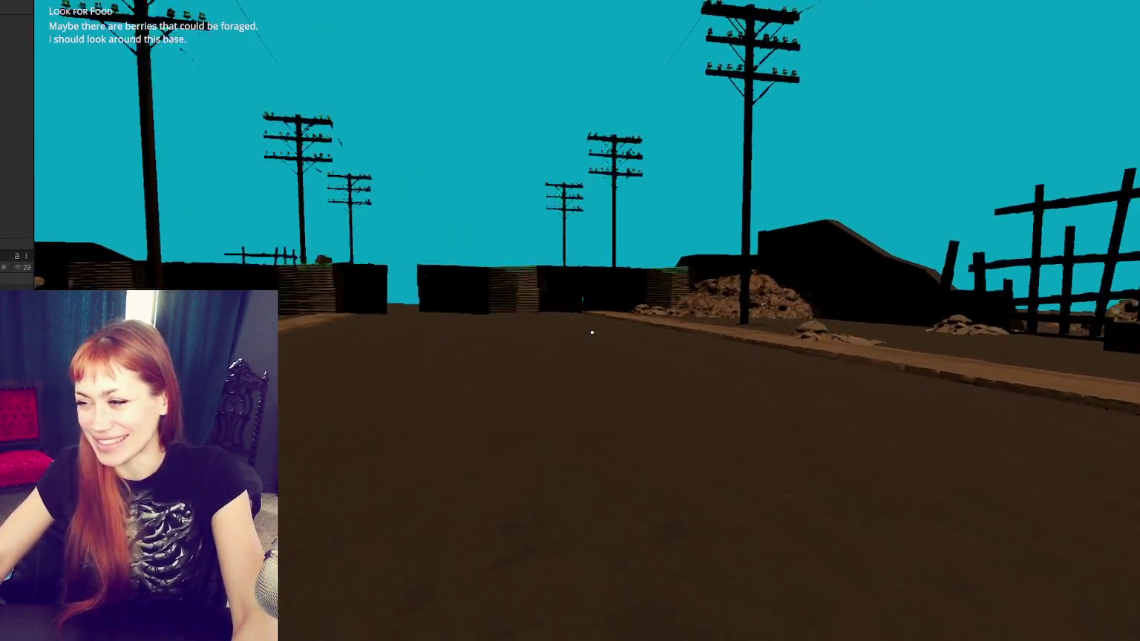
Step: Continue to the fence at the road's end, view the tasks screen, and stop Play mode
{"action": "key", "text": "w"}
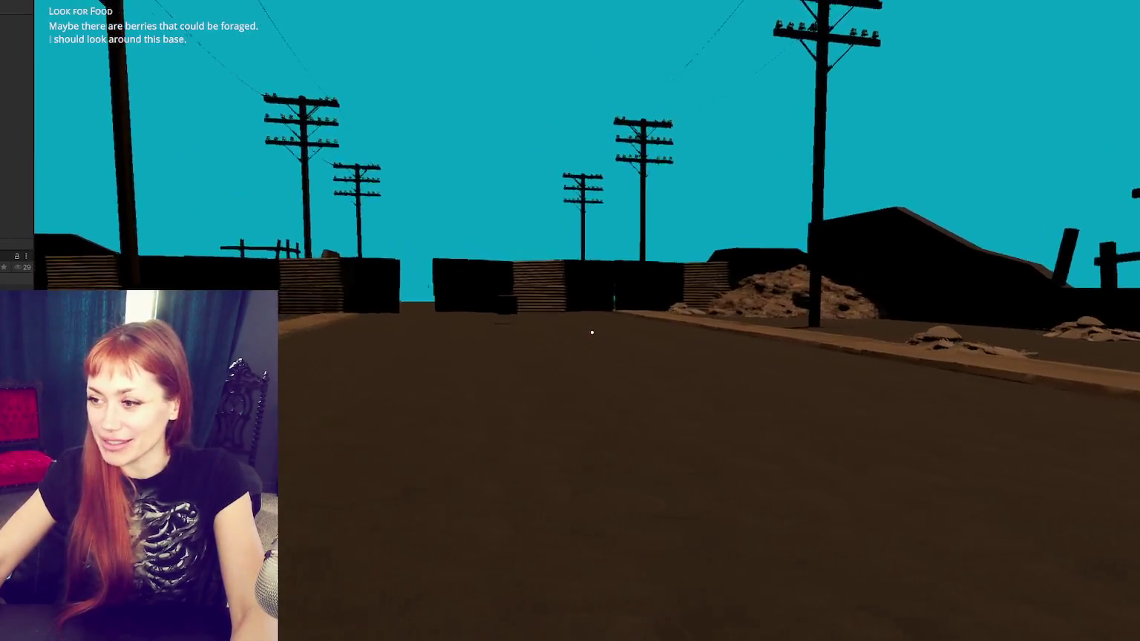
{"action": "key", "text": "w"}
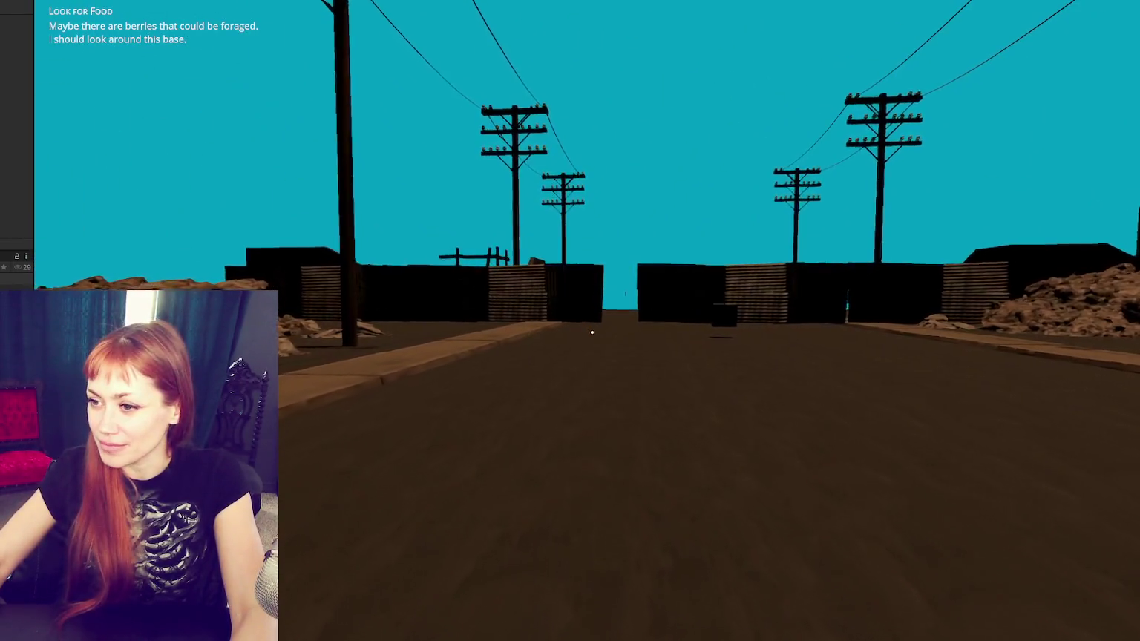
{"action": "key", "text": "w"}
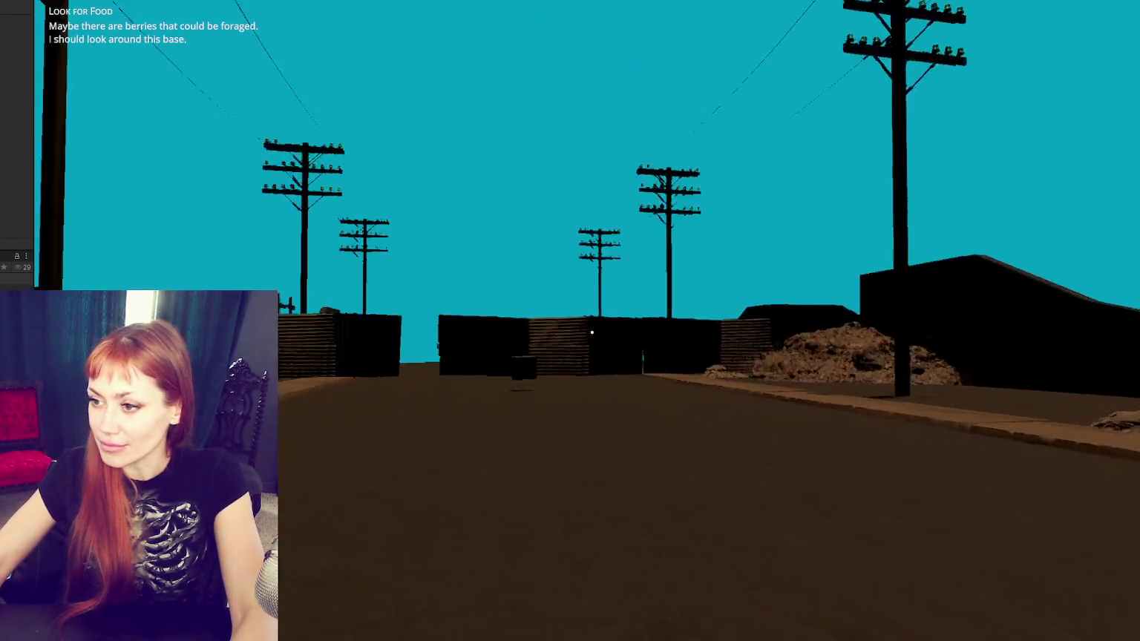
{"action": "key", "text": "w"}
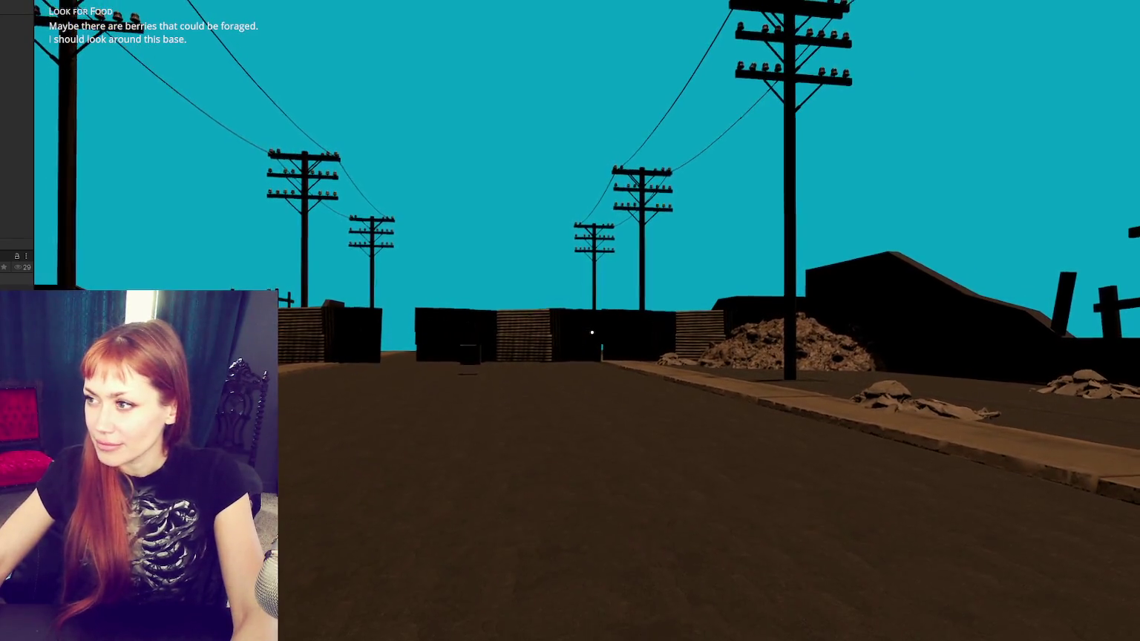
{"action": "key", "text": "w"}
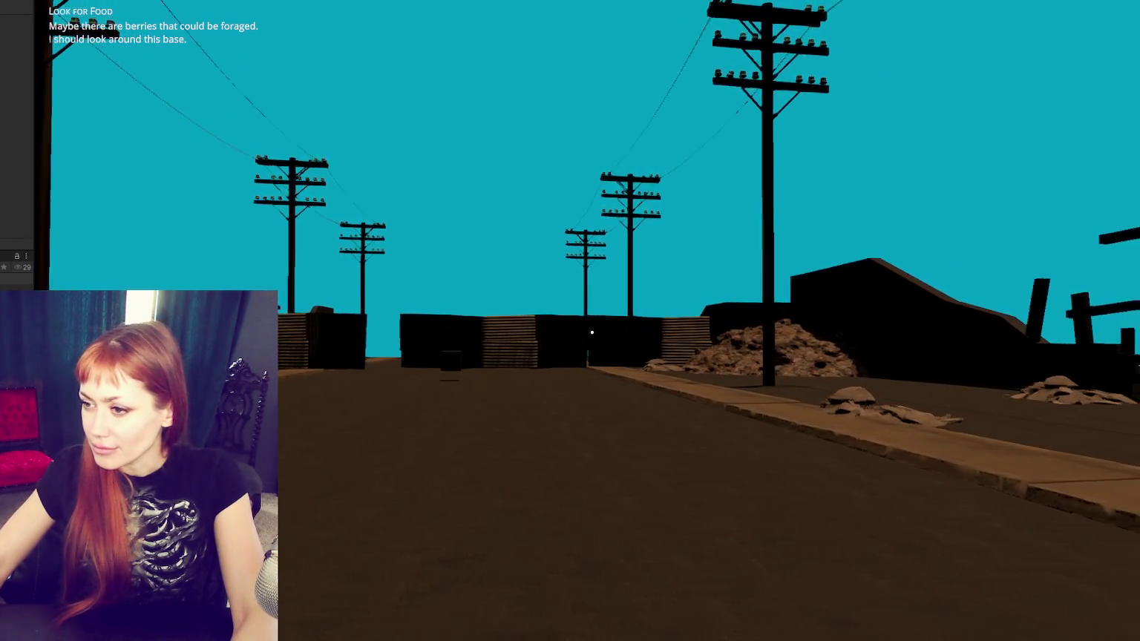
{"action": "key", "text": "s"}
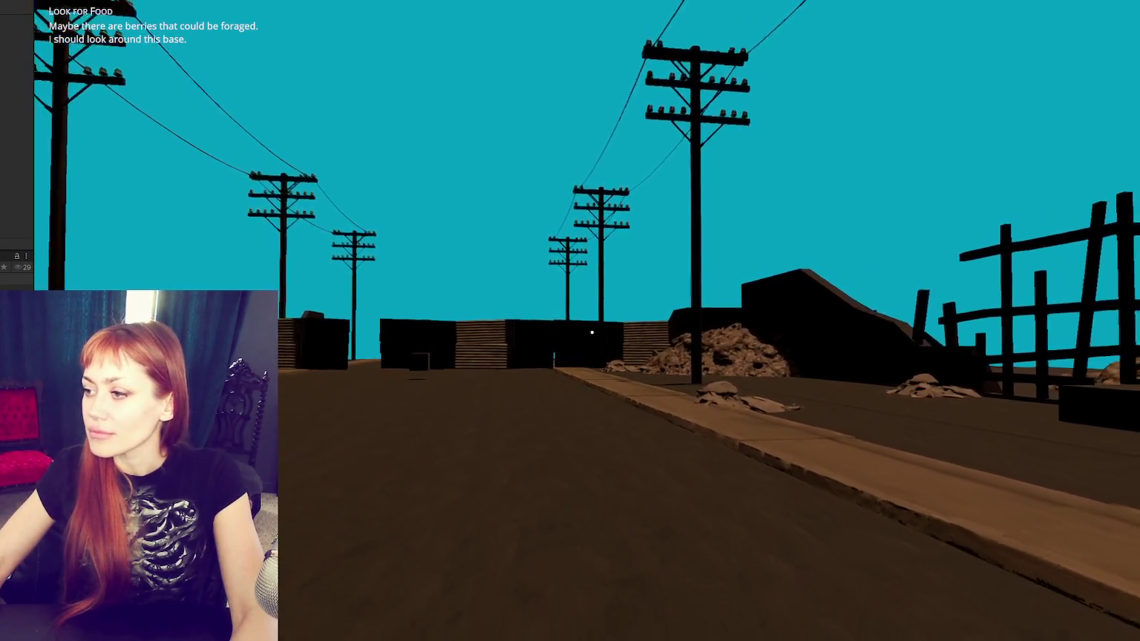
{"action": "key", "text": "w"}
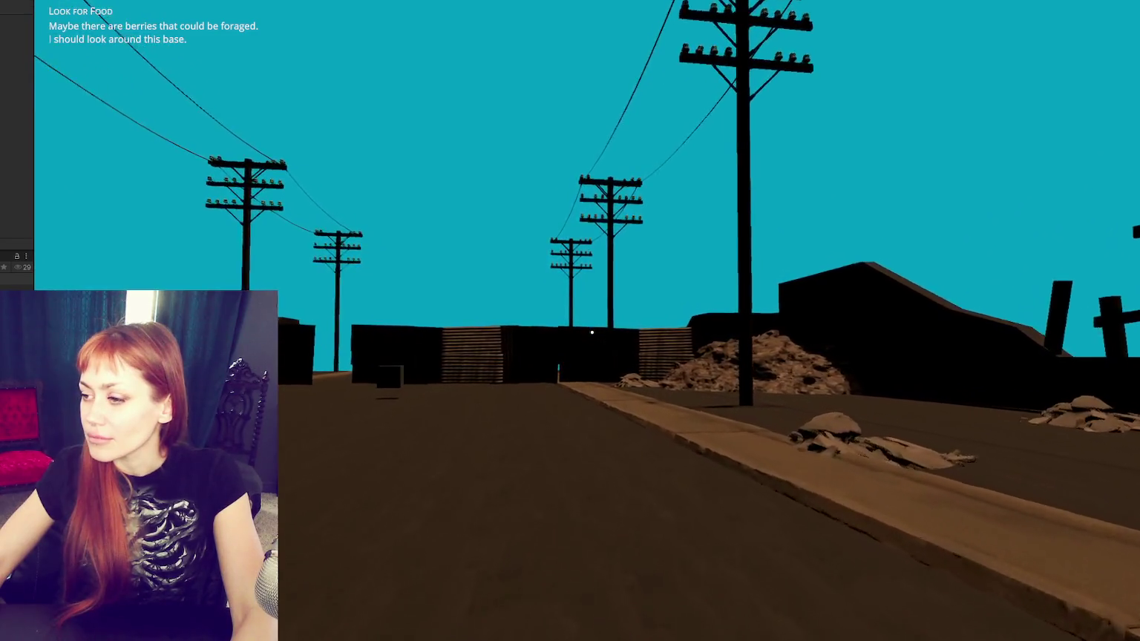
{"action": "mouse_move", "coordinate": [591, 331]}
{"action": "key", "text": "w"}
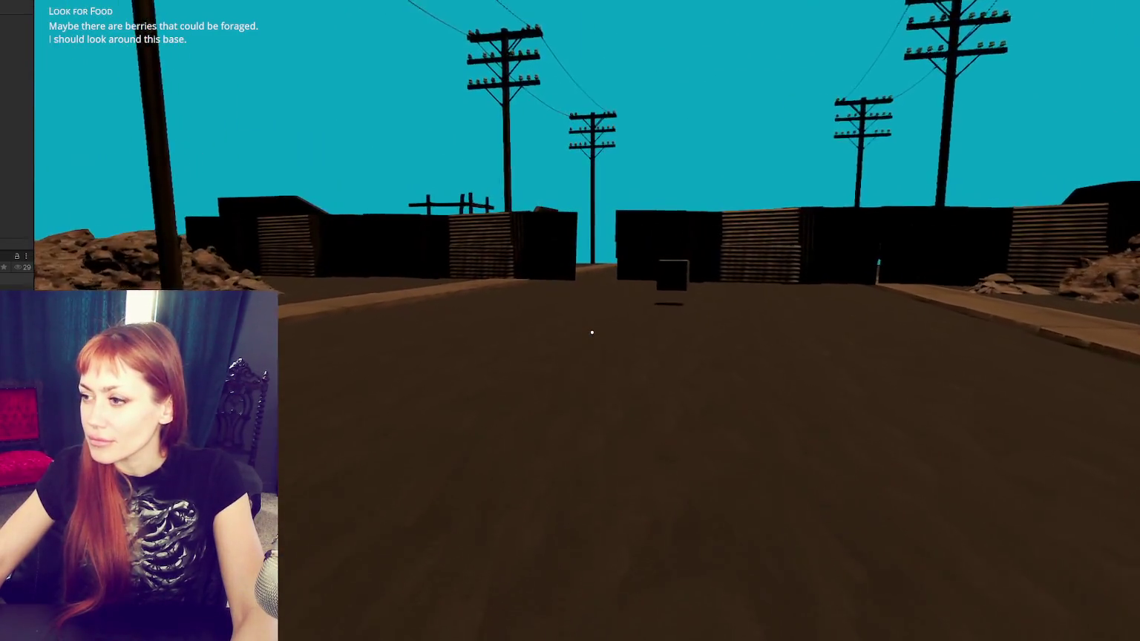
{"action": "key", "text": "Tab"}
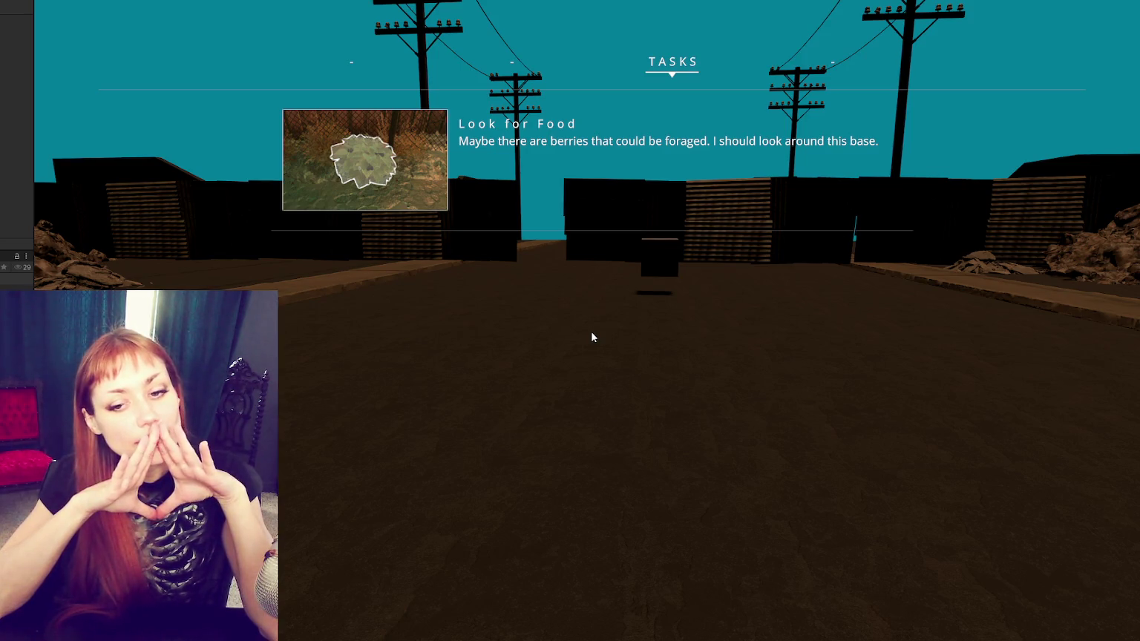
{"action": "key", "text": "ctrl+p"}
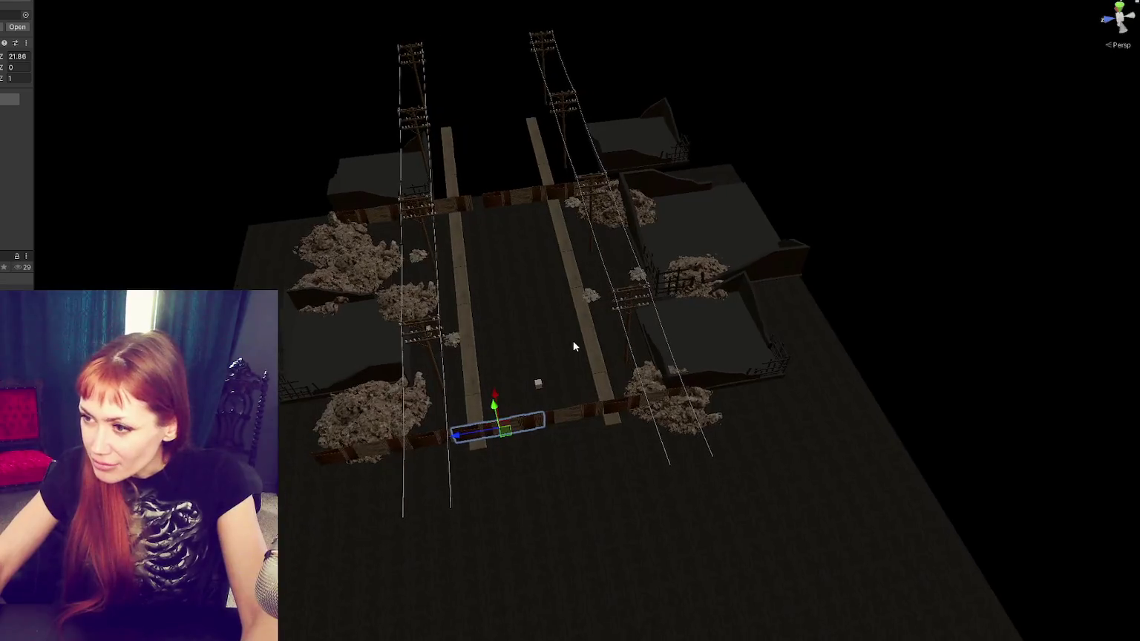
Step: Rotate the parent object holding the street pieces to straighten the street
{"action": "scroll", "coordinate": [576, 331], "scroll_direction": "up", "scroll_amount": 5}
{"action": "left_click_drag", "start_coordinate": [538, 235], "coordinate": [538, 178]}
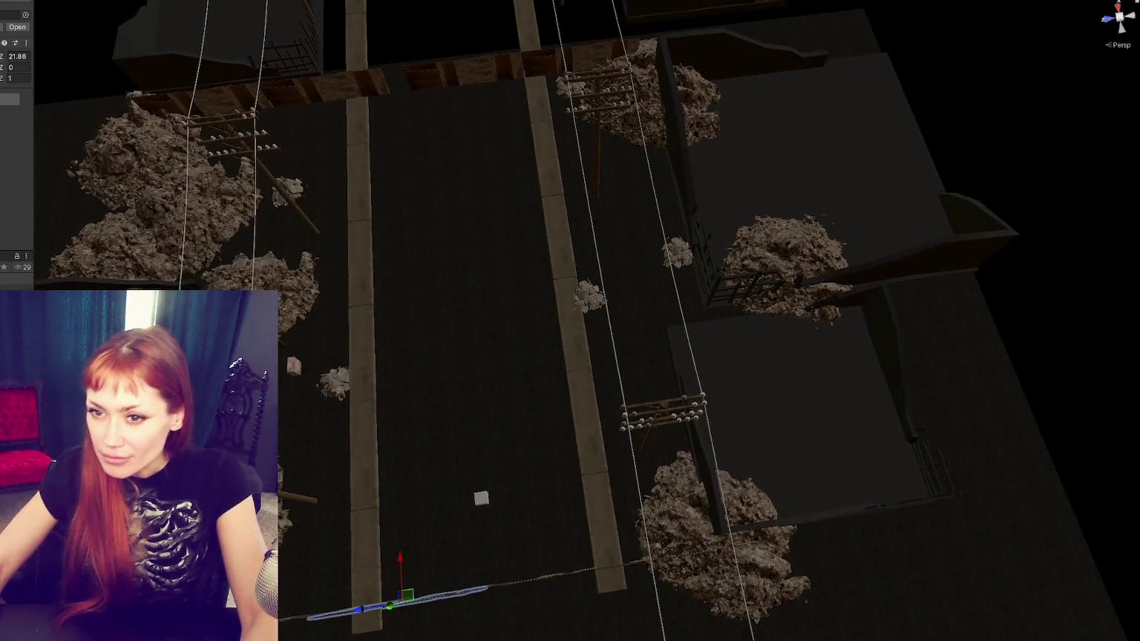
{"action": "left_click", "coordinate": [481, 497]}
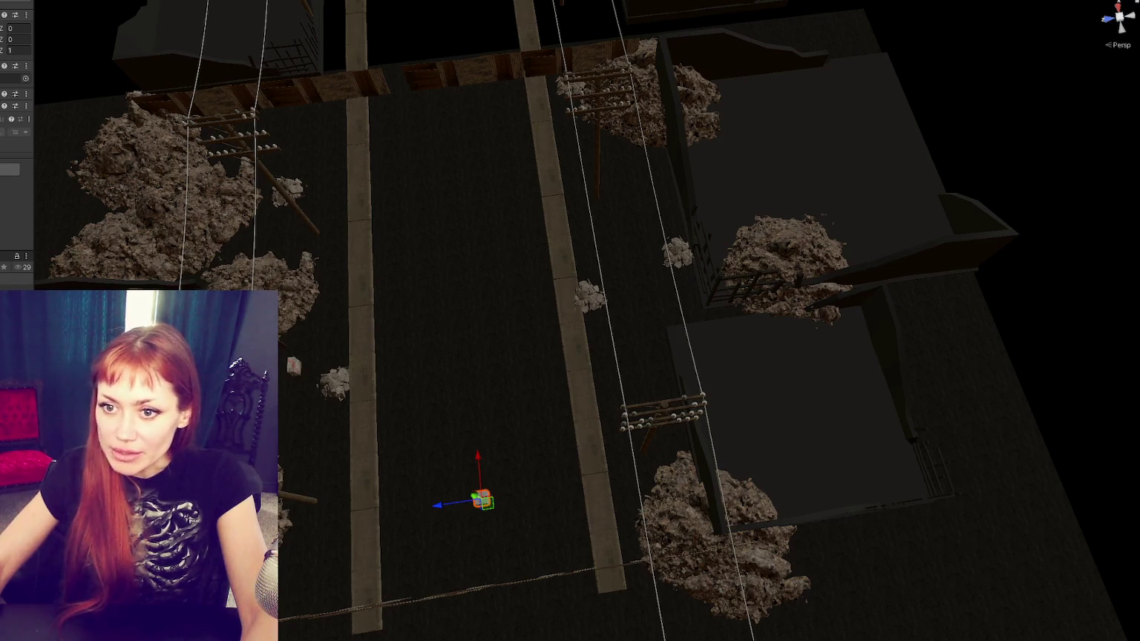
{"action": "left_click", "coordinate": [74, 165]}
{"action": "key", "text": "e"}
{"action": "mouse_move", "coordinate": [489, 199]}
{"action": "left_mouse_down"}
{"action": "mouse_move", "coordinate": [659, 144]}
{"action": "mouse_move", "coordinate": [600, 204]}
{"action": "mouse_move", "coordinate": [697, 158]}
{"action": "mouse_move", "coordinate": [347, 199]}
{"action": "left_mouse_up"}
{"action": "key", "text": "w"}
{"action": "mouse_move", "coordinate": [319, 206]}
{"action": "left_mouse_down"}
{"action": "mouse_move", "coordinate": [356, 215]}
{"action": "mouse_move", "coordinate": [430, 132]}
{"action": "mouse_move", "coordinate": [475, 155]}
{"action": "left_mouse_up"}
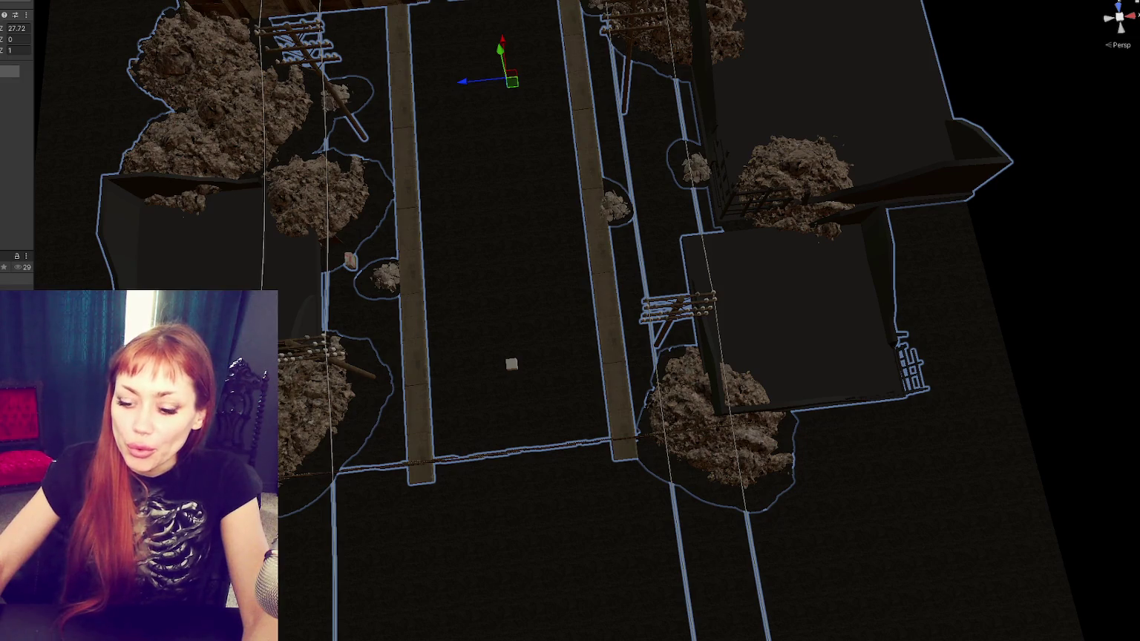
Step: Scale the large ground plane down along its length to fit the street block
{"action": "scroll", "coordinate": [455, 476], "scroll_direction": "down", "scroll_amount": 2}
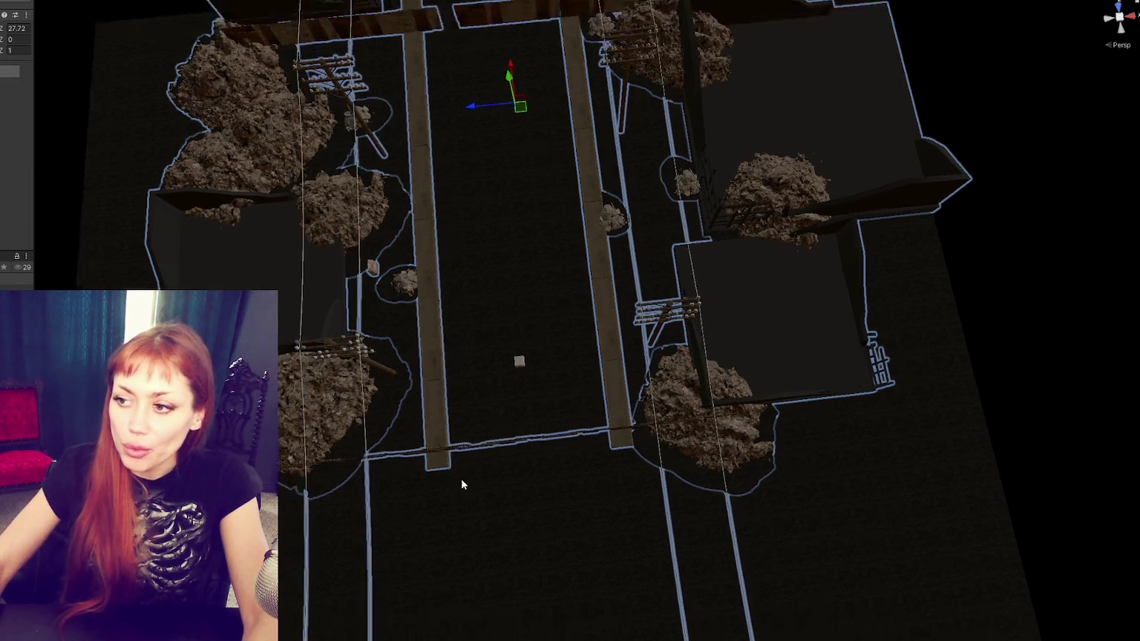
{"action": "left_click", "coordinate": [457, 475]}
{"action": "left_click_drag", "start_coordinate": [731, 418], "coordinate": [543, 351]}
{"action": "mouse_move", "coordinate": [588, 313]}
{"action": "left_mouse_down"}
{"action": "mouse_move", "coordinate": [559, 328]}
{"action": "mouse_move", "coordinate": [692, 273]}
{"action": "mouse_move", "coordinate": [715, 250]}
{"action": "mouse_move", "coordinate": [672, 276]}
{"action": "mouse_move", "coordinate": [636, 367]}
{"action": "mouse_move", "coordinate": [552, 277]}
{"action": "mouse_move", "coordinate": [481, 279]}
{"action": "mouse_move", "coordinate": [675, 343]}
{"action": "mouse_move", "coordinate": [607, 342]}
{"action": "mouse_move", "coordinate": [634, 338]}
{"action": "mouse_move", "coordinate": [597, 304]}
{"action": "mouse_move", "coordinate": [420, 302]}
{"action": "left_mouse_up"}
{"action": "key", "text": "f"}
{"action": "scroll", "coordinate": [665, 338], "scroll_direction": "down", "scroll_amount": 3}
{"action": "key", "text": "r"}
{"action": "key", "text": "w"}
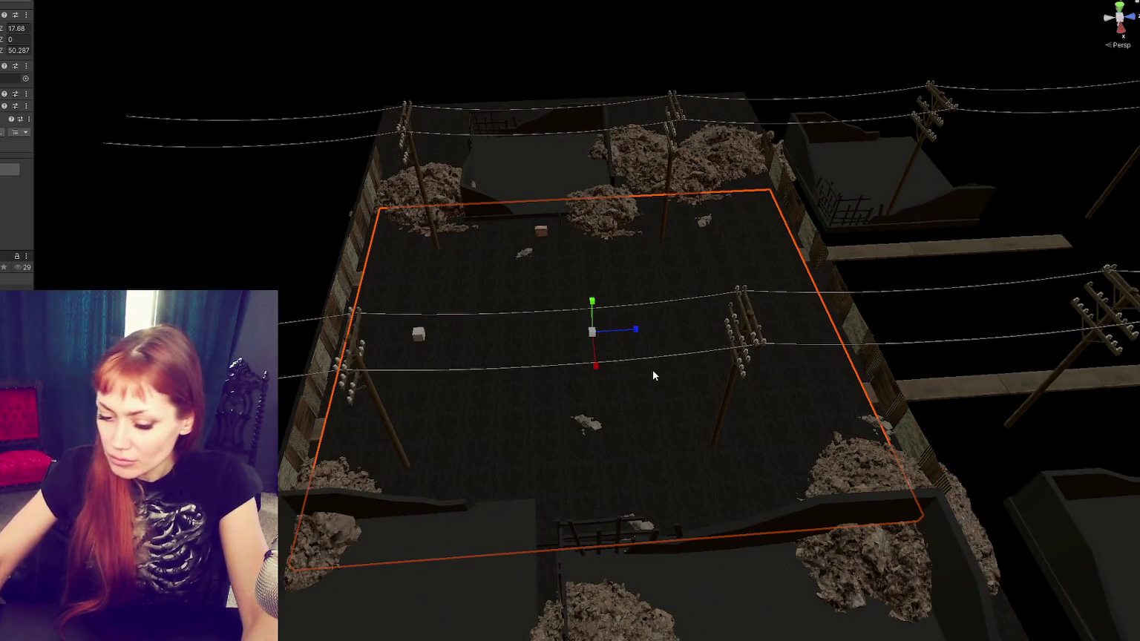
Step: Undo raising the ground plane over the sidewalks, then reselect it and check the street
{"action": "key", "text": "Delete"}
{"action": "mouse_move", "coordinate": [660, 364]}
{"action": "left_mouse_down"}
{"action": "mouse_move", "coordinate": [743, 343]}
{"action": "mouse_move", "coordinate": [756, 315]}
{"action": "left_mouse_up"}
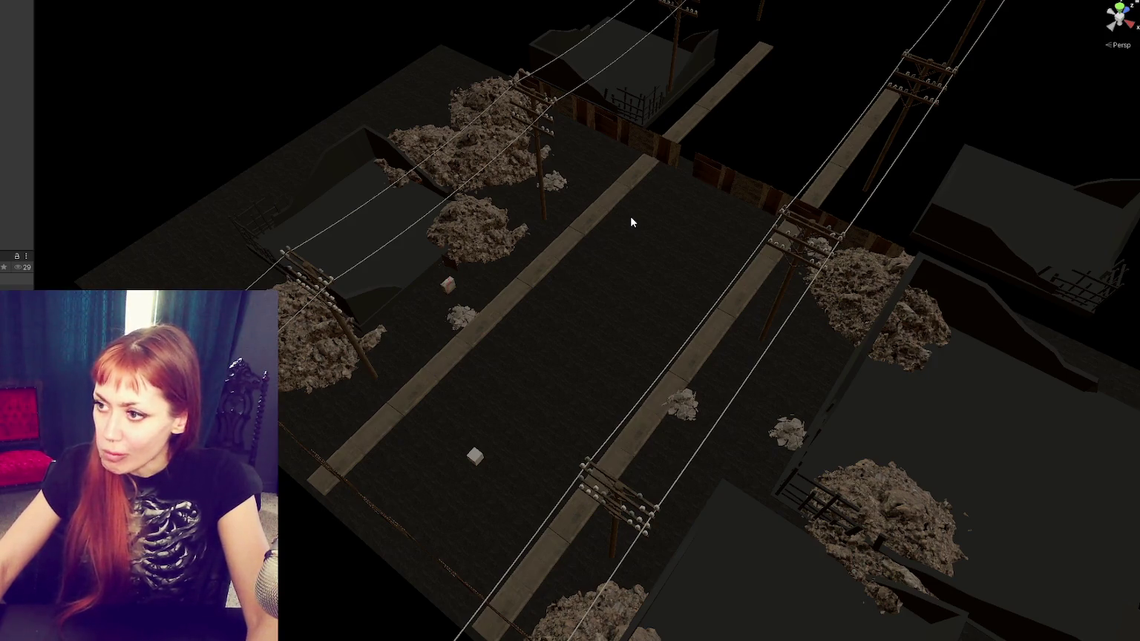
{"action": "left_click", "coordinate": [602, 233]}
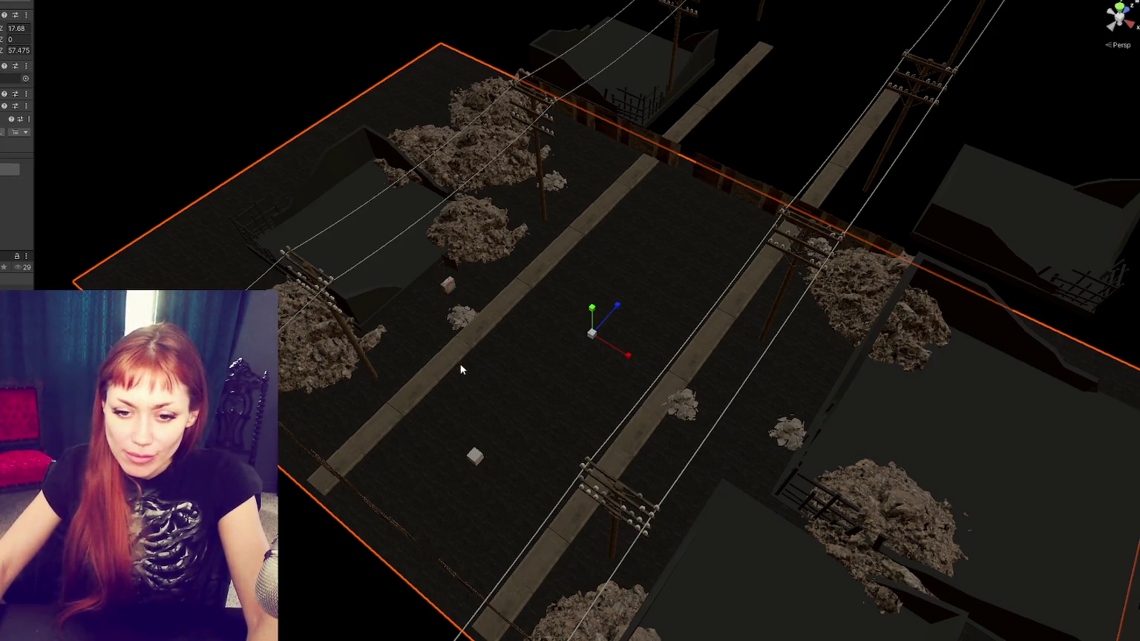
{"action": "scroll", "coordinate": [460, 372], "scroll_direction": "up", "scroll_amount": 3}
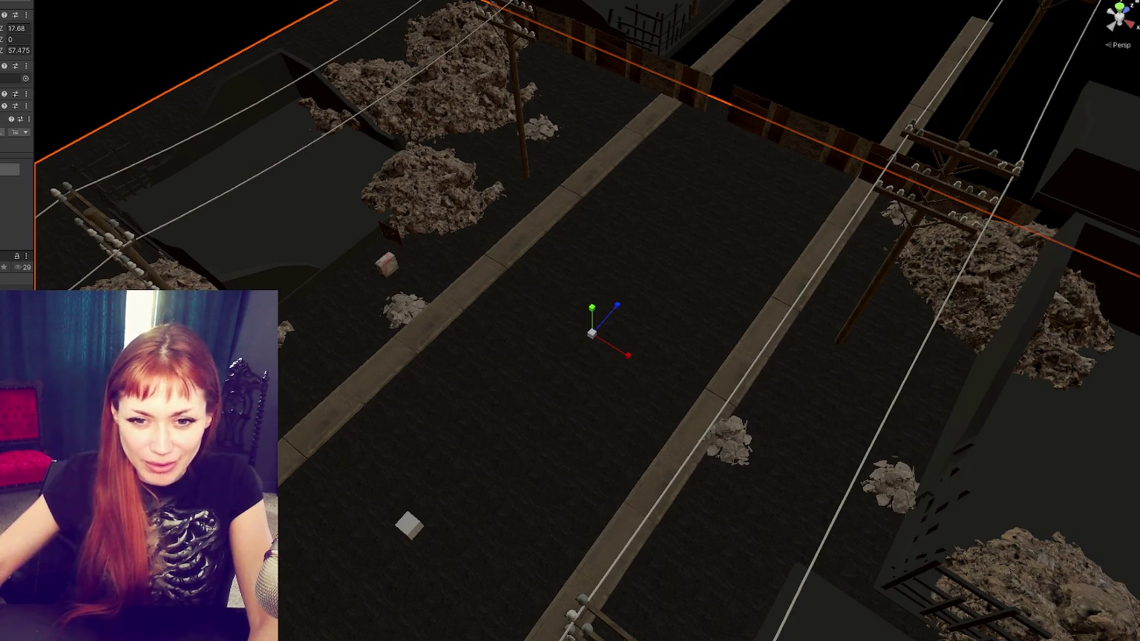
{"action": "mouse_move", "coordinate": [553, 370]}
{"action": "left_mouse_down"}
{"action": "mouse_move", "coordinate": [541, 308]}
{"action": "mouse_move", "coordinate": [417, 326]}
{"action": "left_mouse_up"}
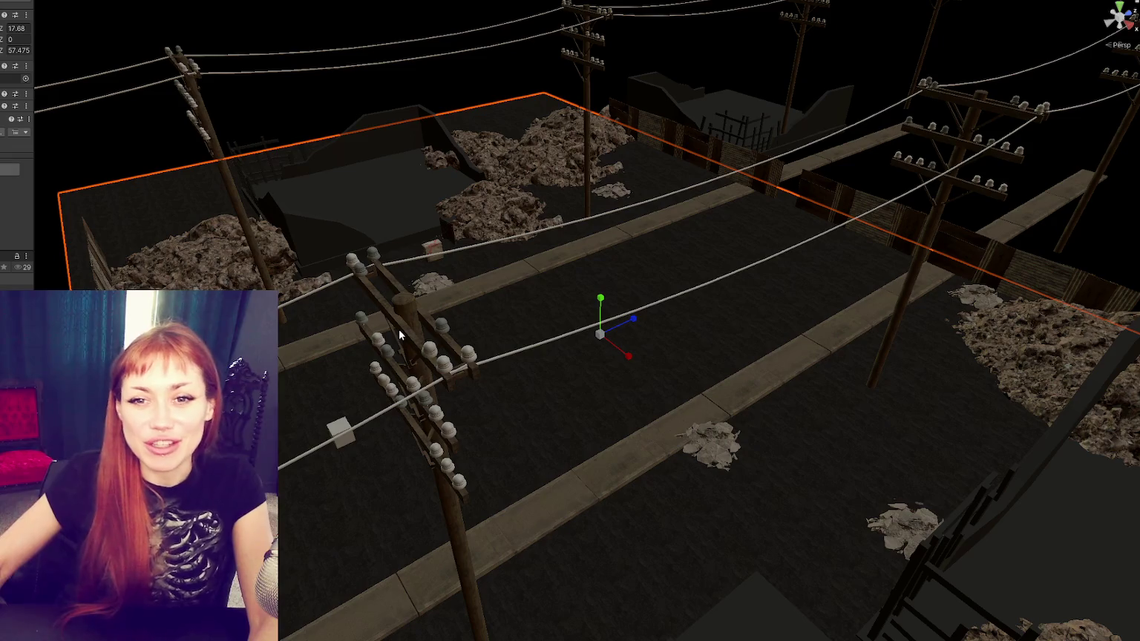
{"action": "mouse_move", "coordinate": [399, 328]}
{"action": "left_mouse_down"}
{"action": "mouse_move", "coordinate": [409, 256]}
{"action": "mouse_move", "coordinate": [617, 297]}
{"action": "left_mouse_up"}
Step: Rotate the fence panel beside the electrical box so it lines the road
{"action": "left_click", "coordinate": [350, 376]}
{"action": "key", "text": "f"}
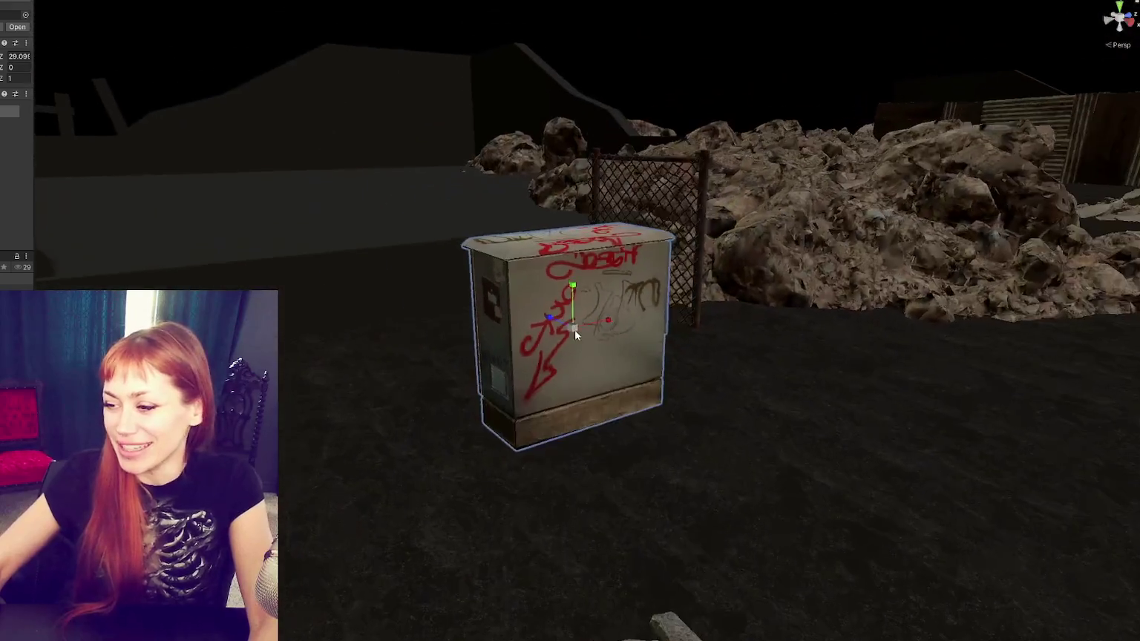
{"action": "scroll", "coordinate": [574, 329], "scroll_direction": "down", "scroll_amount": 5}
{"action": "mouse_move", "coordinate": [574, 329]}
{"action": "left_mouse_down"}
{"action": "mouse_move", "coordinate": [621, 297]}
{"action": "mouse_move", "coordinate": [742, 253]}
{"action": "mouse_move", "coordinate": [731, 313]}
{"action": "left_mouse_up"}
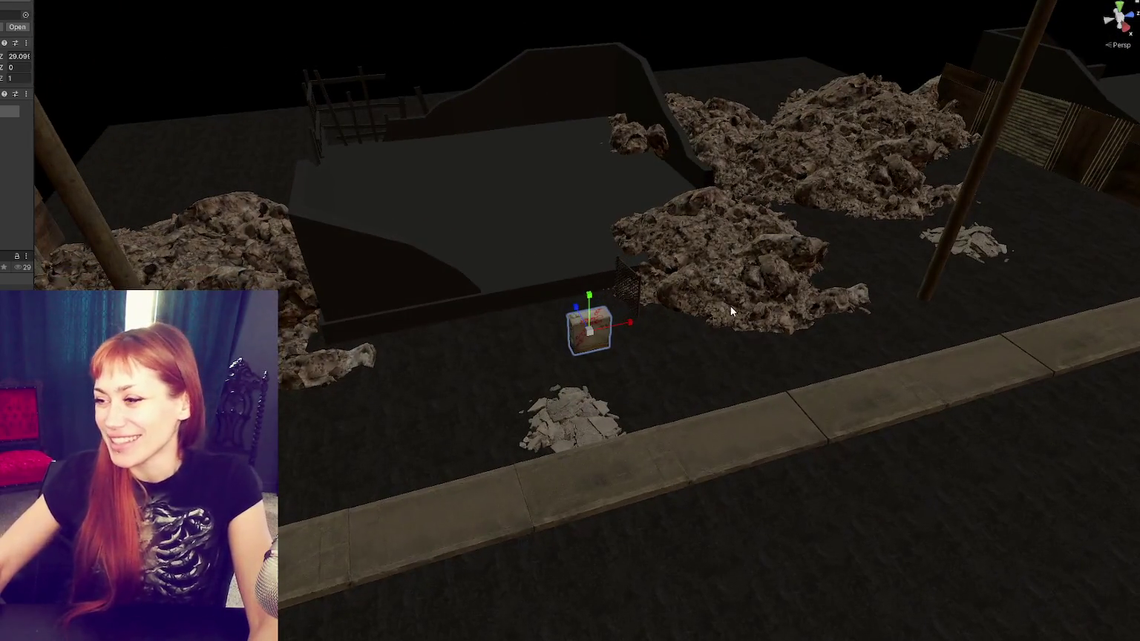
{"action": "left_click", "coordinate": [636, 311]}
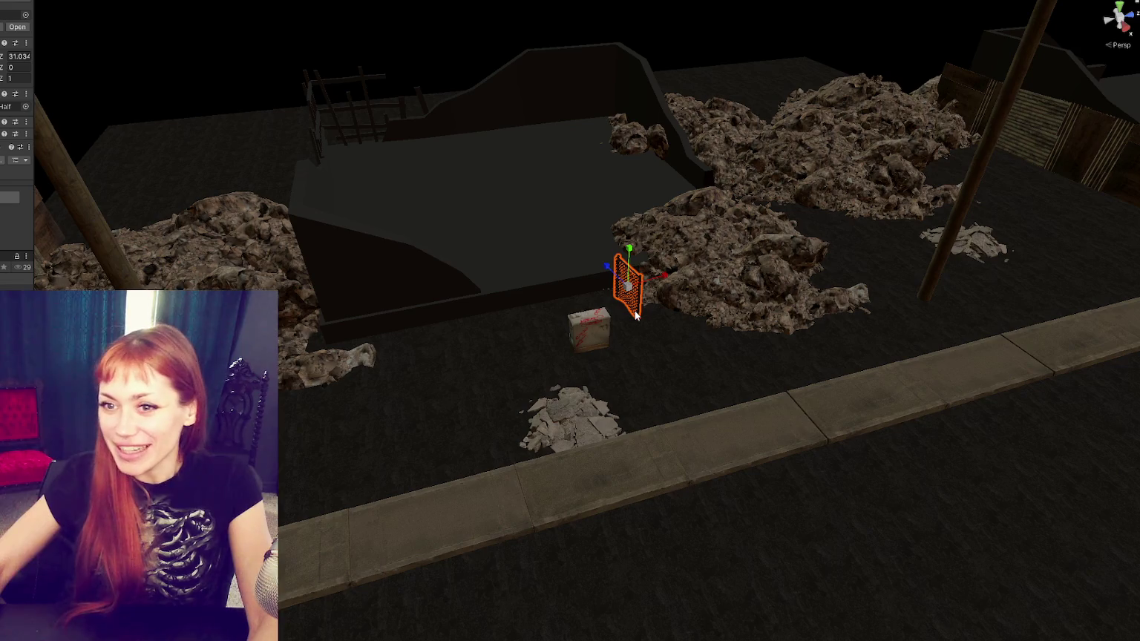
{"action": "key", "text": "e"}
{"action": "mouse_move", "coordinate": [636, 315]}
{"action": "left_mouse_down"}
{"action": "mouse_move", "coordinate": [468, 288]}
{"action": "mouse_move", "coordinate": [483, 298]}
{"action": "left_mouse_up"}
{"action": "key", "text": "w"}
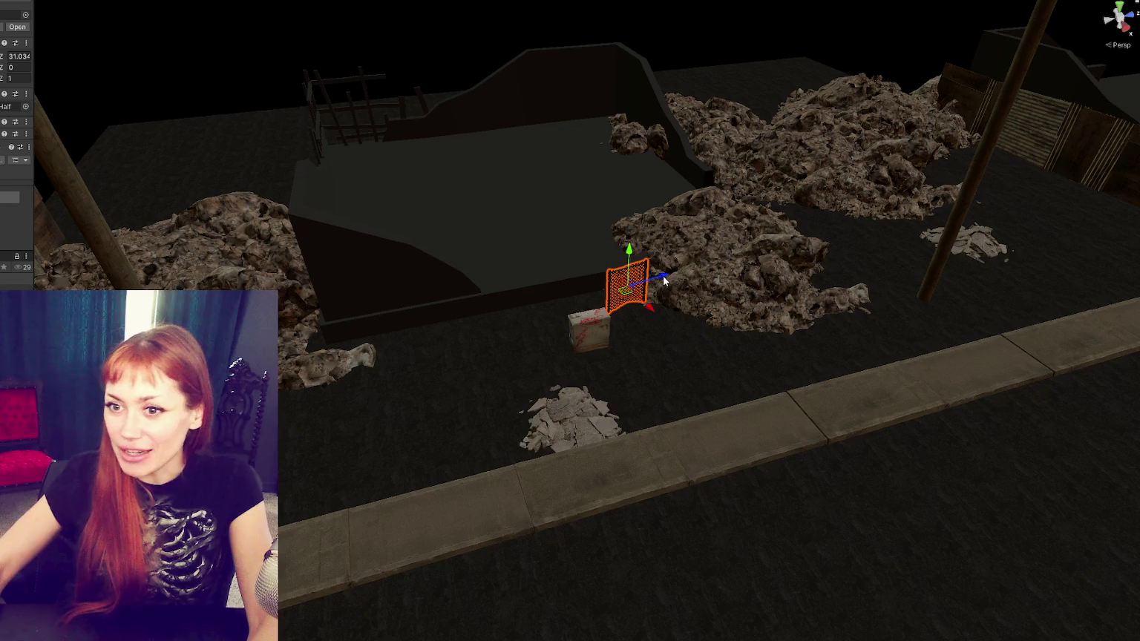
{"action": "key", "text": "f"}
{"action": "mouse_move", "coordinate": [552, 376]}
{"action": "left_mouse_down"}
{"action": "mouse_move", "coordinate": [585, 324]}
{"action": "mouse_move", "coordinate": [482, 327]}
{"action": "left_mouse_up"}
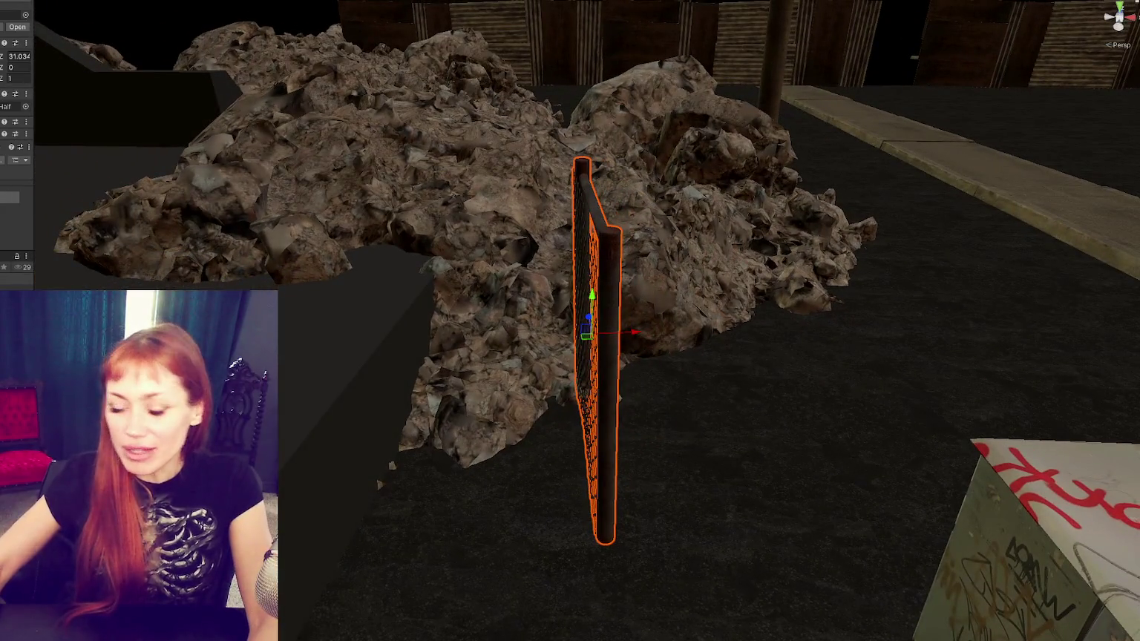
{"action": "scroll", "coordinate": [818, 245], "scroll_direction": "down", "scroll_amount": 5}
{"action": "mouse_move", "coordinate": [772, 384]}
{"action": "left_mouse_down"}
{"action": "mouse_move", "coordinate": [474, 349]}
{"action": "mouse_move", "coordinate": [328, 363]}
{"action": "mouse_move", "coordinate": [616, 349]}
{"action": "mouse_move", "coordinate": [473, 357]}
{"action": "mouse_move", "coordinate": [281, 408]}
{"action": "mouse_move", "coordinate": [282, 505]}
{"action": "mouse_move", "coordinate": [306, 490]}
{"action": "mouse_move", "coordinate": [463, 493]}
{"action": "mouse_move", "coordinate": [442, 496]}
{"action": "mouse_move", "coordinate": [570, 457]}
{"action": "mouse_move", "coordinate": [541, 450]}
{"action": "mouse_move", "coordinate": [742, 434]}
{"action": "mouse_move", "coordinate": [649, 443]}
{"action": "mouse_move", "coordinate": [973, 384]}
{"action": "mouse_move", "coordinate": [590, 417]}
{"action": "mouse_move", "coordinate": [950, 363]}
{"action": "mouse_move", "coordinate": [939, 362]}
{"action": "mouse_move", "coordinate": [1062, 356]}
{"action": "left_mouse_up"}
Step: Duplicate the fence panel and slide the copy further along the fence line
{"action": "key", "text": "ctrl+d"}
{"action": "key", "text": "ctrl+d"}
{"action": "key", "text": "ctrl+d"}
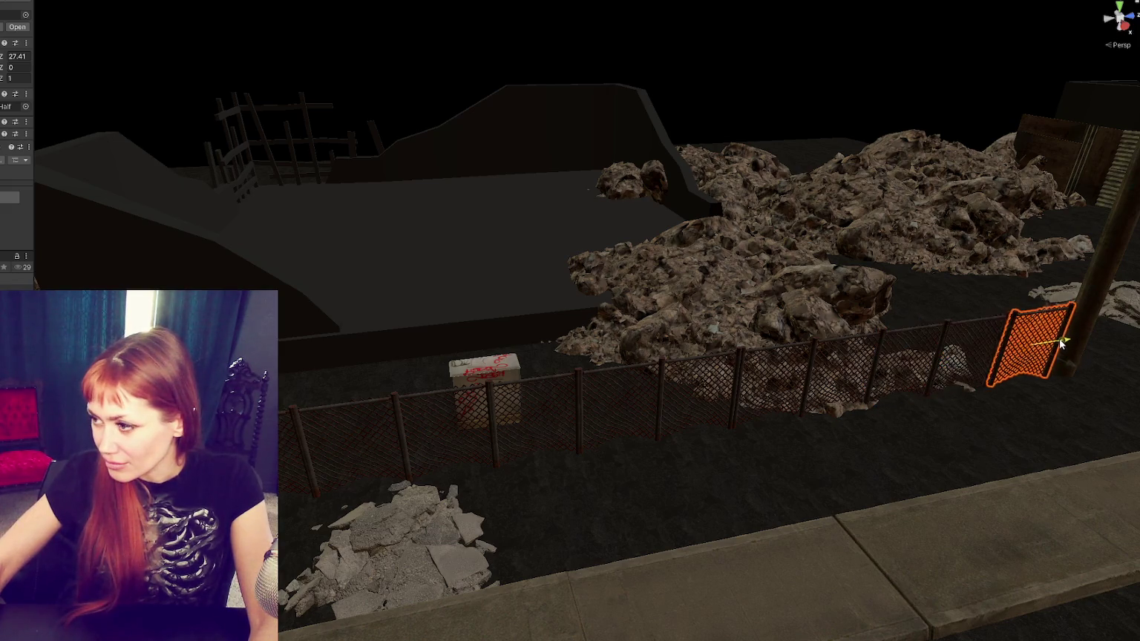
{"action": "scroll", "coordinate": [785, 394], "scroll_direction": "up", "scroll_amount": 5}
{"action": "mouse_move", "coordinate": [803, 414]}
{"action": "left_mouse_down"}
{"action": "mouse_move", "coordinate": [889, 433]}
{"action": "mouse_move", "coordinate": [467, 359]}
{"action": "left_mouse_up"}
Step: Move and duplicate the cardboard box, then delete the stray small box by the curb
{"action": "left_click", "coordinate": [313, 343]}
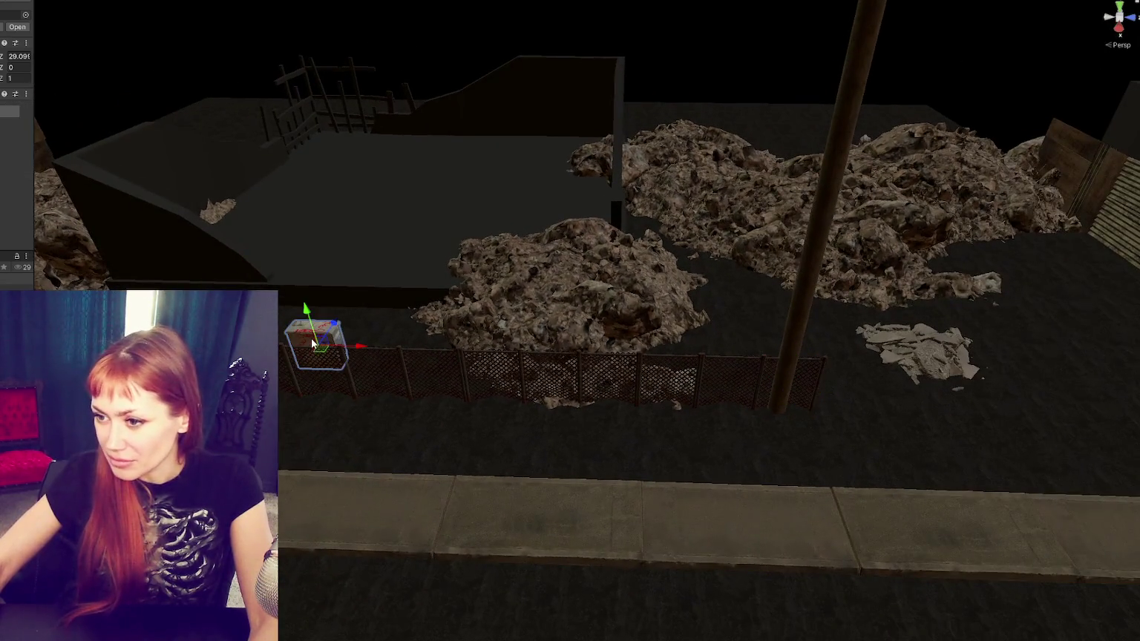
{"action": "mouse_move", "coordinate": [324, 326]}
{"action": "left_mouse_down"}
{"action": "mouse_move", "coordinate": [307, 383]}
{"action": "mouse_move", "coordinate": [604, 424]}
{"action": "mouse_move", "coordinate": [818, 410]}
{"action": "mouse_move", "coordinate": [784, 356]}
{"action": "mouse_move", "coordinate": [521, 384]}
{"action": "mouse_move", "coordinate": [680, 376]}
{"action": "mouse_move", "coordinate": [550, 461]}
{"action": "mouse_move", "coordinate": [724, 449]}
{"action": "mouse_move", "coordinate": [552, 389]}
{"action": "mouse_move", "coordinate": [372, 528]}
{"action": "mouse_move", "coordinate": [393, 260]}
{"action": "mouse_move", "coordinate": [475, 251]}
{"action": "left_mouse_up"}
{"action": "key", "text": "ctrl+d"}
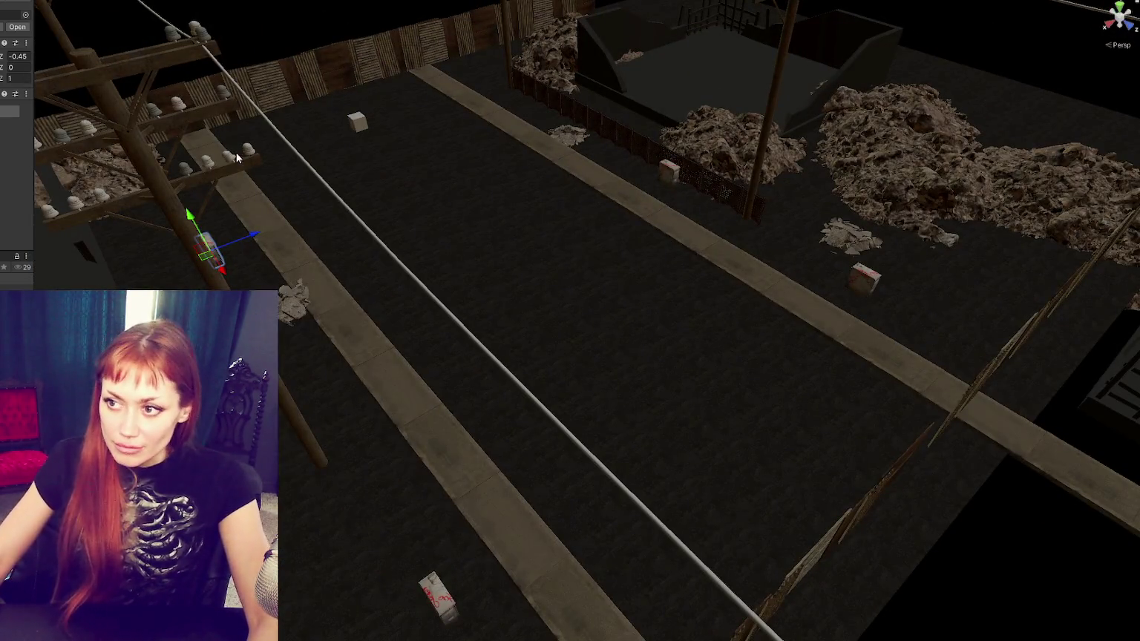
{"action": "left_click", "coordinate": [355, 122]}
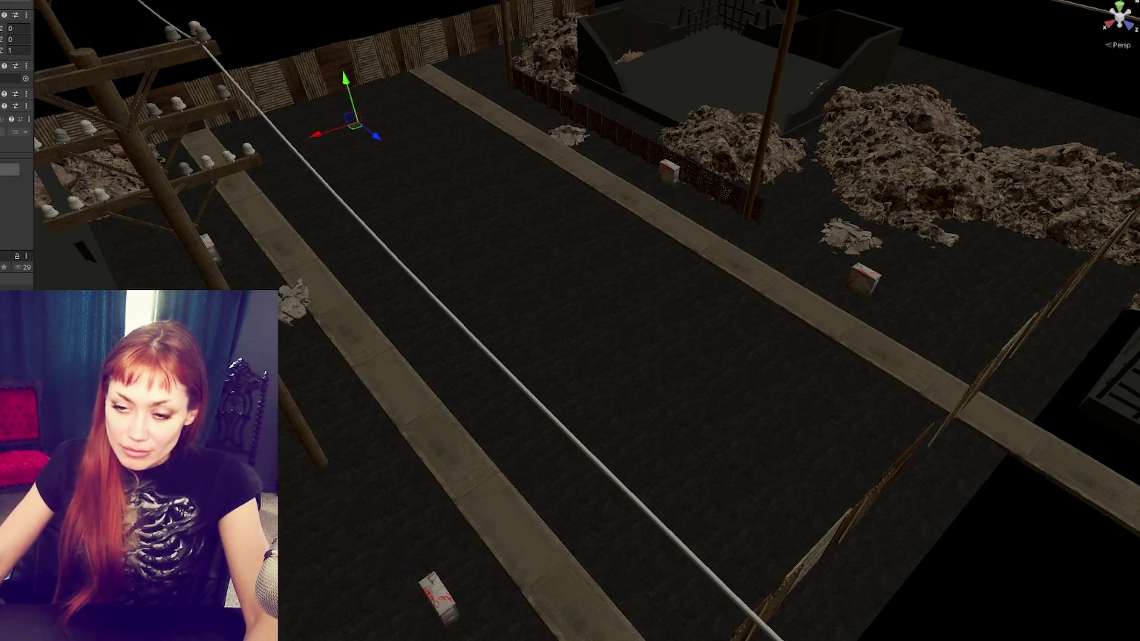
{"action": "key", "text": "Delete"}
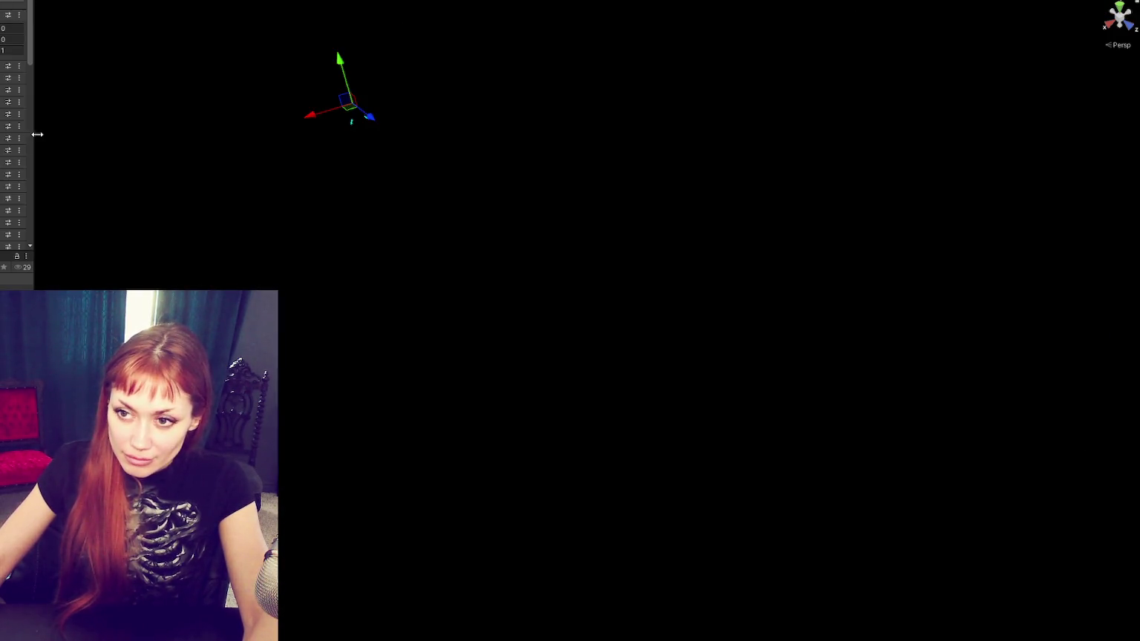
Step: Stop the game and add 'Pos - Road00 - passed out' as Wasteland's Element 0
{"action": "left_click_drag", "start_coordinate": [34, 139], "coordinate": [148, 140]}
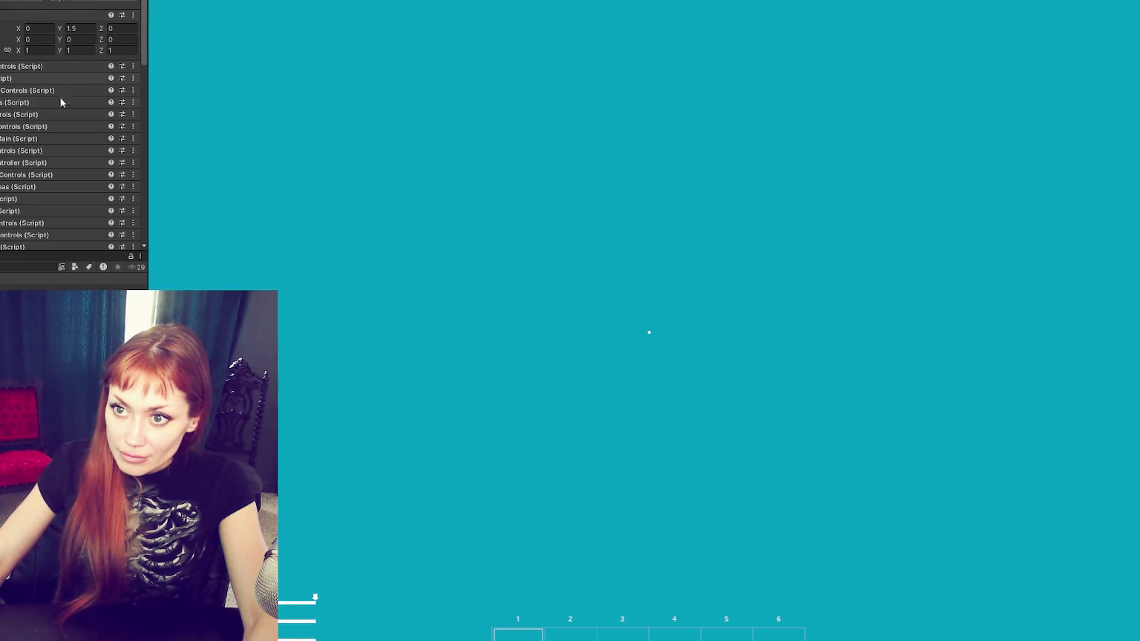
{"action": "scroll", "coordinate": [54, 107], "scroll_direction": "down", "scroll_amount": 10}
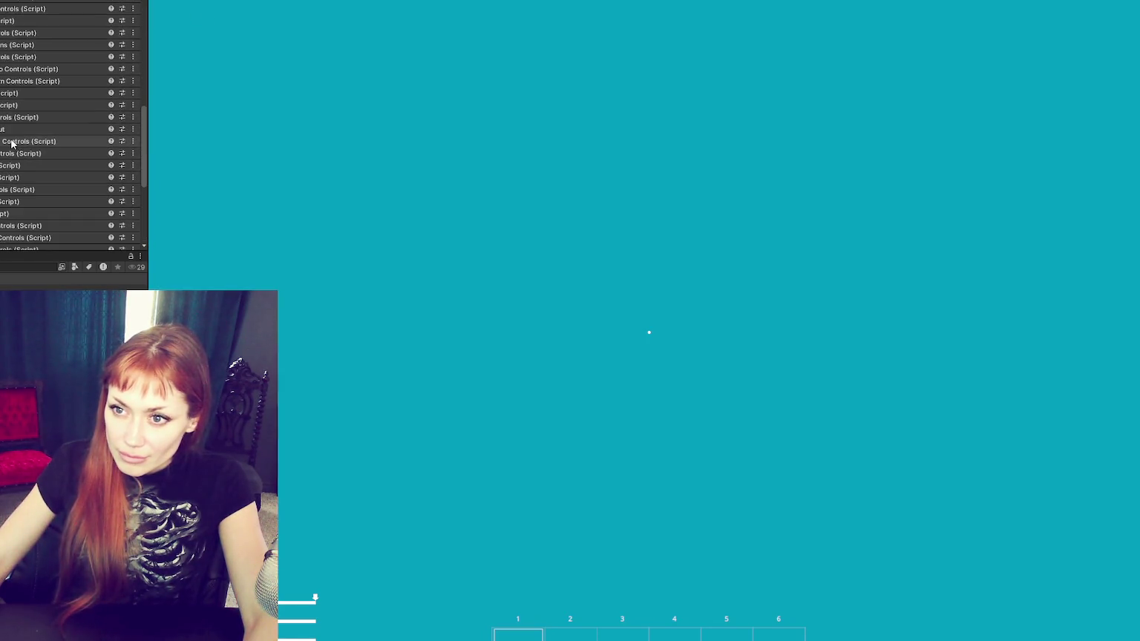
{"action": "scroll", "coordinate": [71, 179], "scroll_direction": "up", "scroll_amount": 3}
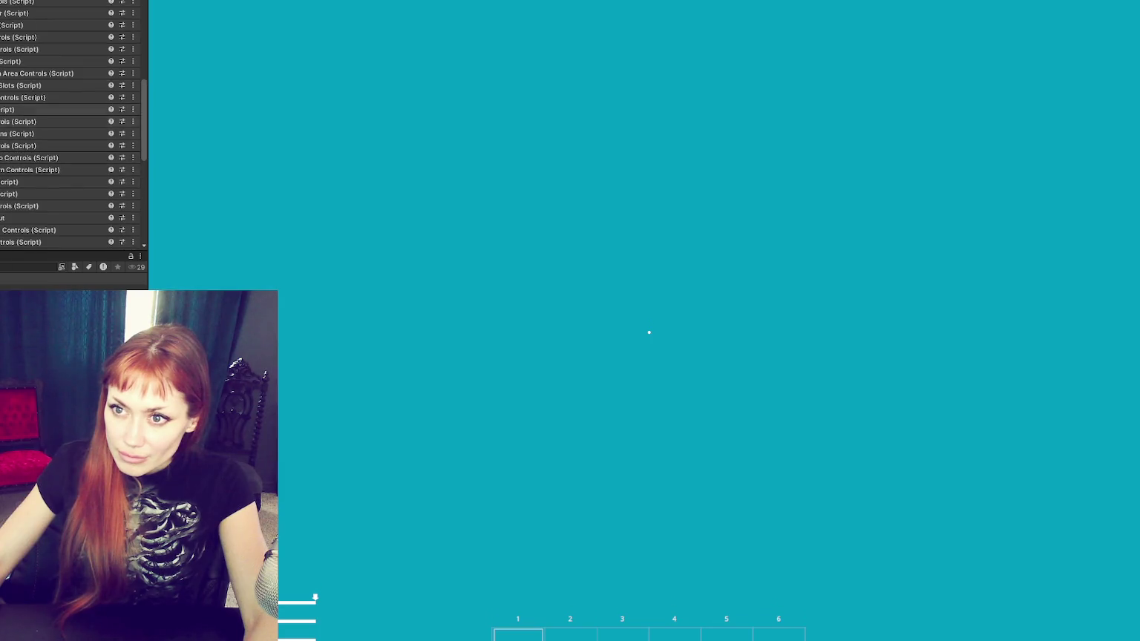
{"action": "scroll", "coordinate": [70, 141], "scroll_direction": "down", "scroll_amount": 4}
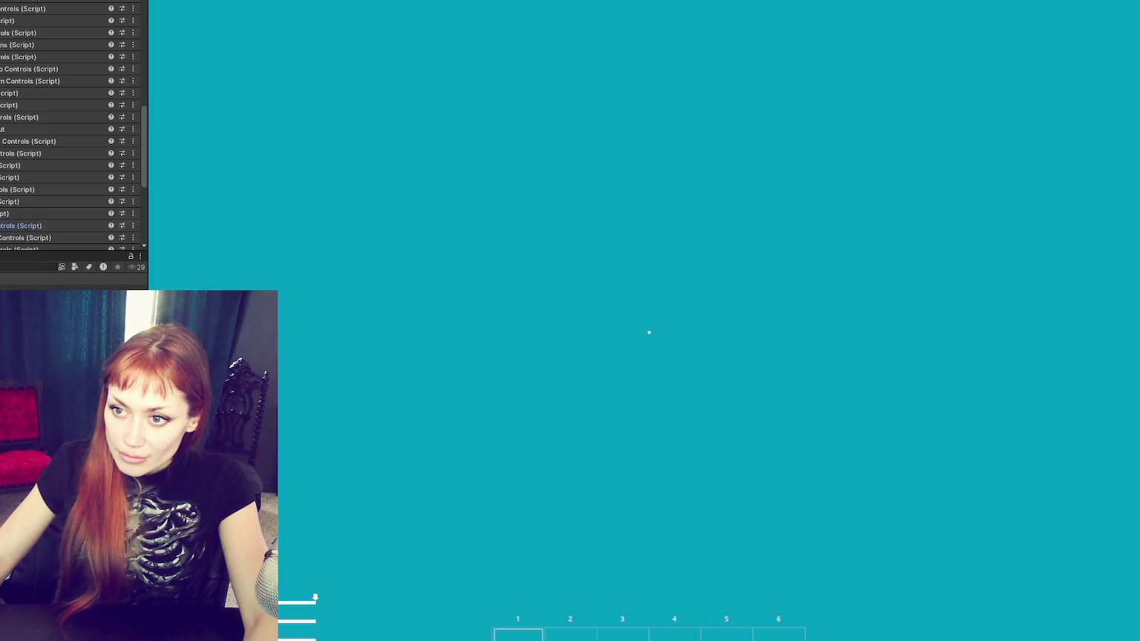
{"action": "key", "text": "ctrl+p"}
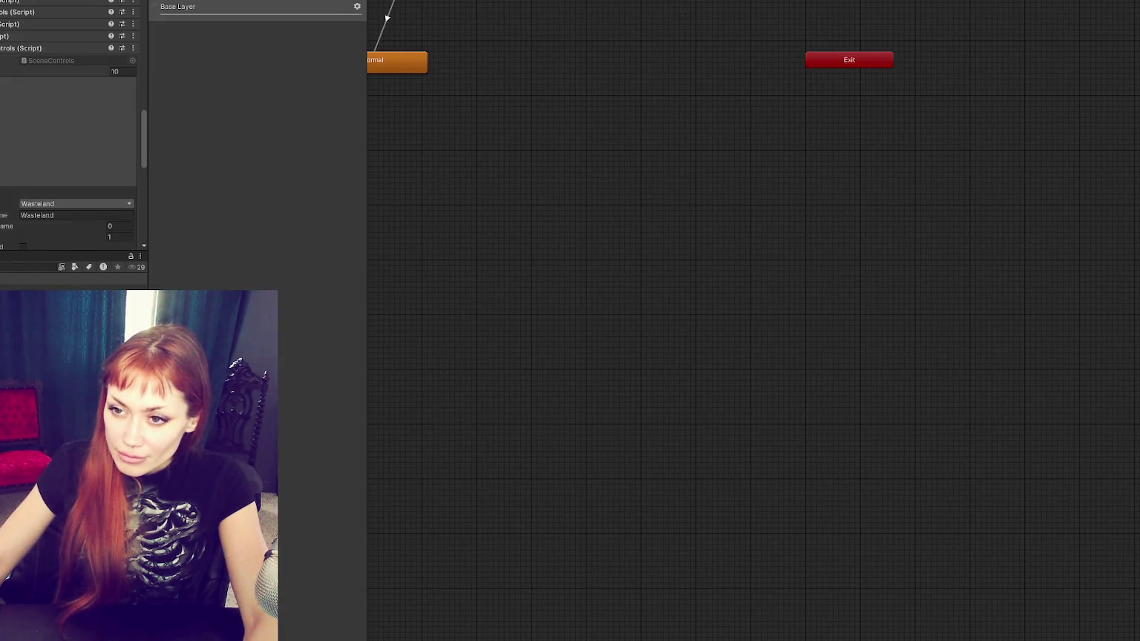
{"action": "scroll", "coordinate": [38, 171], "scroll_direction": "down", "scroll_amount": 4}
{"action": "left_click_drag", "start_coordinate": [2, 111], "coordinate": [4, 119]}
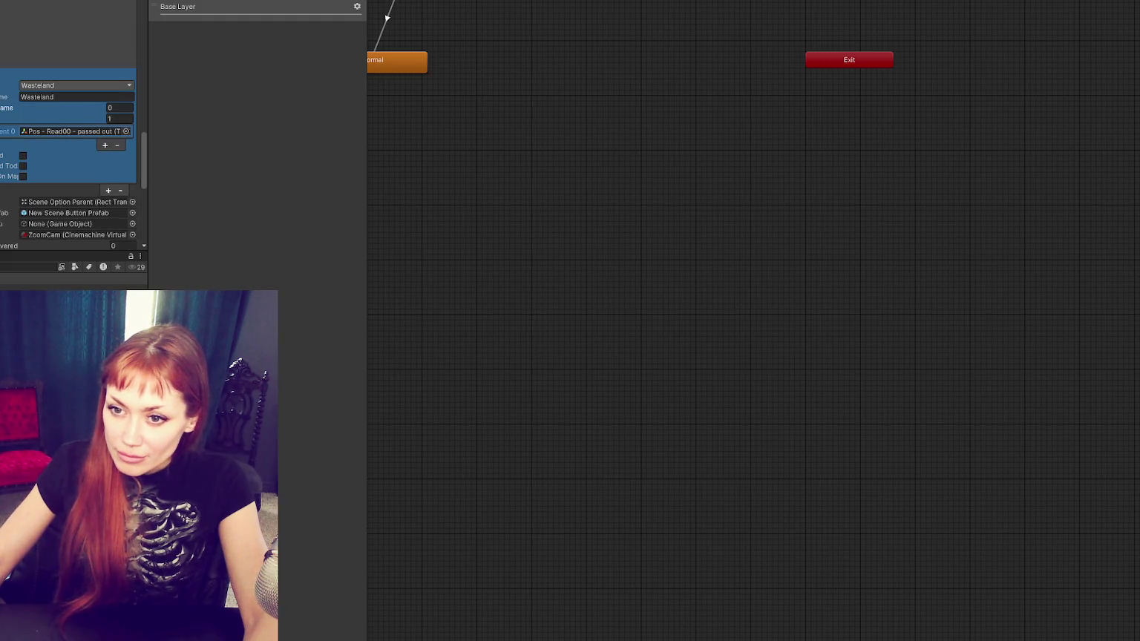
{"action": "left_click", "coordinate": [2, 192]}
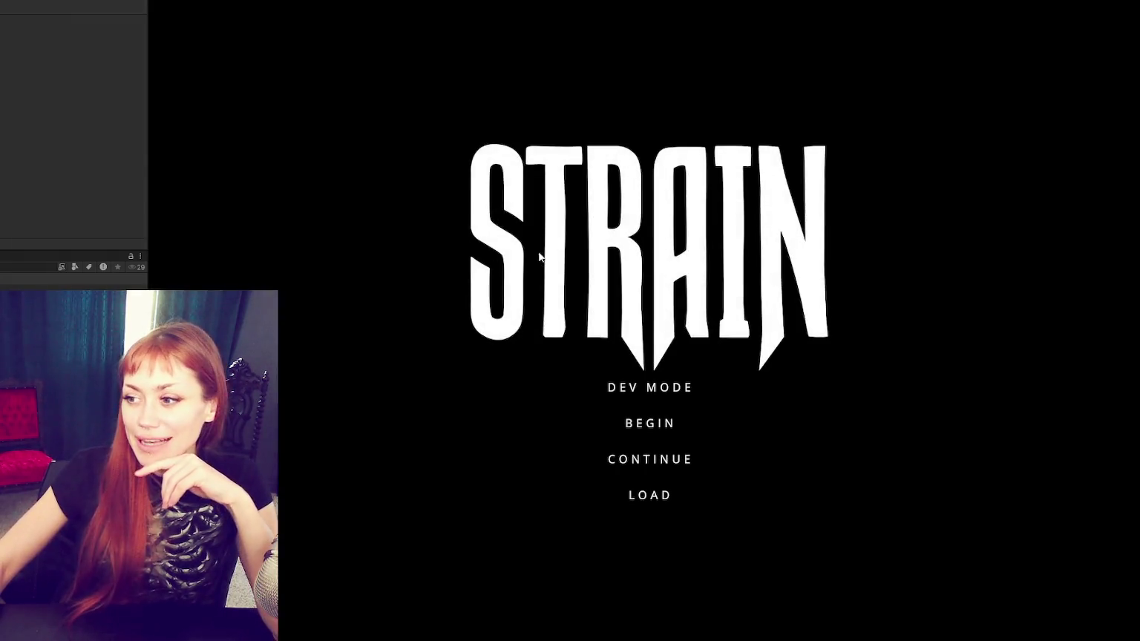
Step: Start the game in dev mode and enter the street level through the red door
{"action": "left_click", "coordinate": [636, 399]}
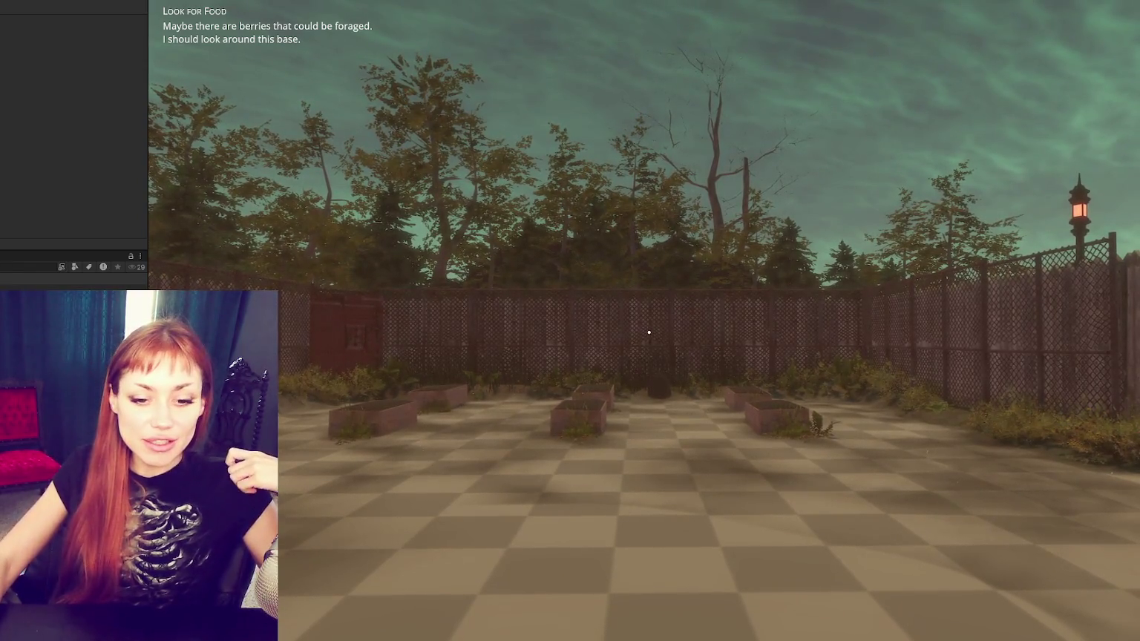
{"action": "key", "text": "w"}
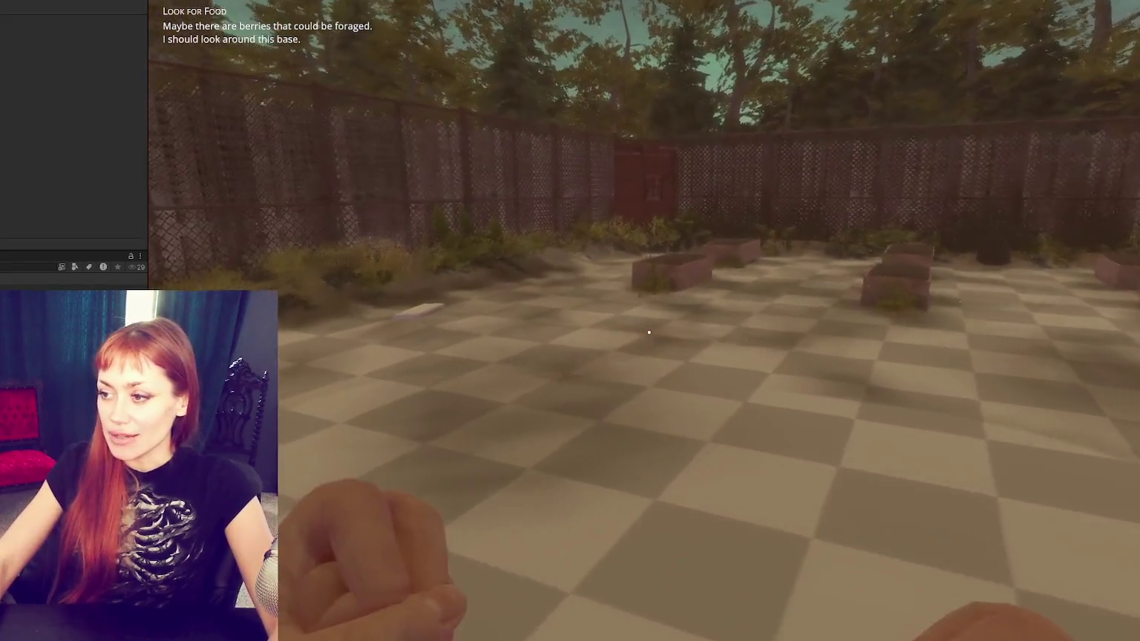
{"action": "key", "text": "w"}
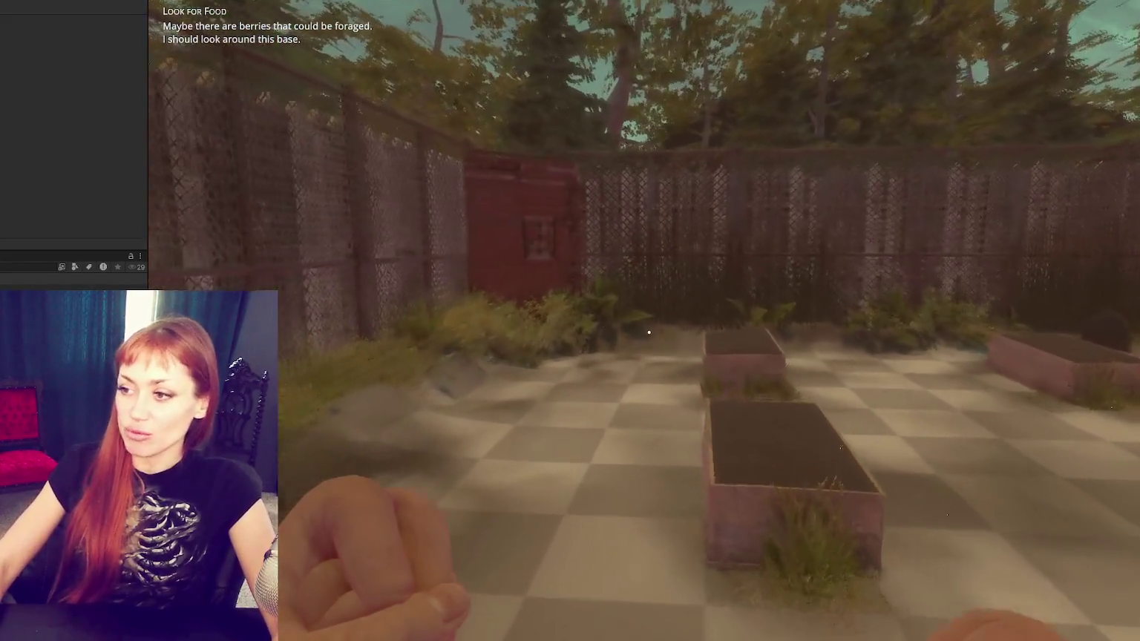
{"action": "key", "text": "w"}
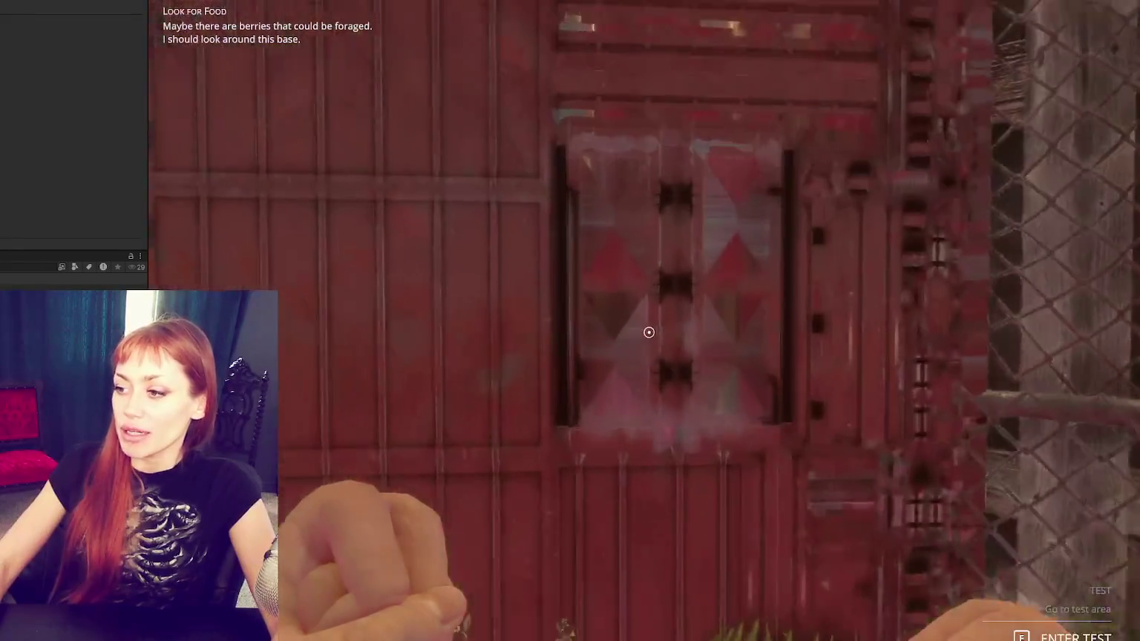
{"action": "key", "text": "e"}
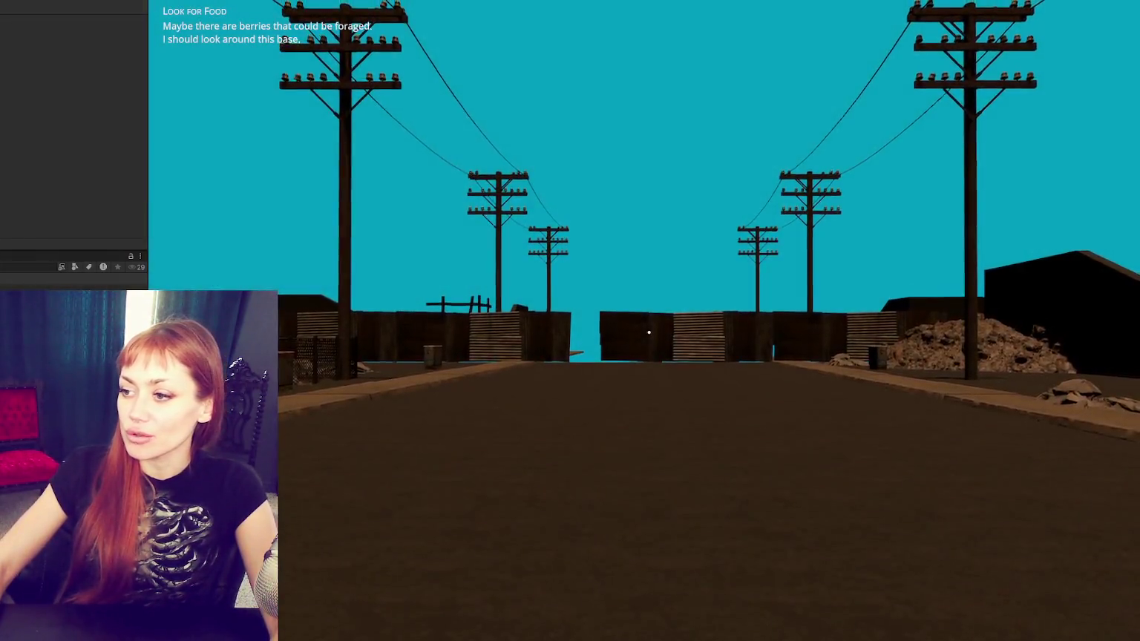
Step: Walk down the road, climb the rubble pile, run along the road and check the tasks overview
{"action": "mouse_move", "coordinate": [648, 331]}
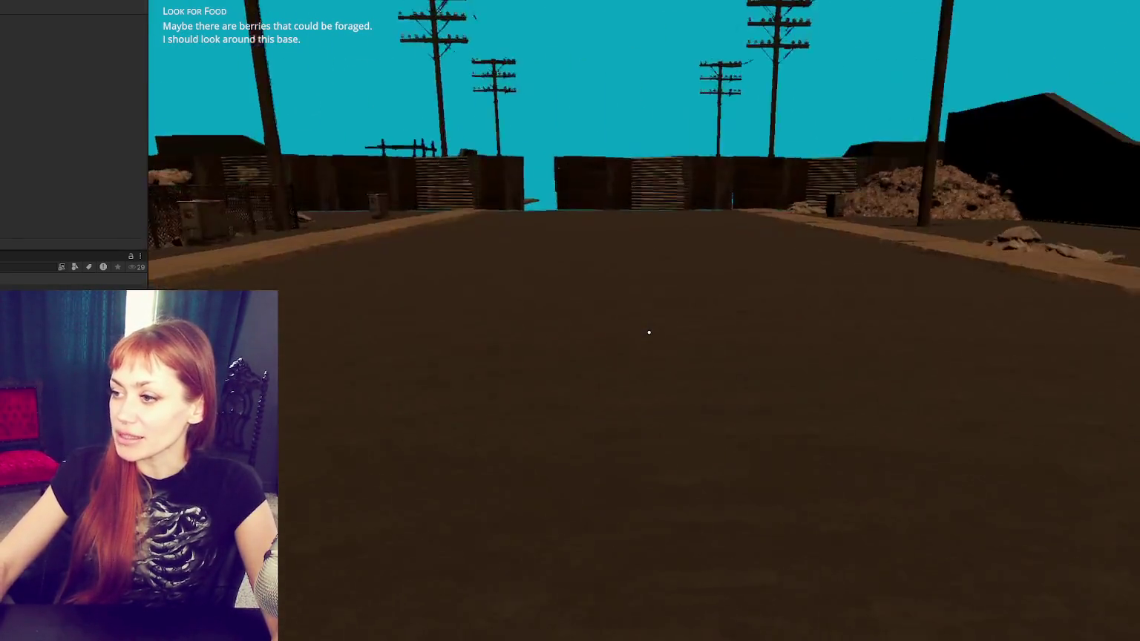
{"action": "key", "text": "w"}
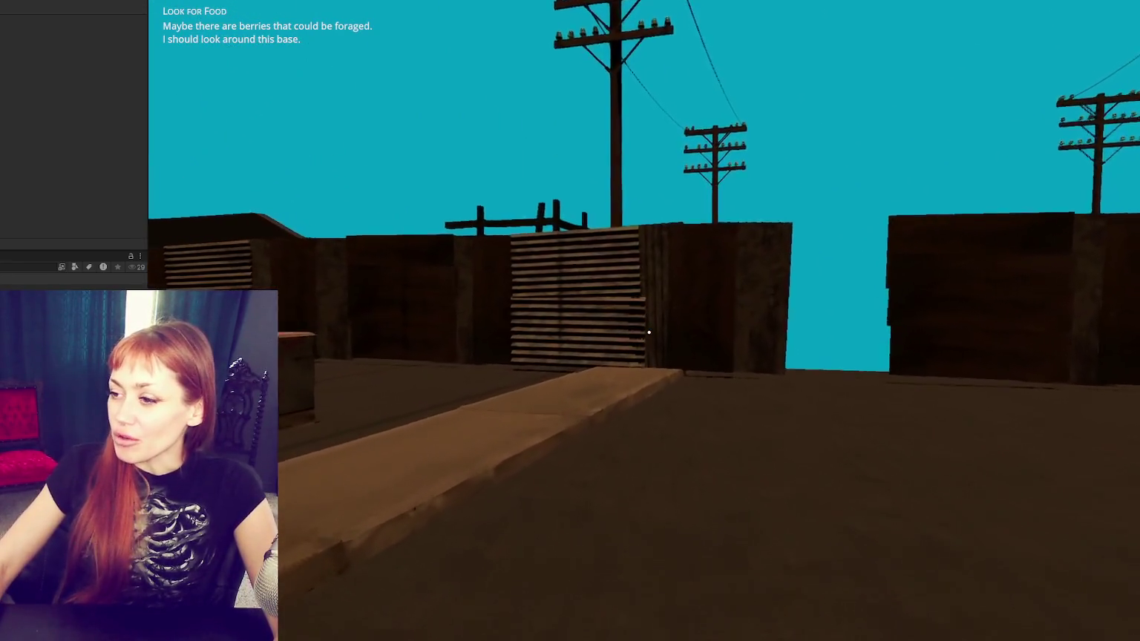
{"action": "key", "text": "w"}
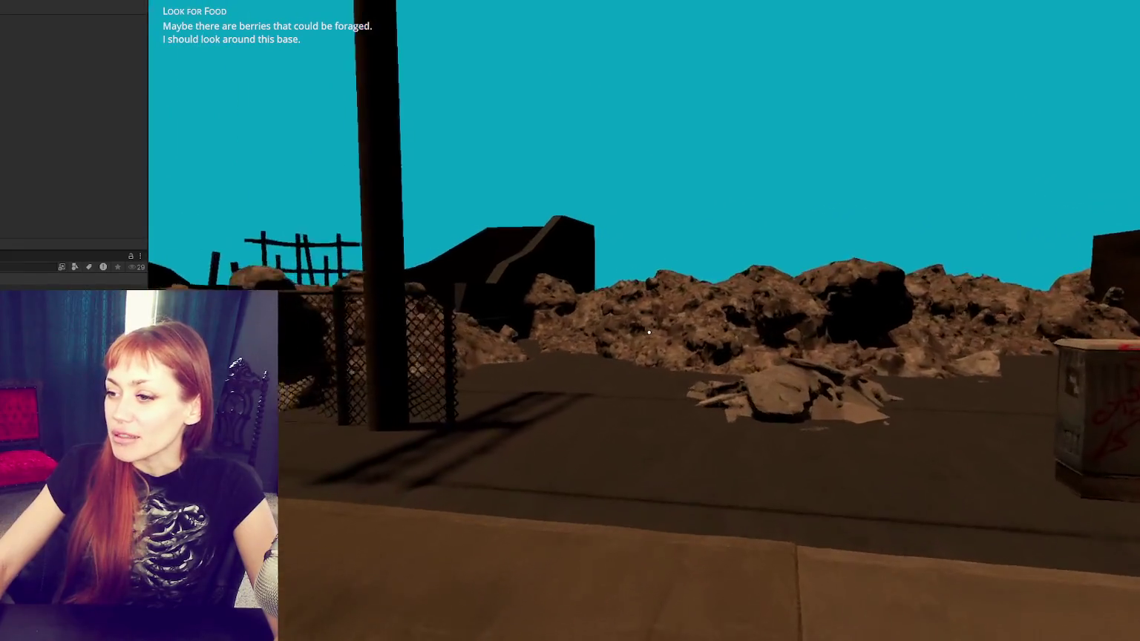
{"action": "key", "text": "w"}
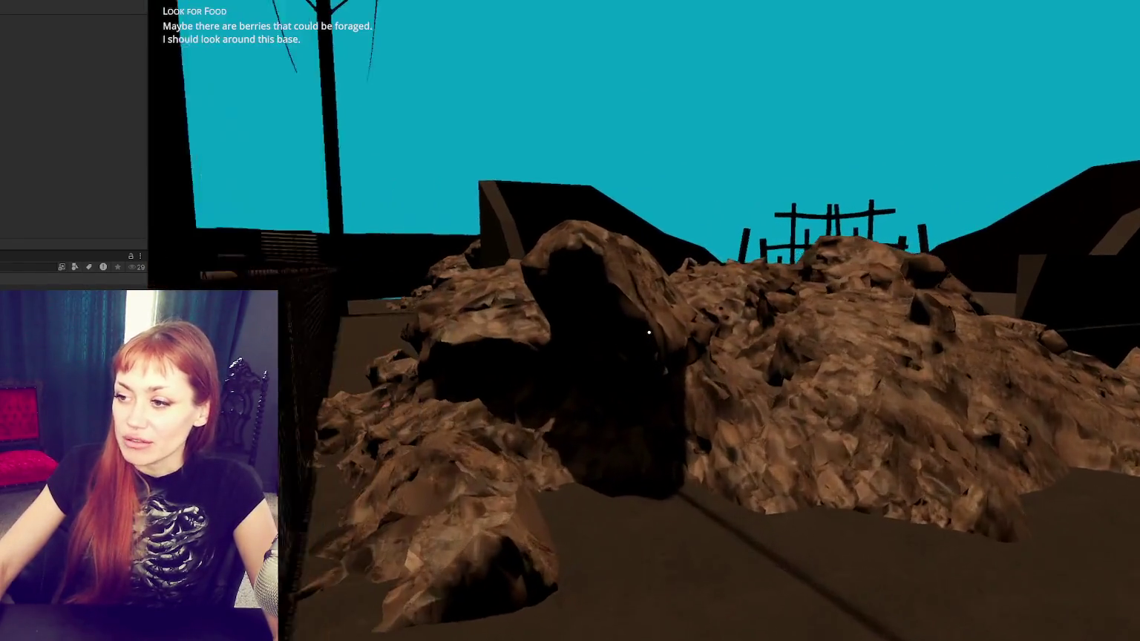
{"action": "key", "text": "shift"}
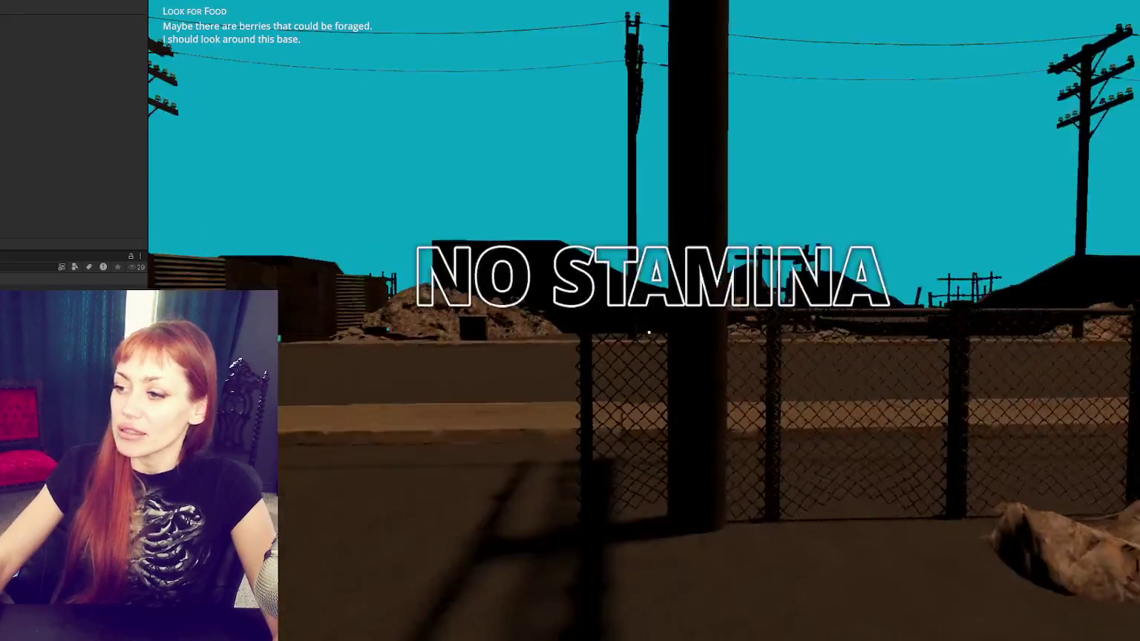
{"action": "key", "text": "w"}
{"action": "key", "text": "shift"}
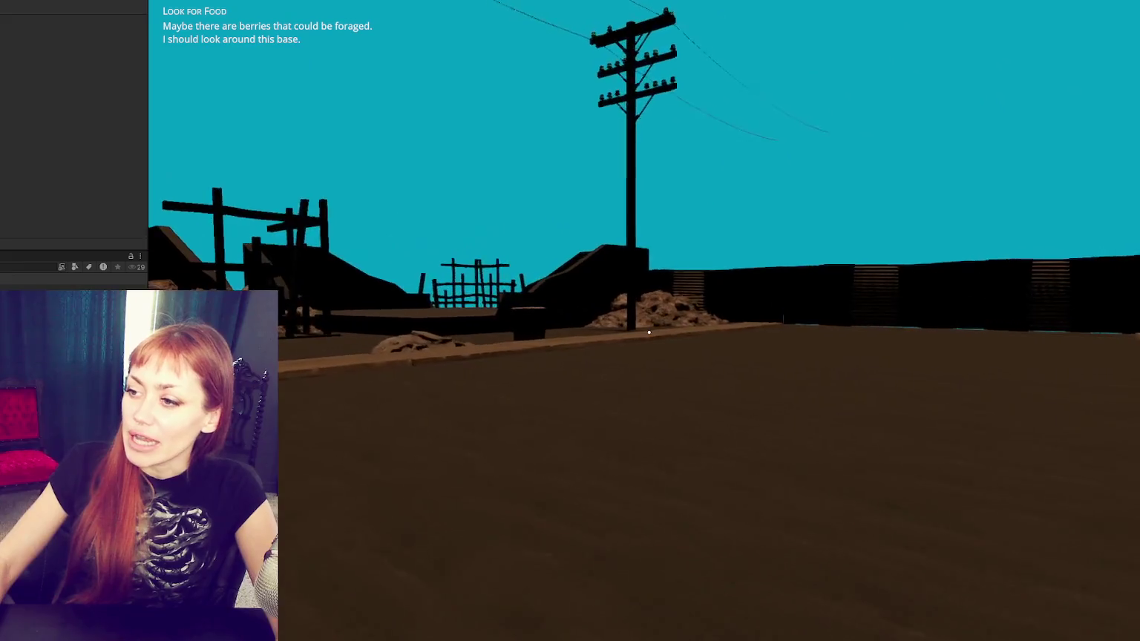
{"action": "key", "text": "Tab"}
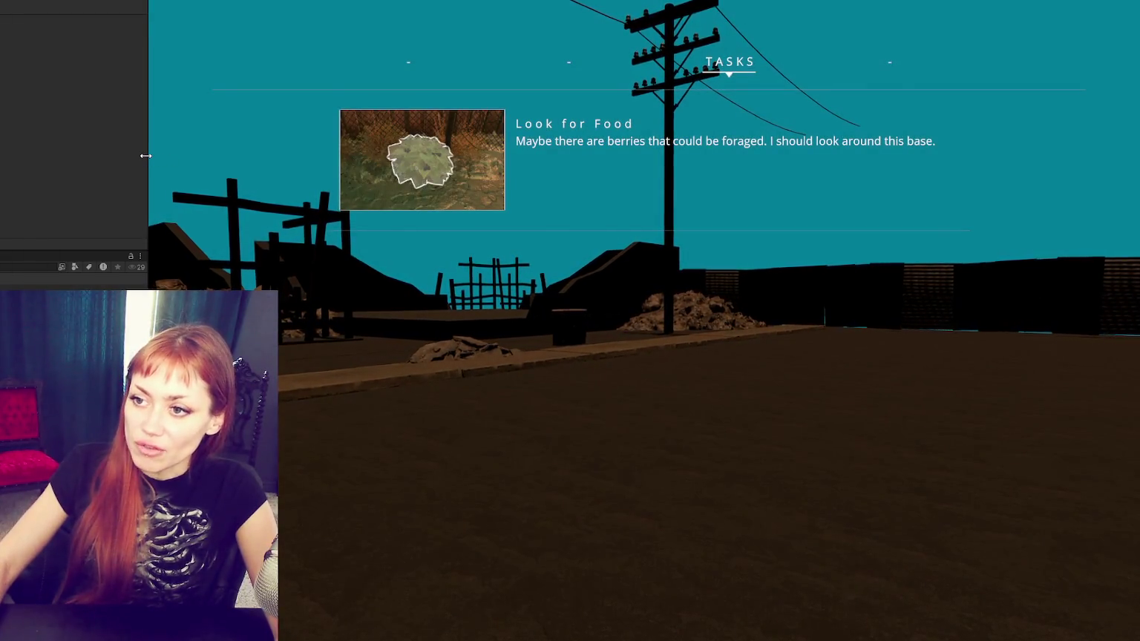
{"action": "key", "text": "Tab"}
Step: Walk along the wooden walls and fence to the gap between the two walls
{"action": "key", "text": "w"}
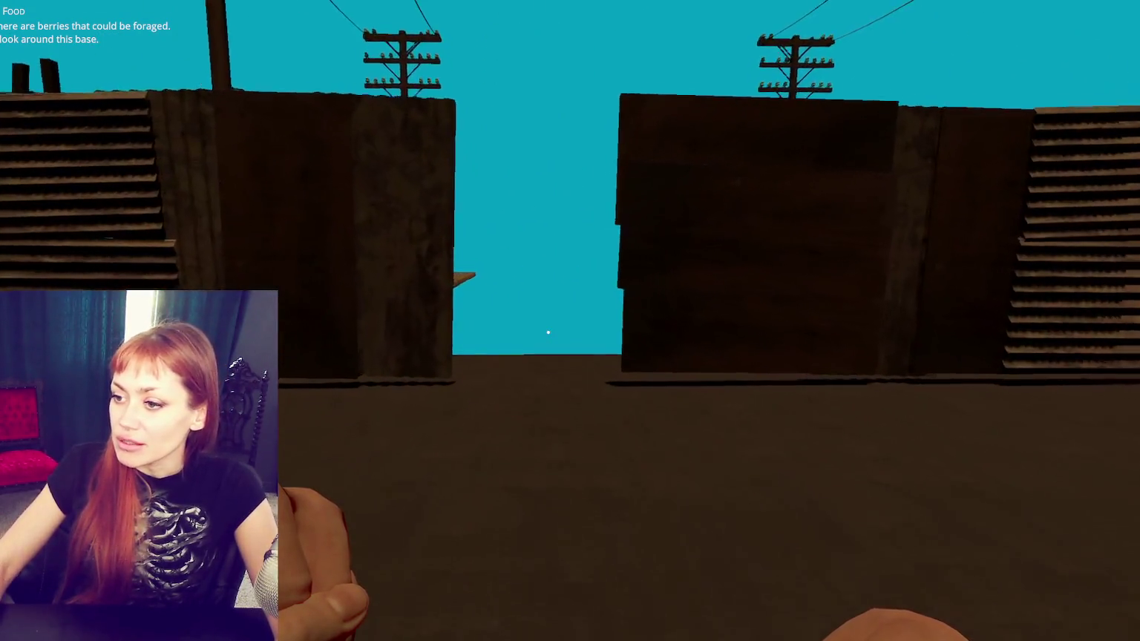
{"action": "key", "text": "w"}
{"action": "key", "text": "w"}
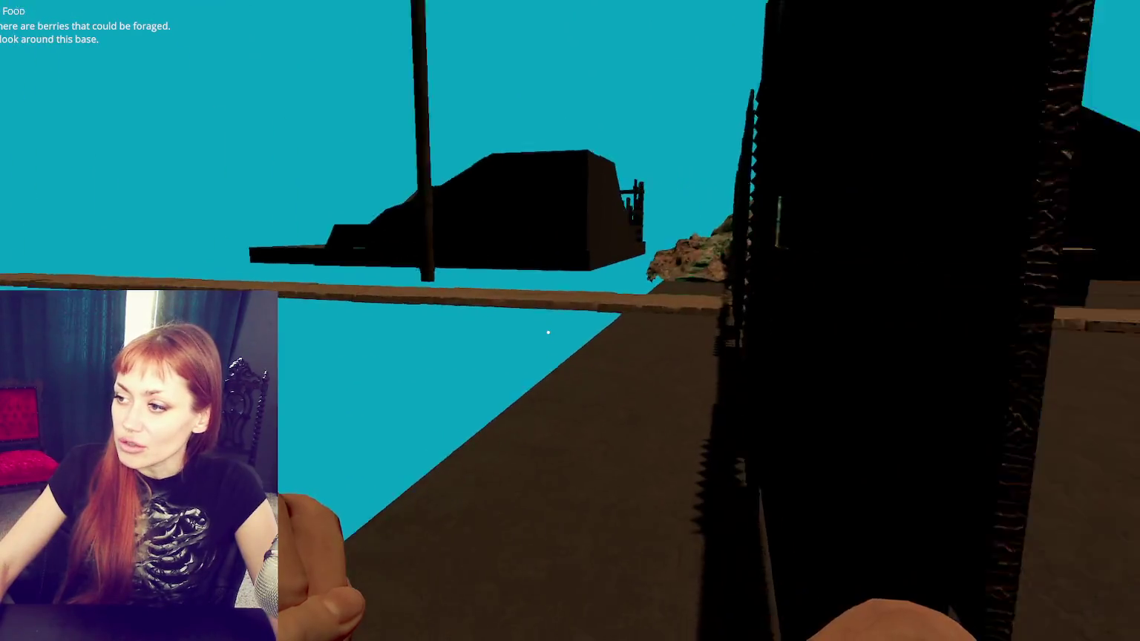
{"action": "key", "text": "w"}
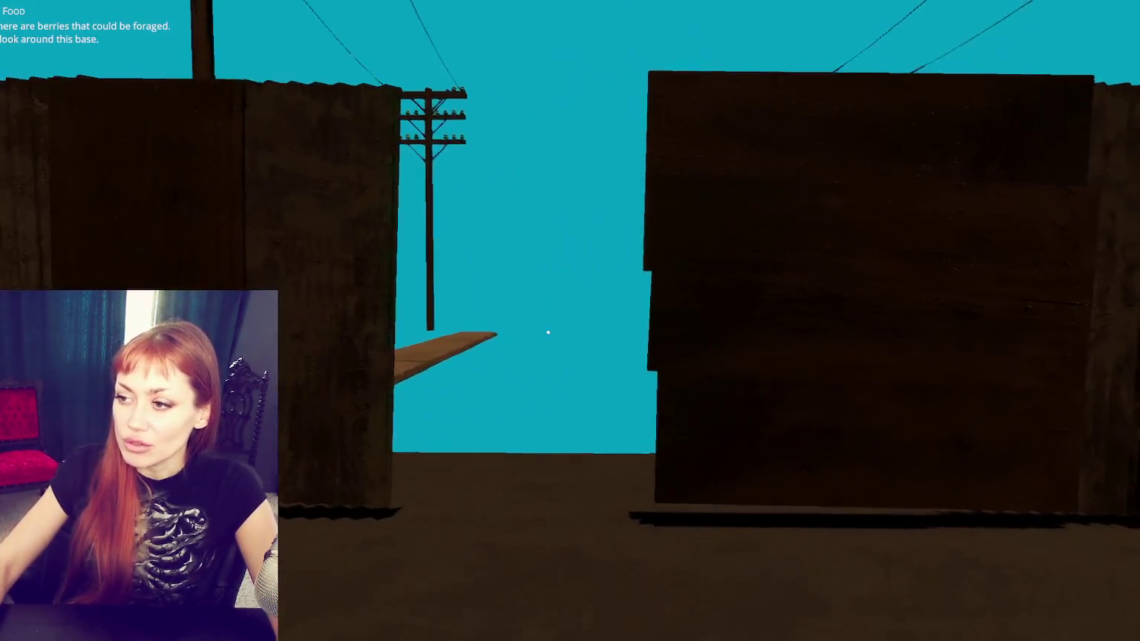
{"action": "key", "text": "w"}
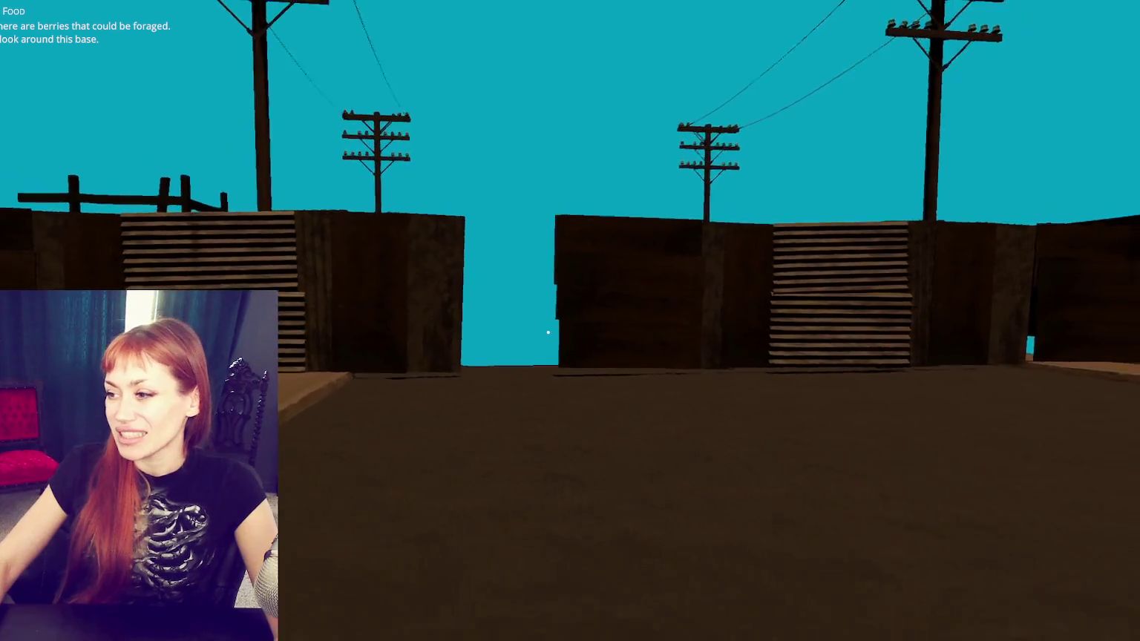
{"action": "key", "text": "w"}
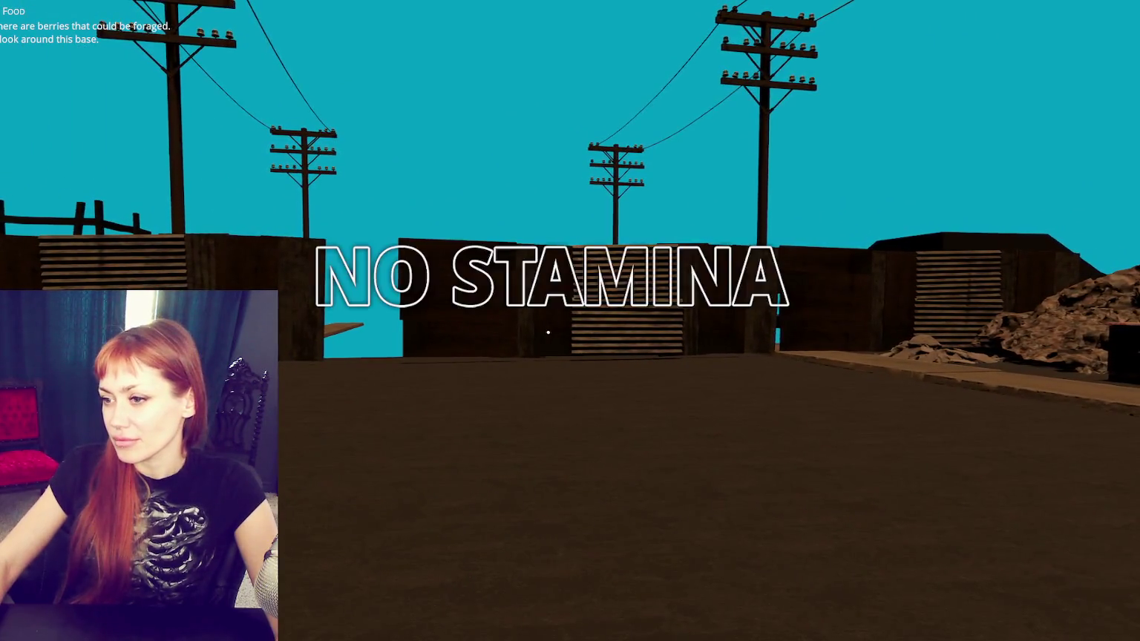
{"action": "key", "text": "w"}
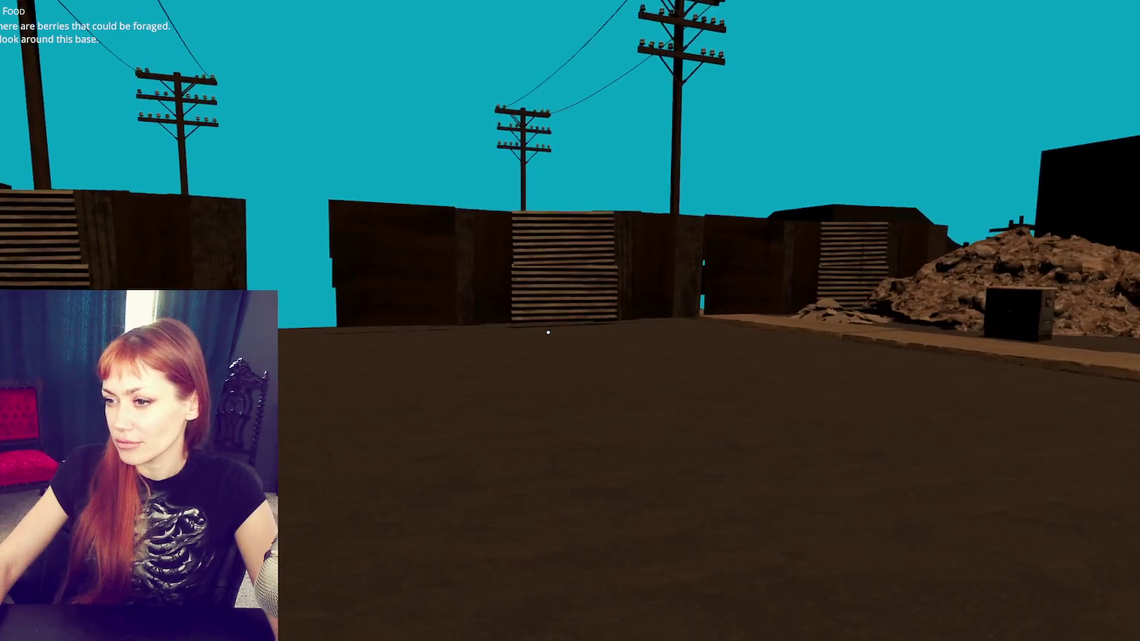
{"action": "key", "text": "s"}
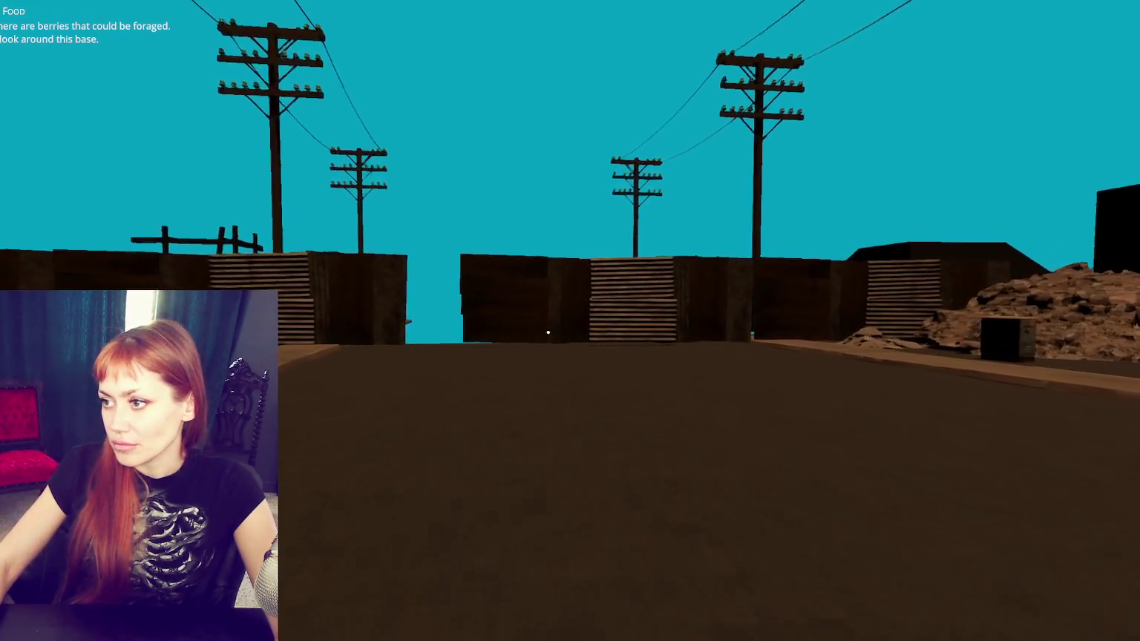
Step: Review the in-game task list twice, then return to editing the scene
{"action": "key", "text": "Tab"}
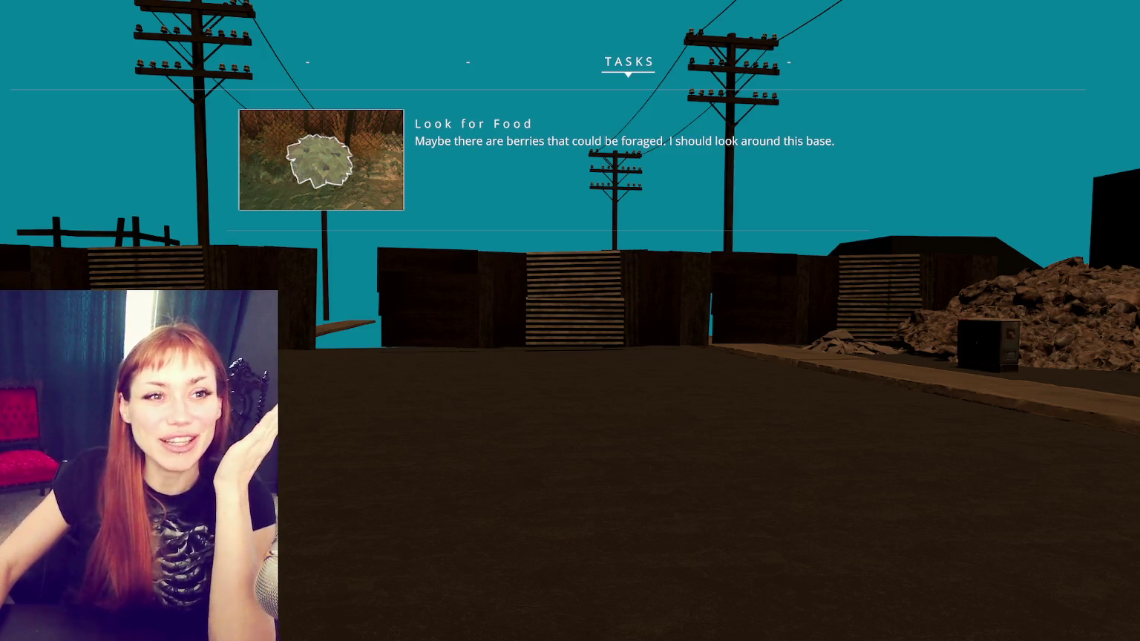
{"action": "key", "text": "Escape"}
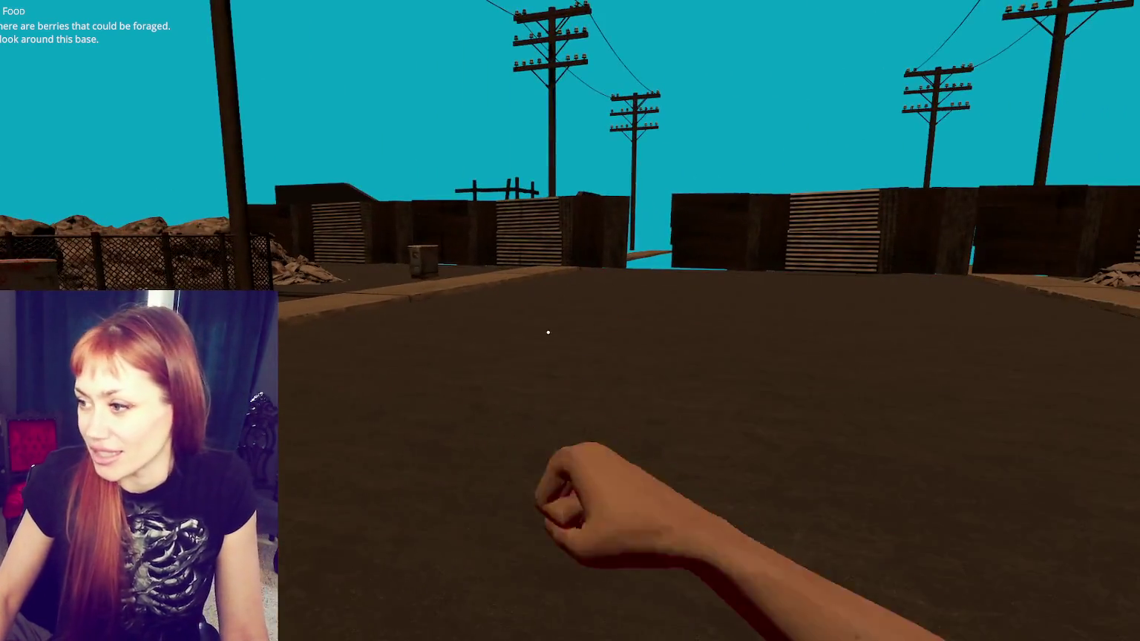
{"action": "key", "text": "Tab"}
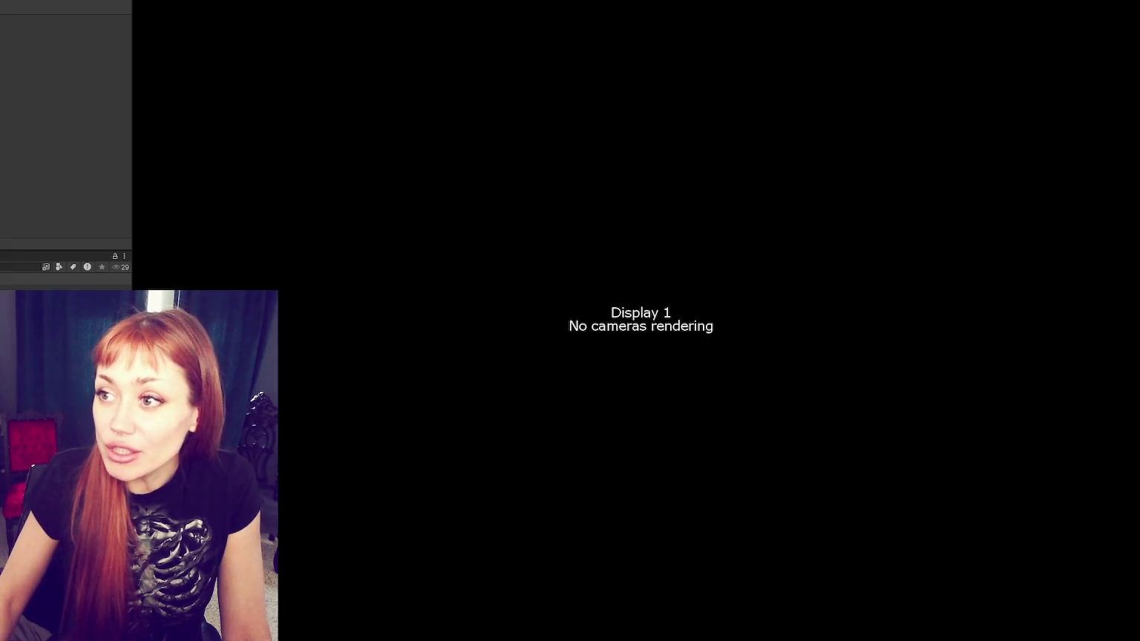
{"action": "key", "text": "ctrl+1"}
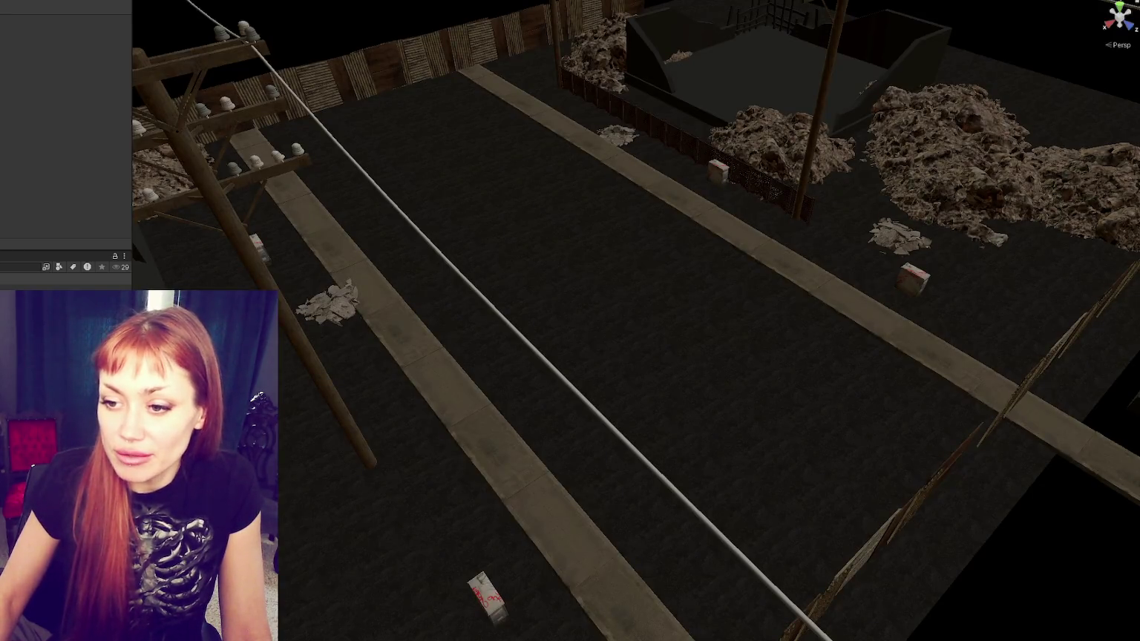
Step: Orbit over the power poles and street debris, then select every object in the scene
{"action": "mouse_move", "coordinate": [595, 296]}
{"action": "left_mouse_down"}
{"action": "mouse_move", "coordinate": [611, 274]}
{"action": "mouse_move", "coordinate": [369, 474]}
{"action": "mouse_move", "coordinate": [482, 363]}
{"action": "mouse_move", "coordinate": [435, 407]}
{"action": "mouse_move", "coordinate": [522, 256]}
{"action": "left_mouse_up"}
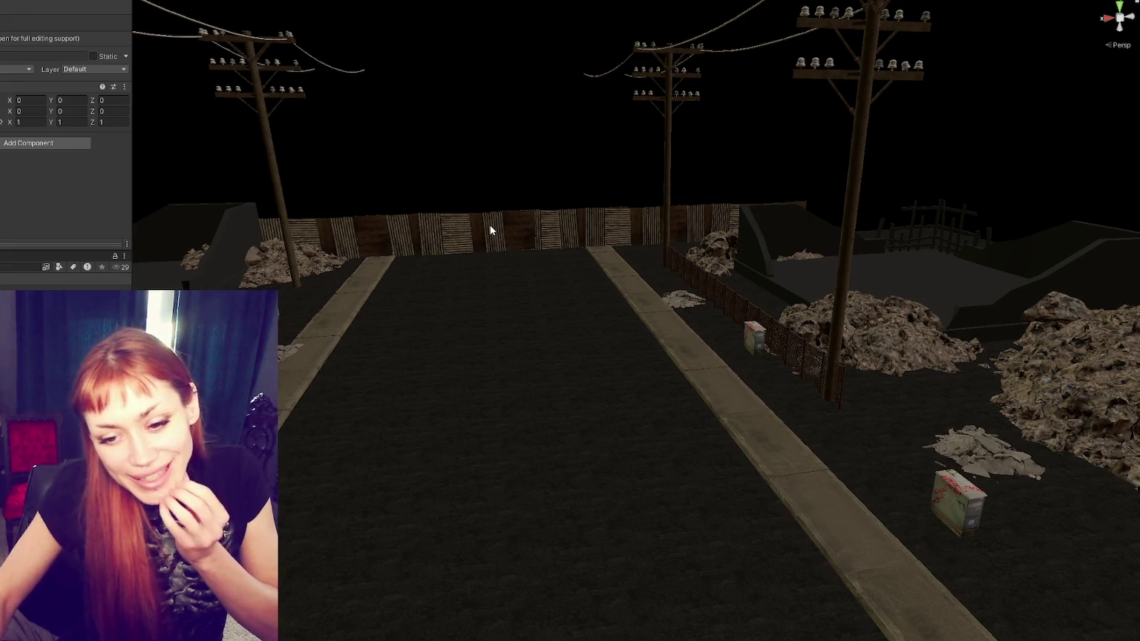
{"action": "mouse_move", "coordinate": [461, 308]}
{"action": "left_mouse_down"}
{"action": "mouse_move", "coordinate": [488, 267]}
{"action": "mouse_move", "coordinate": [466, 244]}
{"action": "left_mouse_up"}
{"action": "mouse_move", "coordinate": [446, 323]}
{"action": "left_mouse_down"}
{"action": "mouse_move", "coordinate": [584, 198]}
{"action": "mouse_move", "coordinate": [564, 198]}
{"action": "mouse_move", "coordinate": [589, 261]}
{"action": "left_mouse_up"}
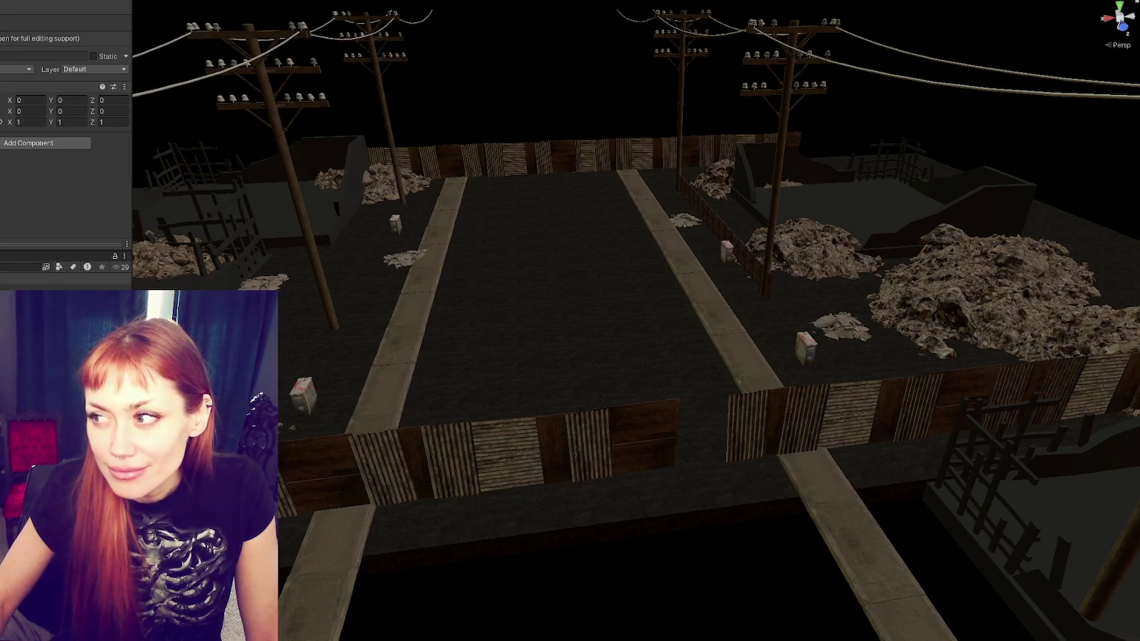
{"action": "key", "text": "ctrl+a"}
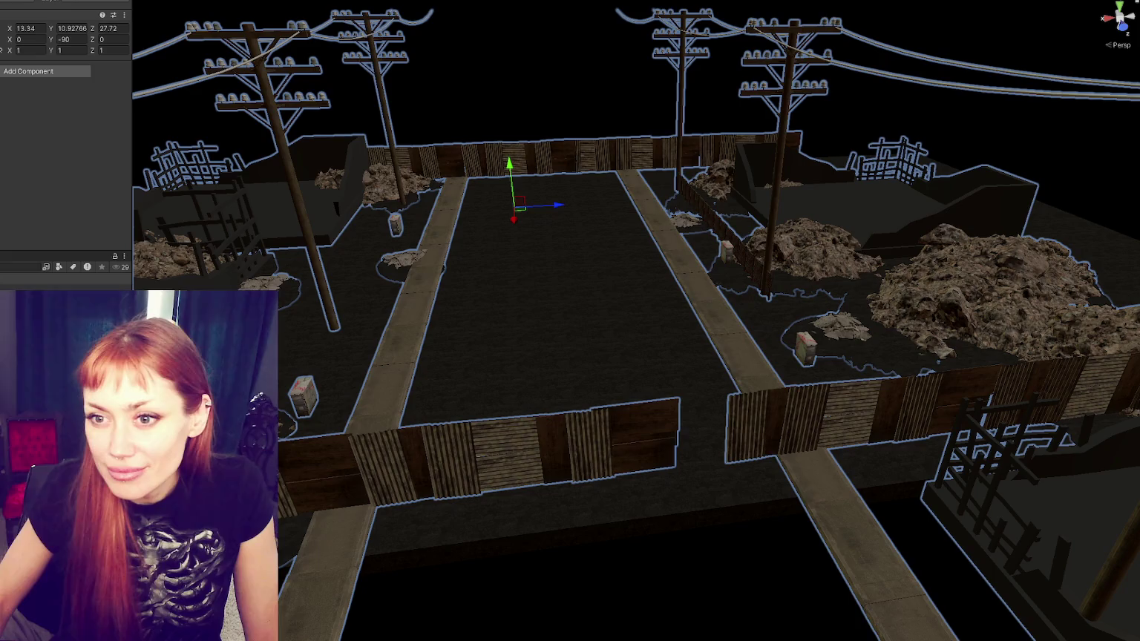
{"action": "left_click", "coordinate": [29, 32]}
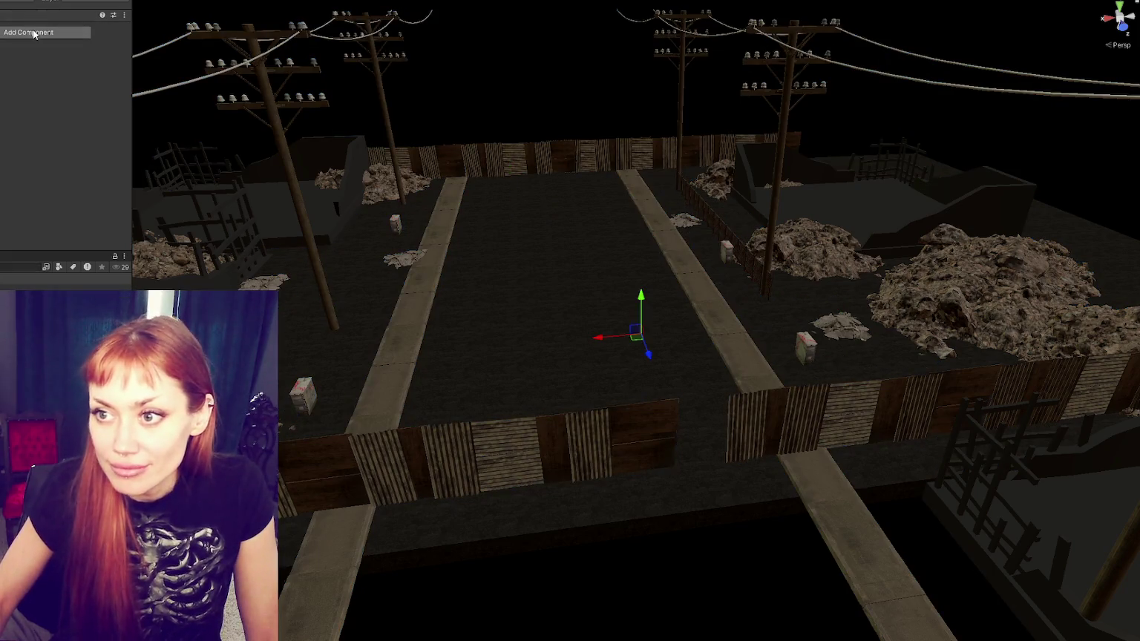
{"action": "key", "text": "Escape"}
{"action": "key", "text": "ctrl+z"}
{"action": "key", "text": "ctrl+y"}
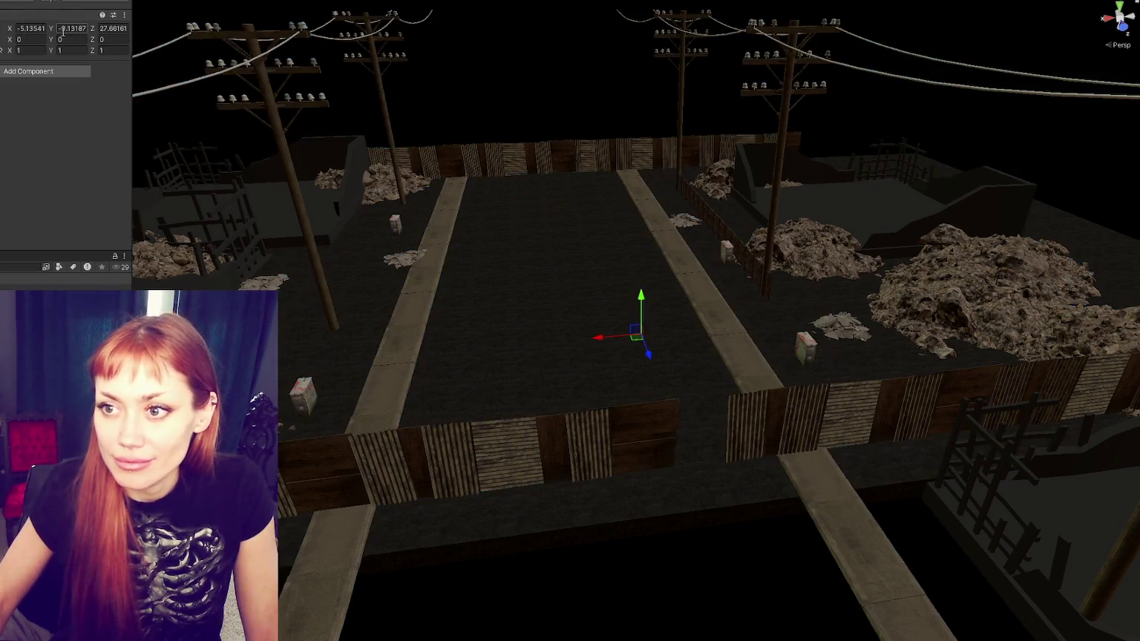
Step: Set the Transform Position to 0, 0, 0 and frame the street environment in view
{"action": "type", "text": "0"}
{"action": "key", "text": "Tab"}
{"action": "type", "text": "0"}
{"action": "key", "text": "Tab"}
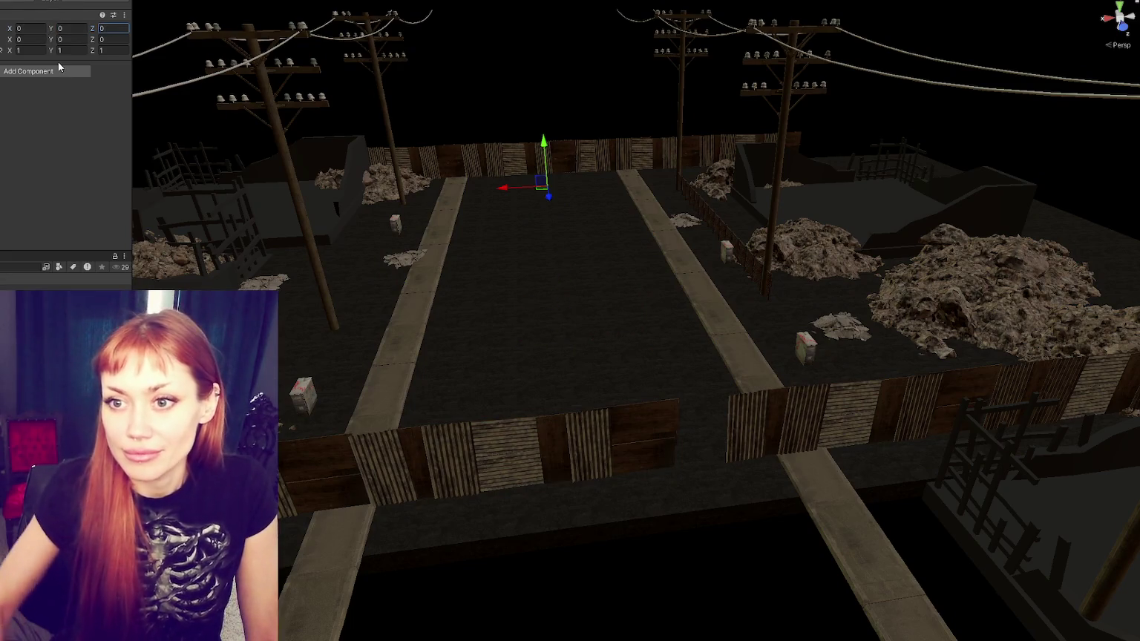
{"action": "type", "text": "0"}
{"action": "key", "text": "Return"}
{"action": "key", "text": "ctrl+z"}
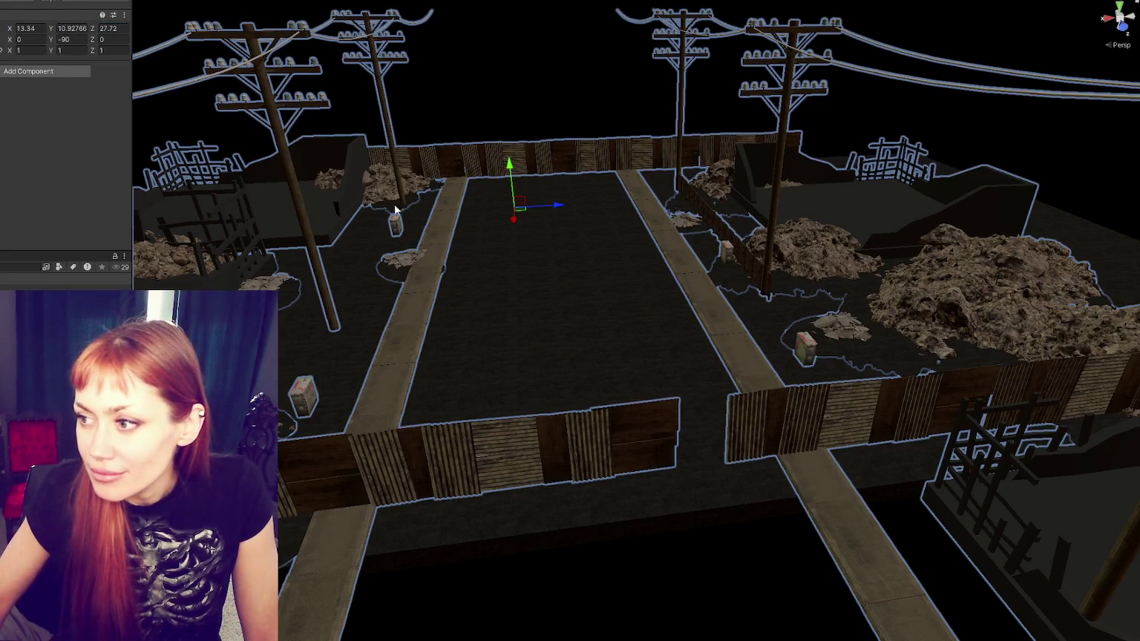
{"action": "key", "text": "f"}
Step: Switch the selection between the small cube, environment pieces and parent object, then clear it
{"action": "key", "text": "ctrl+z"}
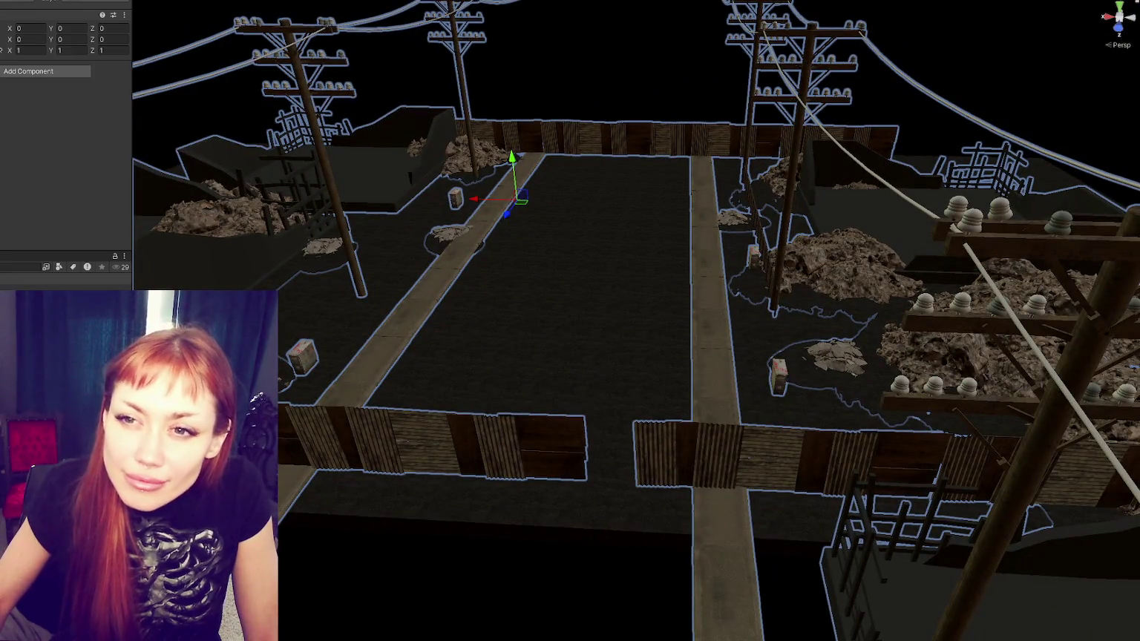
{"action": "key", "text": "ctrl+z"}
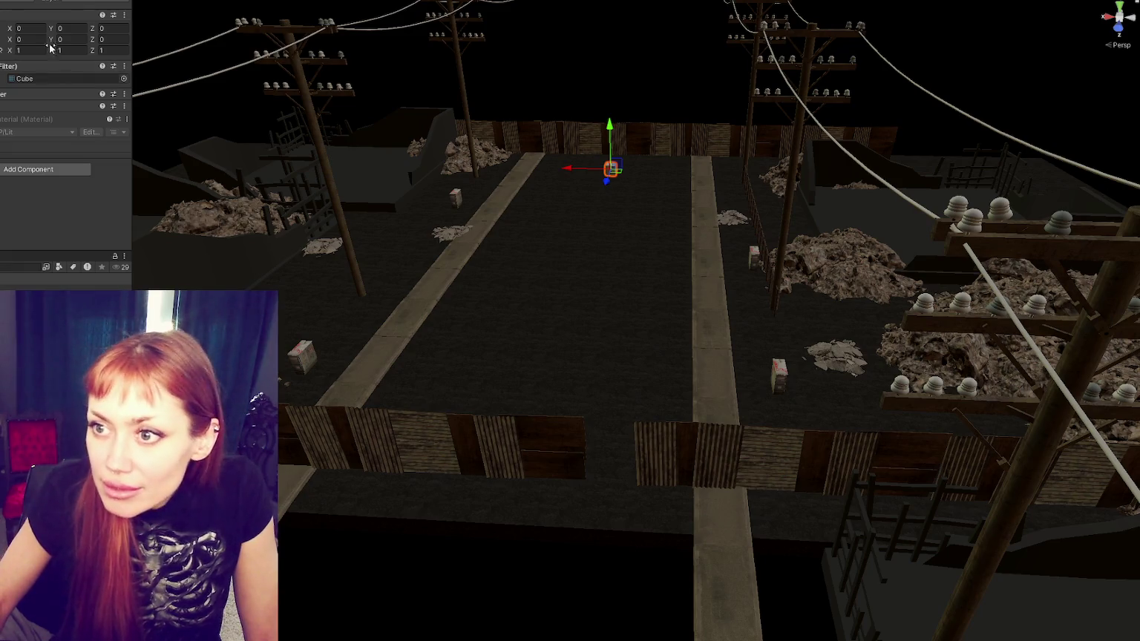
{"action": "key", "text": "ctrl+z"}
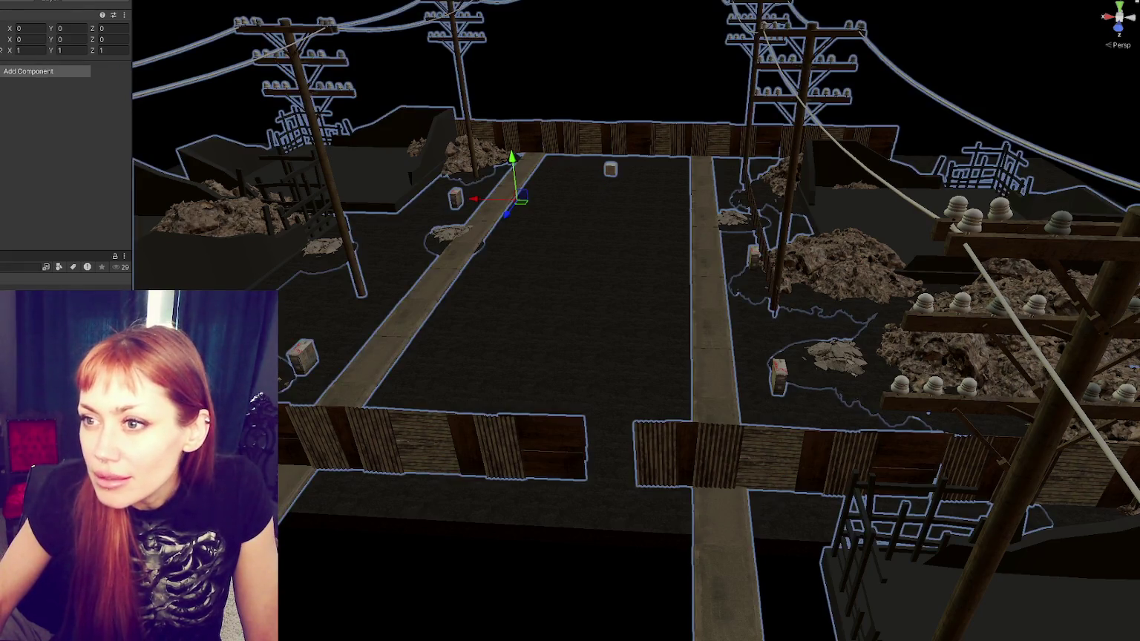
{"action": "key", "text": "ctrl+z"}
{"action": "key", "text": "ctrl+z"}
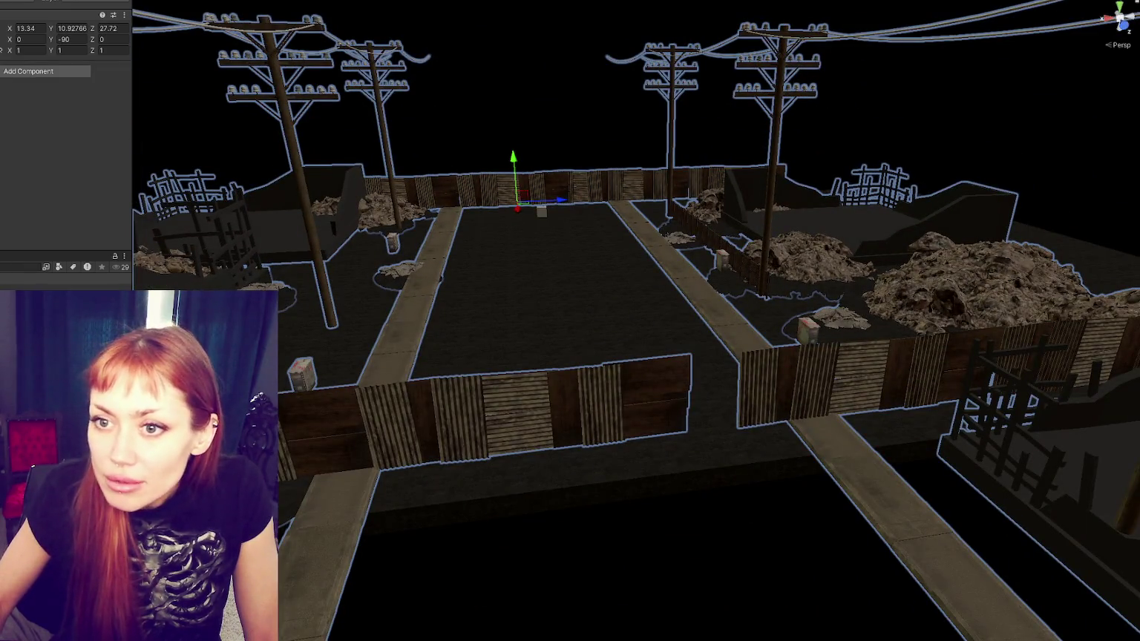
{"action": "key", "text": "ctrl+z"}
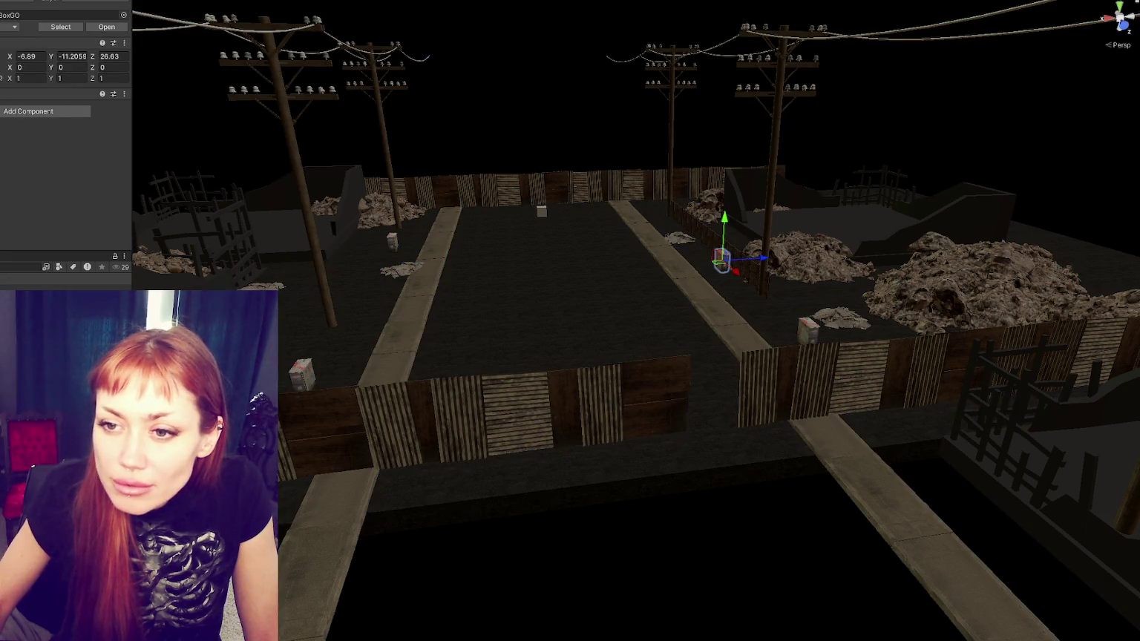
{"action": "key", "text": "ctrl+z"}
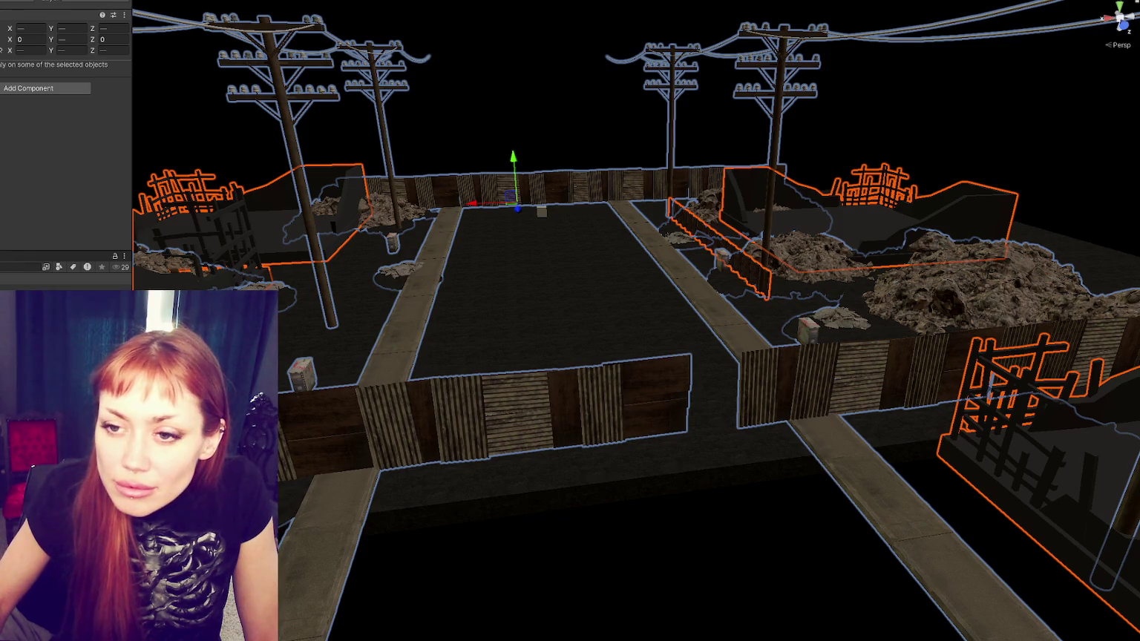
{"action": "key", "text": "shift+d"}
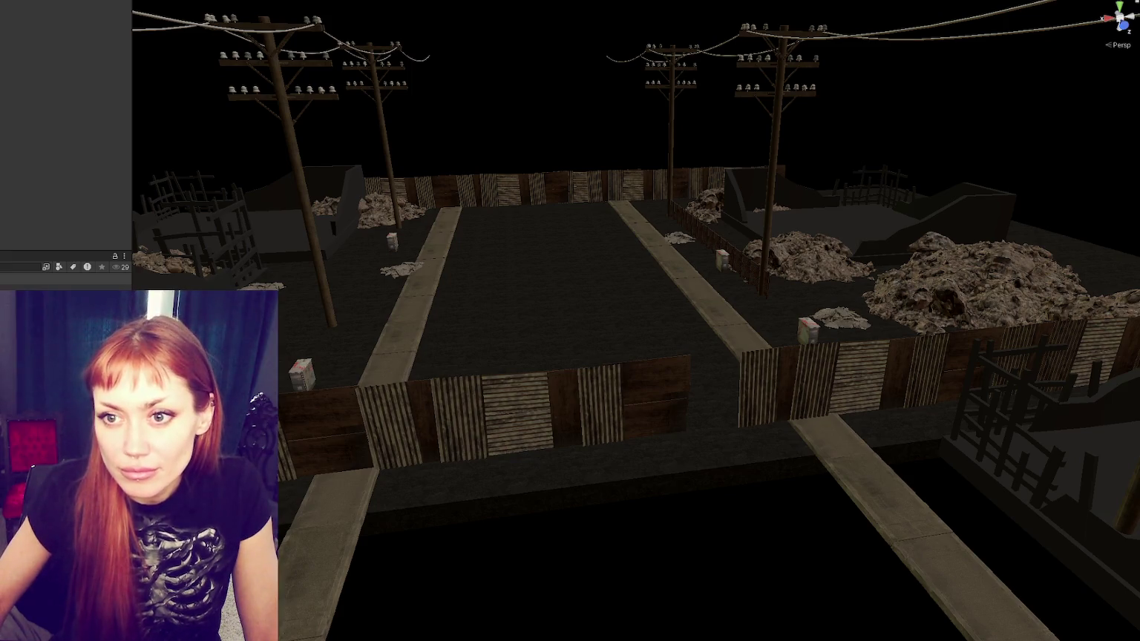
{"action": "key", "text": "ctrl+z"}
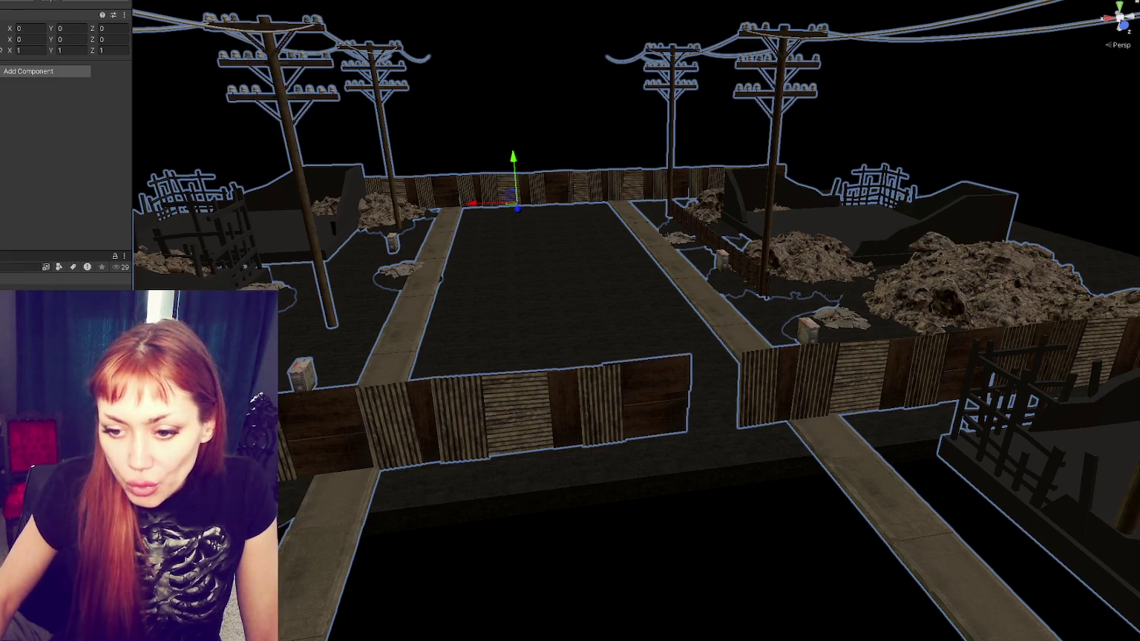
{"action": "key", "text": "ctrl+shift+d"}
Step: Create a new asset from the Project window's Create menu and clear the selection
{"action": "right_click", "coordinate": [130, 38]}
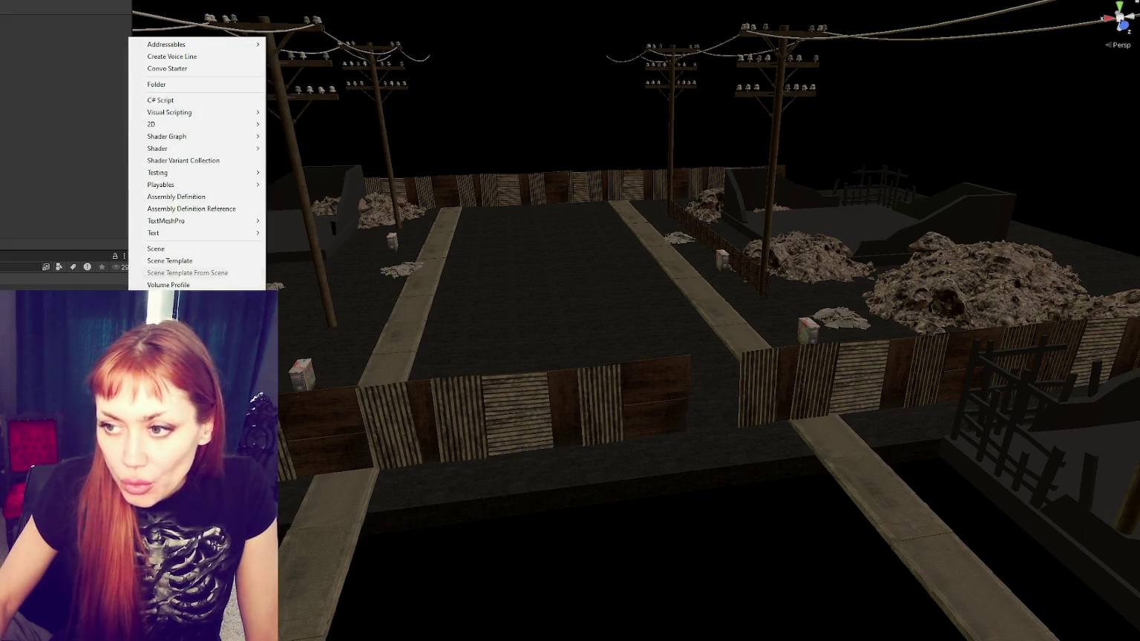
{"action": "left_click", "coordinate": [188, 83]}
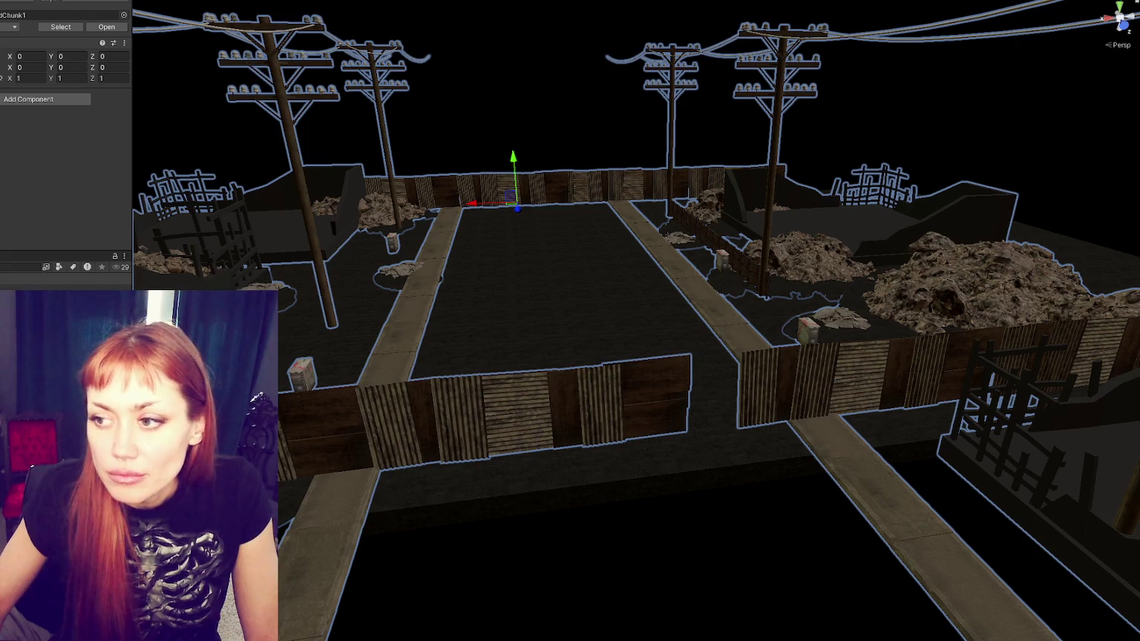
{"action": "key", "text": "shift+d"}
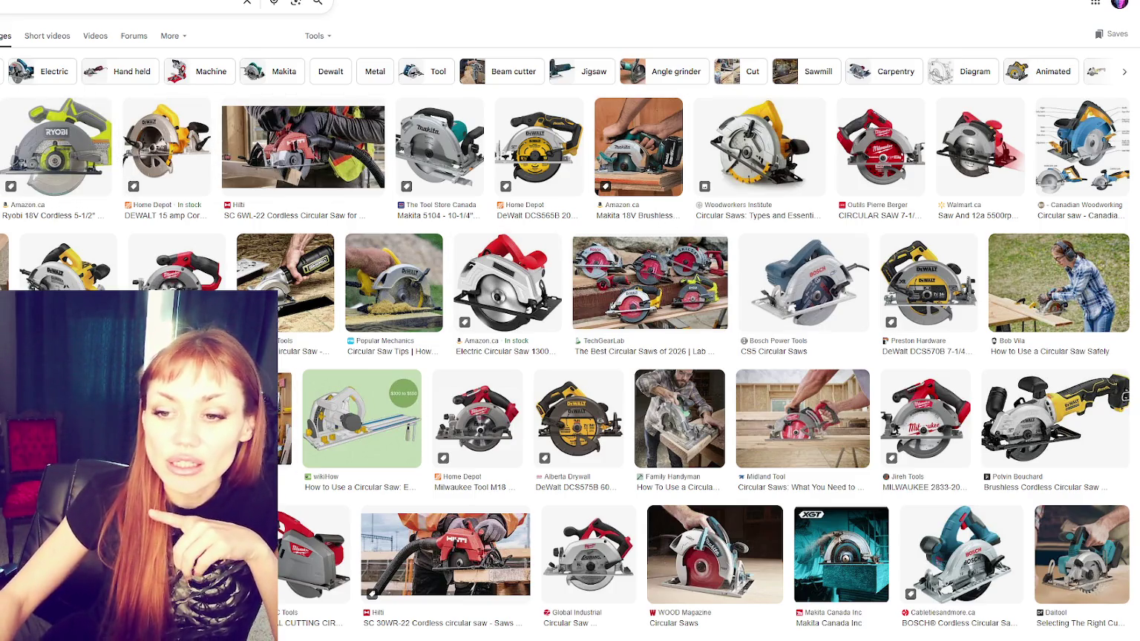
Step: Preview the Kreg Tool circular saw track guide photo and scroll through the results grid
{"action": "left_click", "coordinate": [980, 325]}
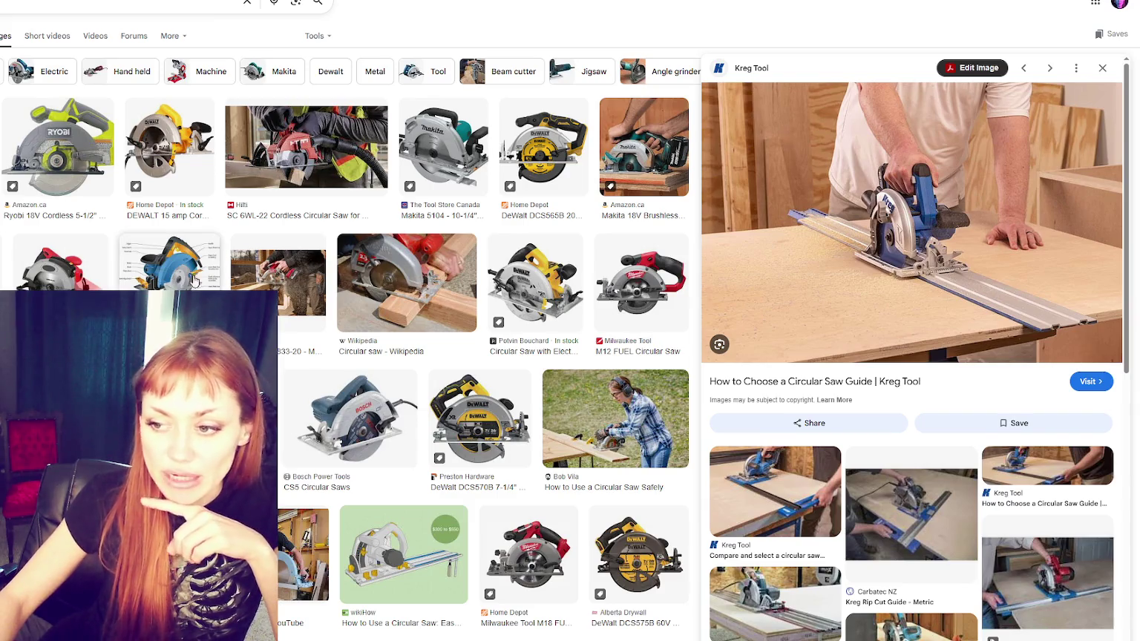
{"action": "scroll", "coordinate": [193, 278], "scroll_direction": "down", "scroll_amount": 3}
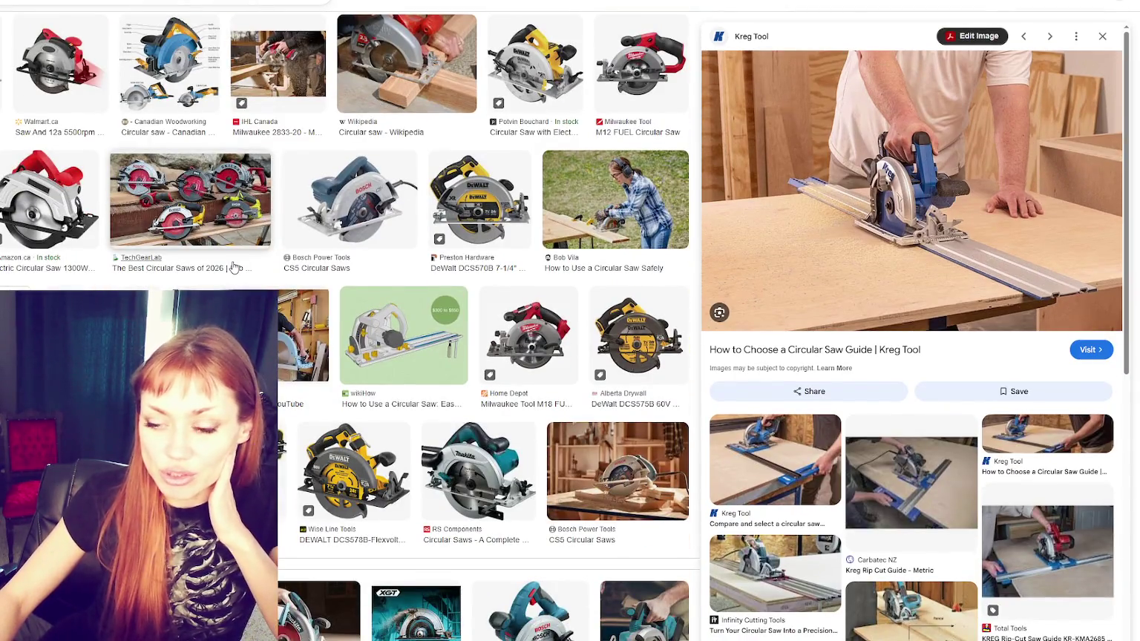
{"action": "scroll", "coordinate": [234, 267], "scroll_direction": "down", "scroll_amount": 2}
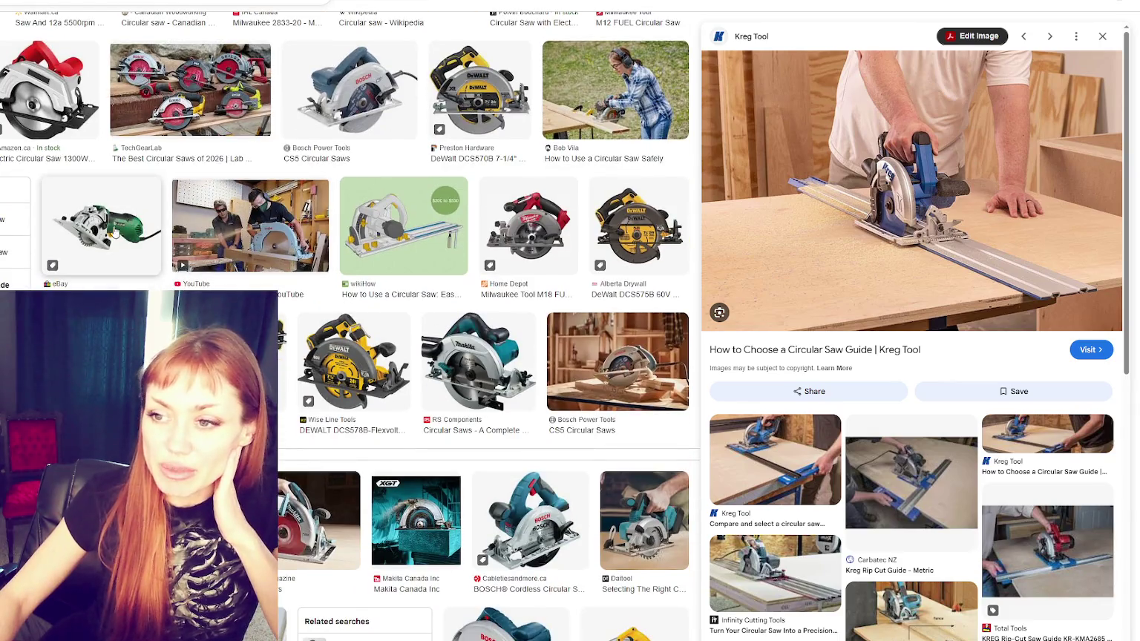
{"action": "scroll", "coordinate": [88, 226], "scroll_direction": "up", "scroll_amount": 4}
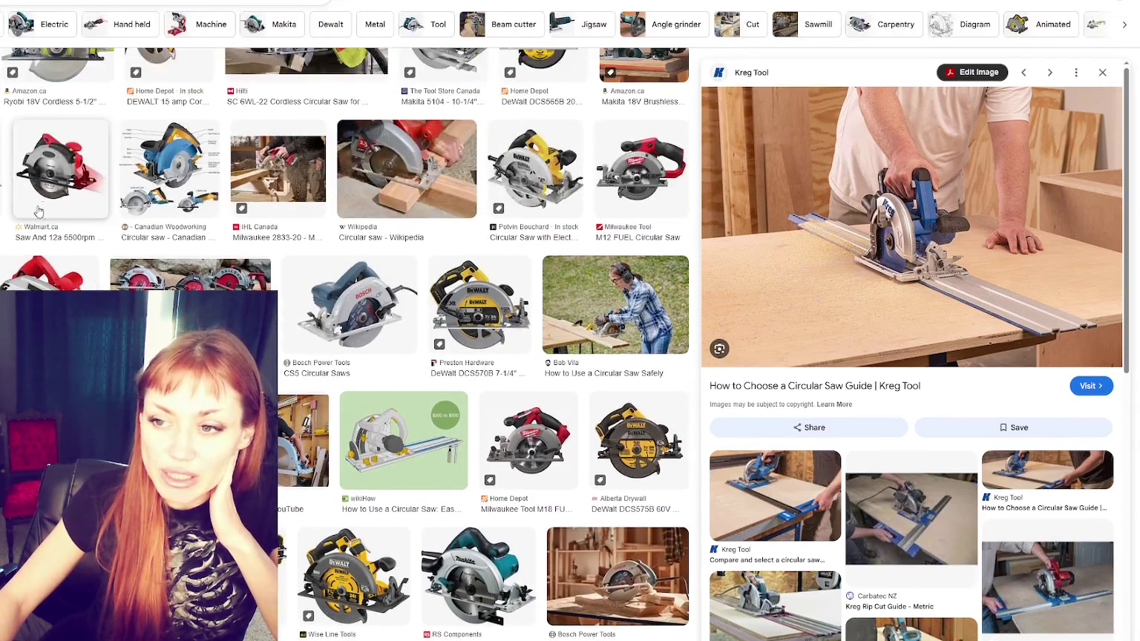